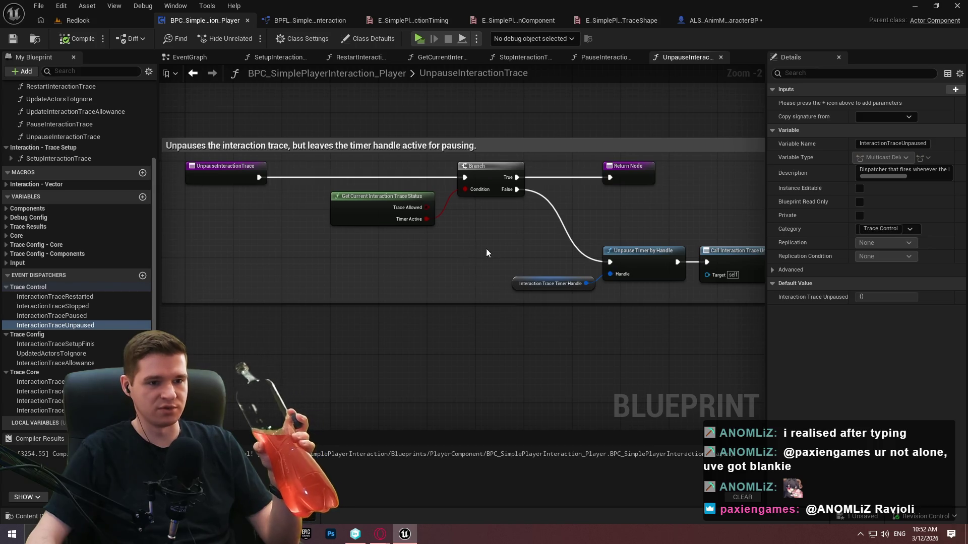
Review the properties of the eight interaction trace functions, from InteractionTrace to UnpauseInteractionTrace
{"action": "left_click_drag", "start_coordinate": [672, 346], "coordinate": [484, 363]}
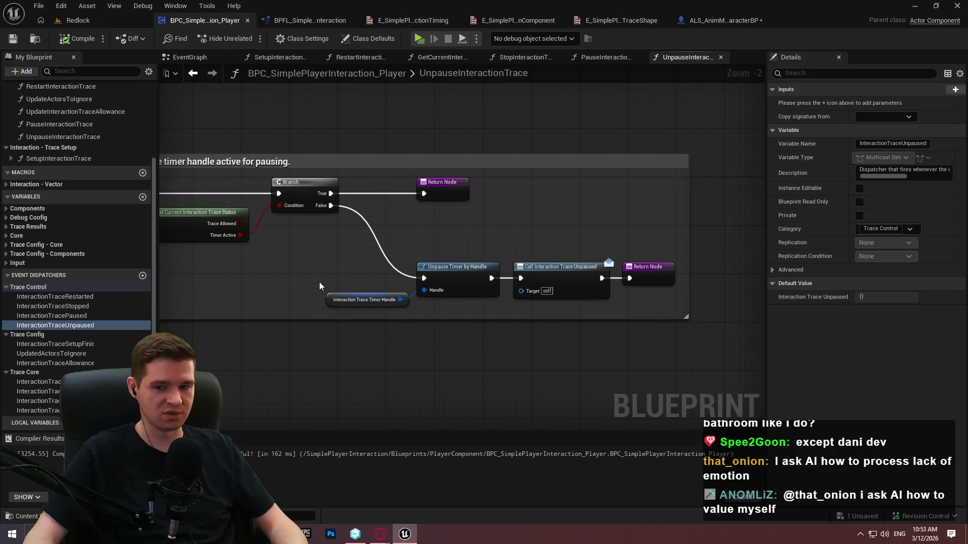
{"action": "left_click_drag", "start_coordinate": [341, 259], "coordinate": [385, 303]}
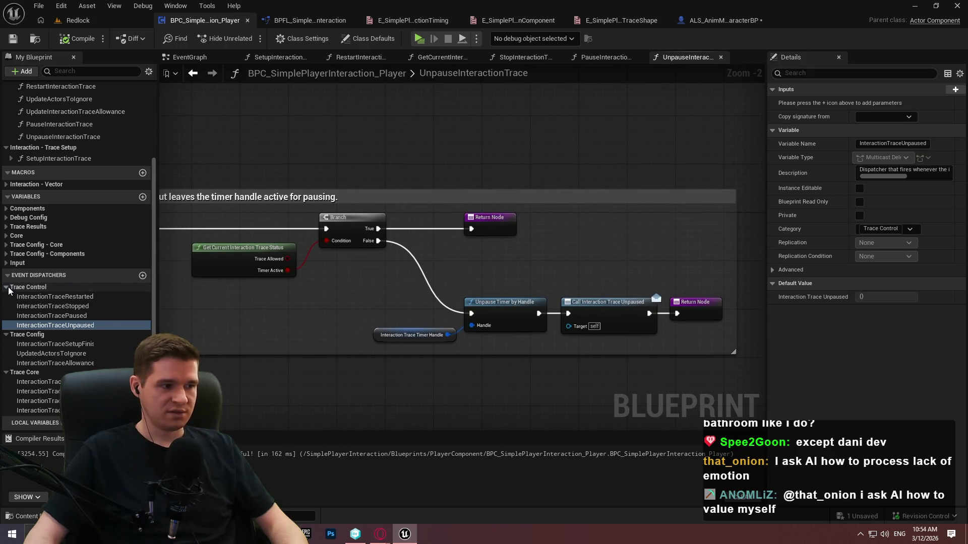
{"action": "scroll", "coordinate": [56, 158], "scroll_direction": "up", "scroll_amount": 5}
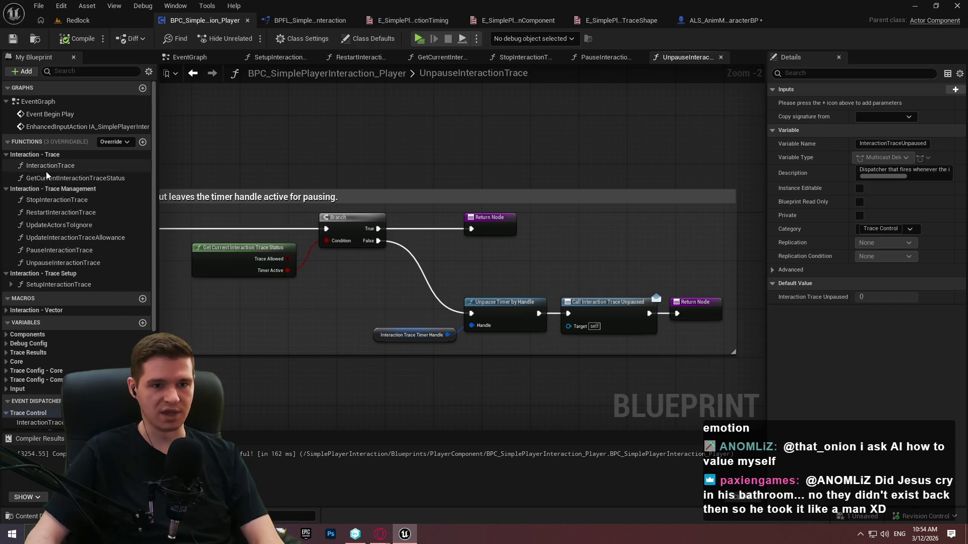
{"action": "left_click", "coordinate": [46, 166]}
{"action": "left_click", "coordinate": [47, 178]}
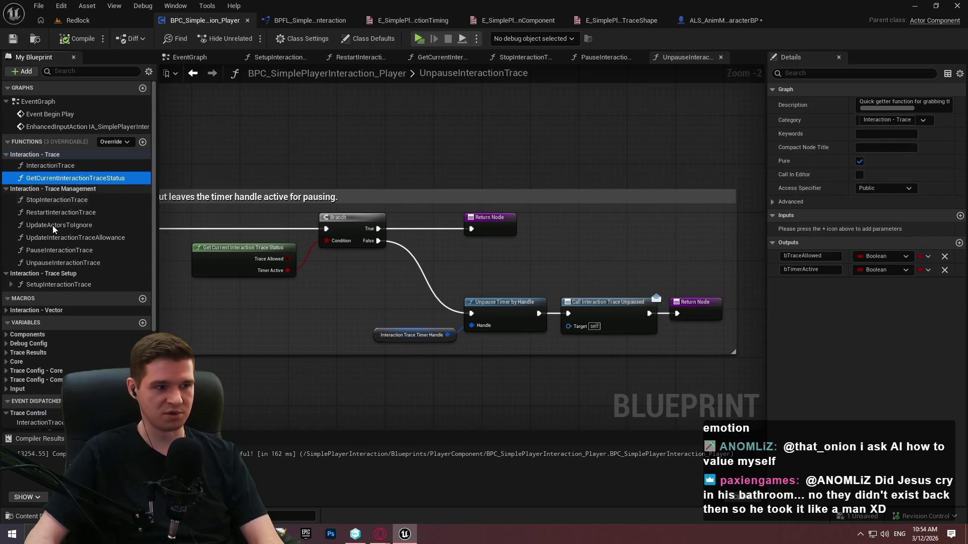
{"action": "left_click", "coordinate": [55, 200]}
{"action": "left_click", "coordinate": [57, 212]}
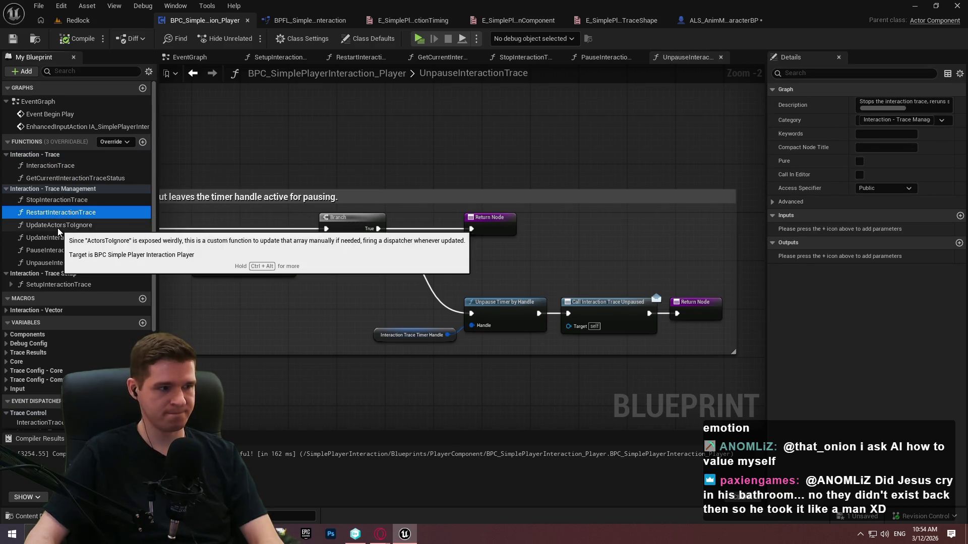
{"action": "left_click", "coordinate": [58, 224]}
{"action": "left_click", "coordinate": [58, 238]}
{"action": "left_click", "coordinate": [59, 250]}
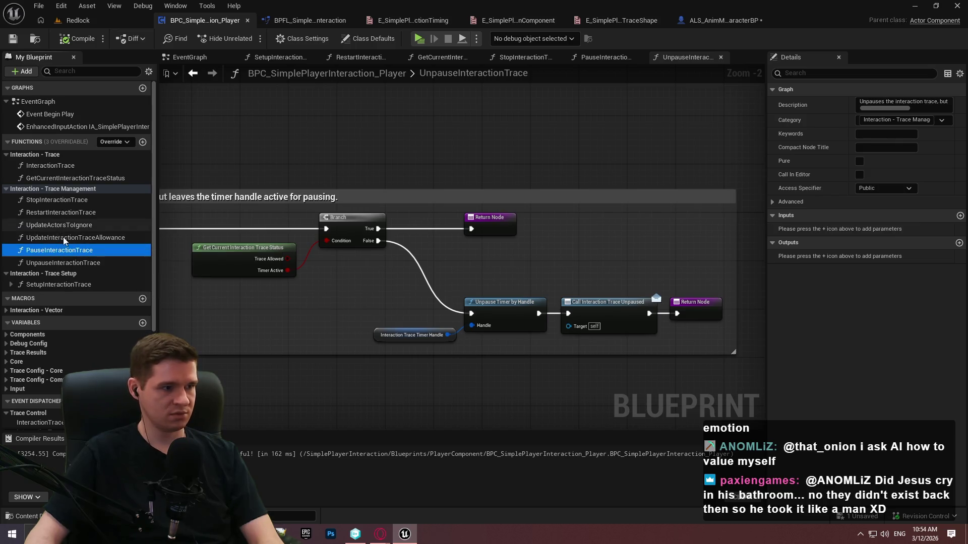
{"action": "left_click", "coordinate": [59, 262]}
At Event Begin Play, delete the old Stop, Sequence and Setup trace nodes and their empty comment
{"action": "double_click", "coordinate": [50, 114]}
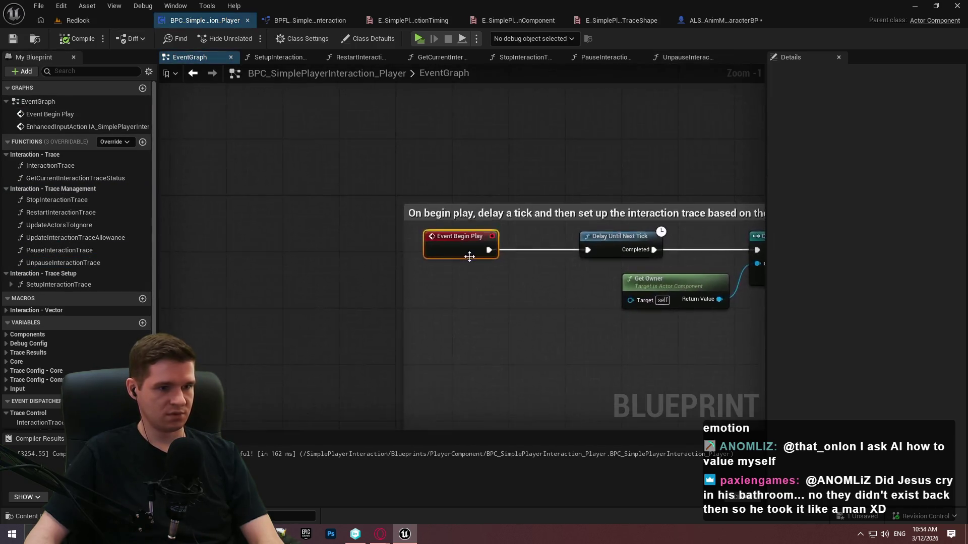
{"action": "mouse_move", "coordinate": [560, 366]}
{"action": "left_mouse_down"}
{"action": "mouse_move", "coordinate": [502, 174]}
{"action": "mouse_move", "coordinate": [364, 223]}
{"action": "left_mouse_up"}
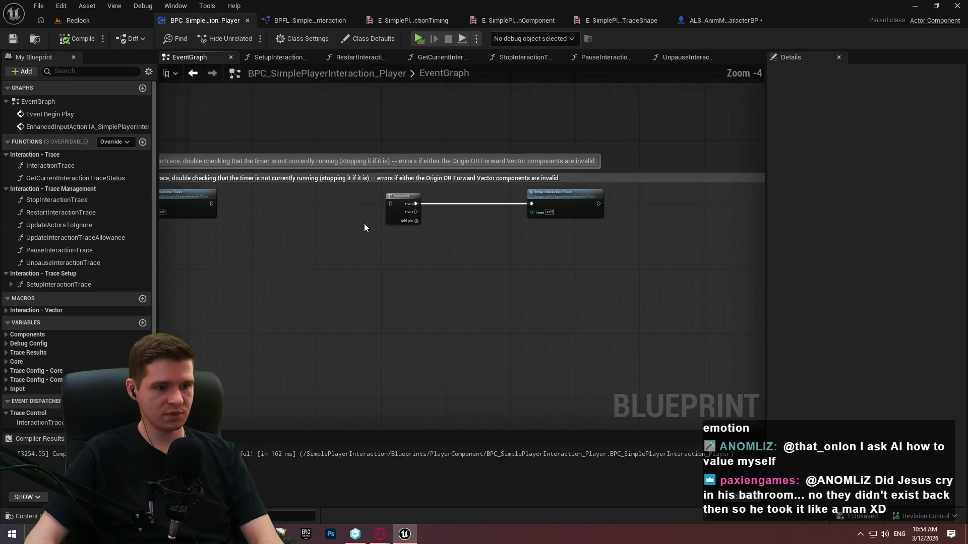
{"action": "left_click_drag", "start_coordinate": [473, 245], "coordinate": [570, 244]}
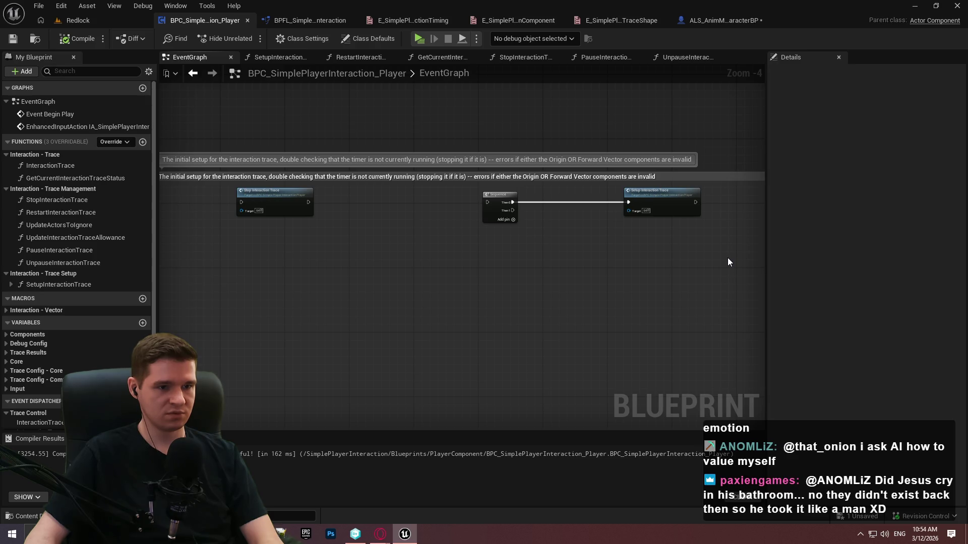
{"action": "scroll", "coordinate": [728, 258], "scroll_direction": "down", "scroll_amount": 3}
{"action": "left_click_drag", "start_coordinate": [588, 226], "coordinate": [224, 171]}
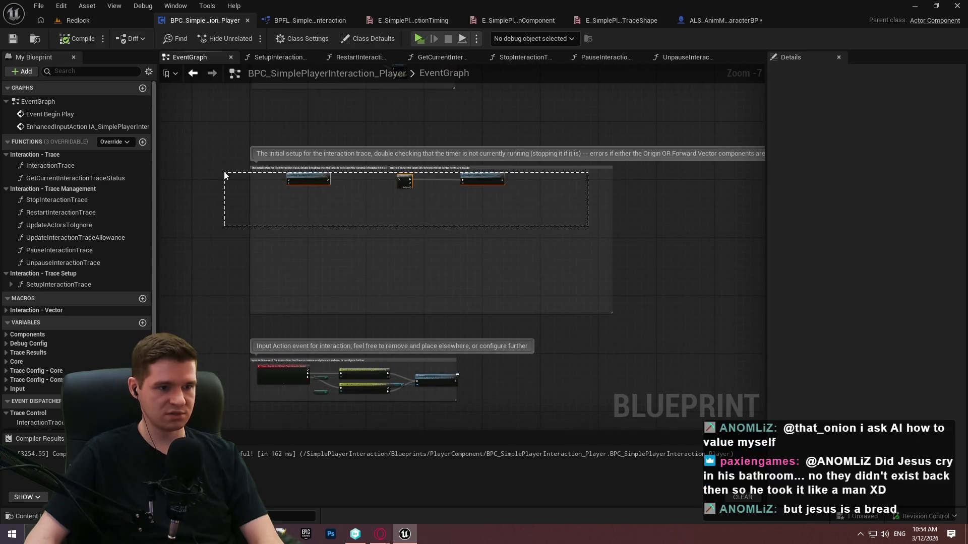
{"action": "key", "text": "Delete"}
{"action": "left_click_drag", "start_coordinate": [657, 340], "coordinate": [179, 141]}
{"action": "key", "text": "Delete"}
Move the Input Action comment below the Begin Play comment
{"action": "mouse_move", "coordinate": [321, 361]}
{"action": "left_mouse_down"}
{"action": "mouse_move", "coordinate": [313, 153]}
{"action": "mouse_move", "coordinate": [343, 246]}
{"action": "left_mouse_up"}
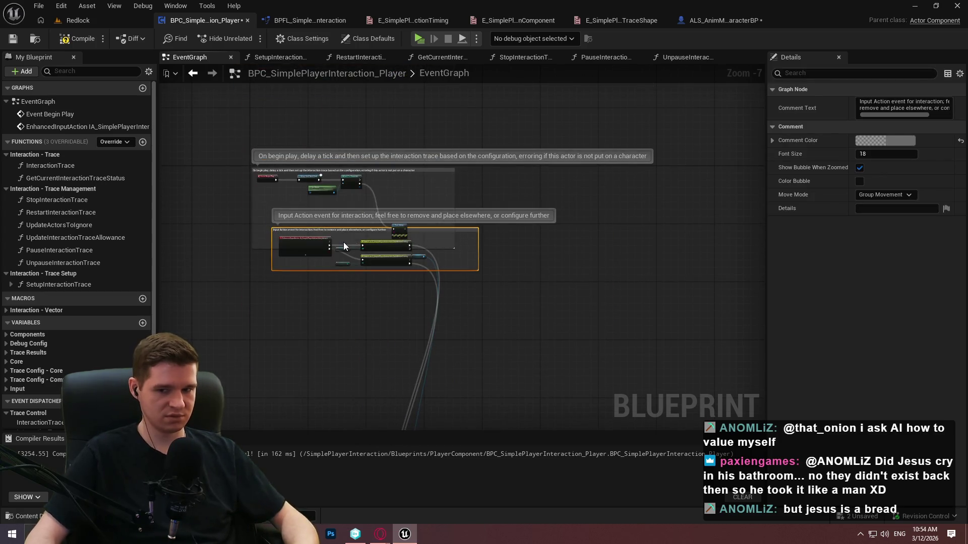
{"action": "key", "text": "ctrl+z"}
{"action": "scroll", "coordinate": [413, 243], "scroll_direction": "up", "scroll_amount": 1}
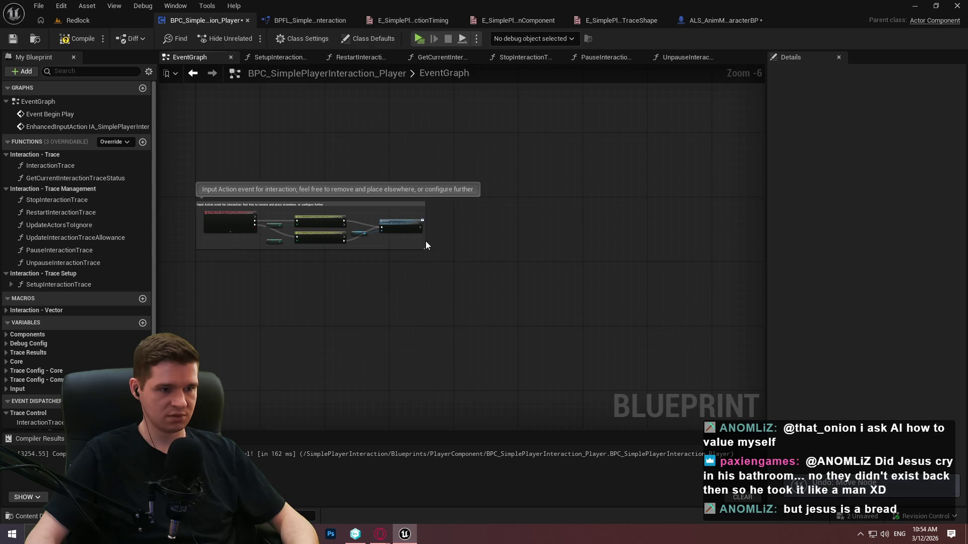
{"action": "mouse_move", "coordinate": [412, 204]}
{"action": "left_mouse_down"}
{"action": "mouse_move", "coordinate": [428, 5]}
{"action": "mouse_move", "coordinate": [414, 392]}
{"action": "mouse_move", "coordinate": [411, 383]}
{"action": "left_mouse_up"}
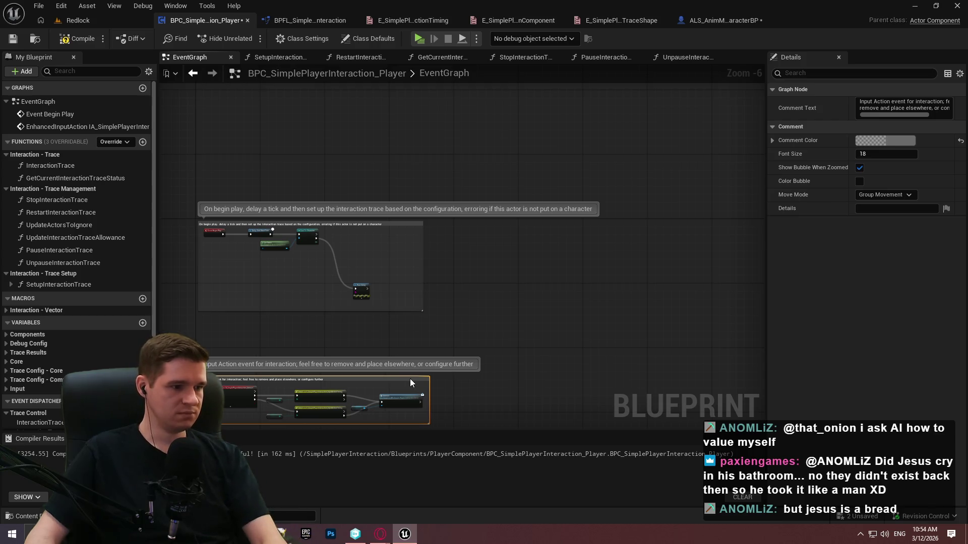
{"action": "left_click", "coordinate": [335, 256]}
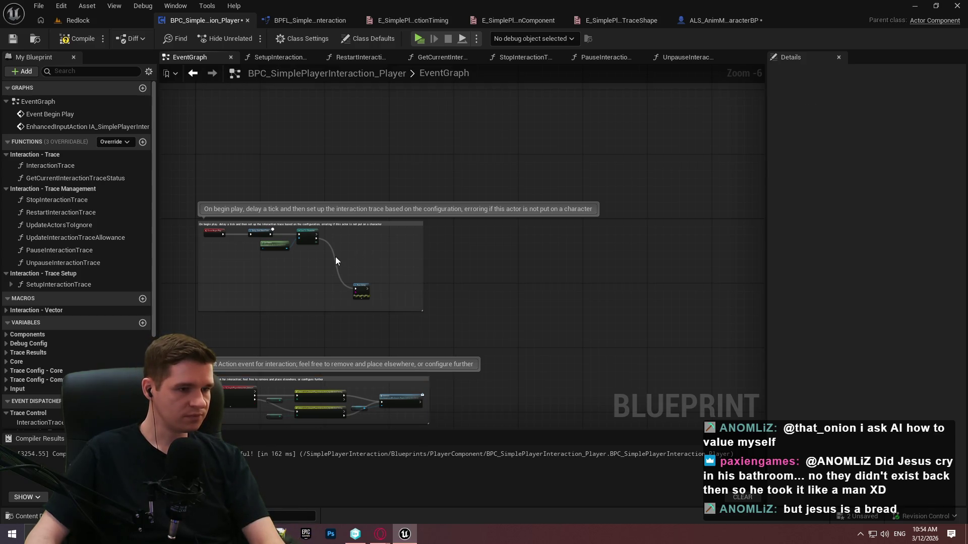
{"action": "scroll", "coordinate": [331, 249], "scroll_direction": "up", "scroll_amount": 6}
{"action": "scroll", "coordinate": [544, 272], "scroll_direction": "down", "scroll_amount": 1}
{"action": "scroll", "coordinate": [543, 267], "scroll_direction": "down", "scroll_amount": 1}
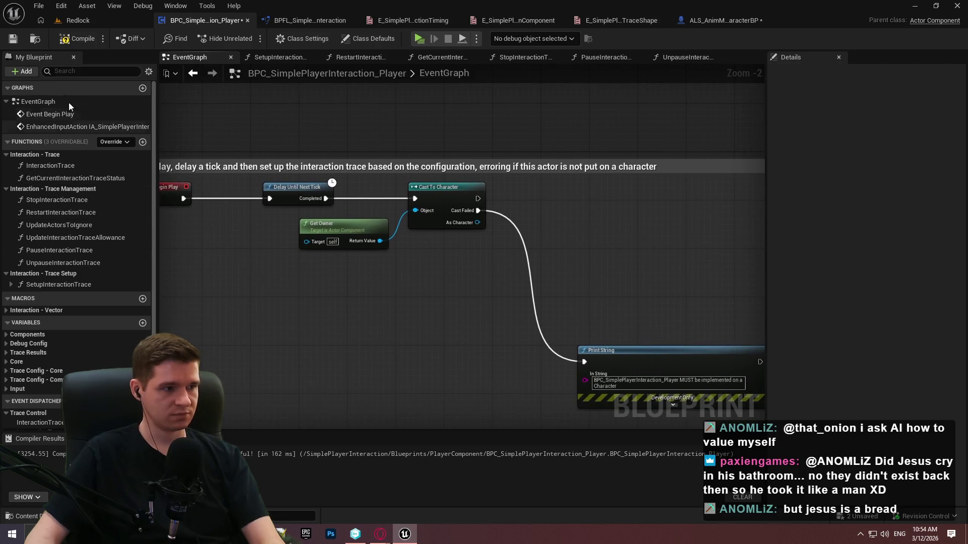
Call Setup Interaction Trace after Cast To Character succeeds, then compile and save
{"action": "mouse_move", "coordinate": [65, 285]}
{"action": "left_mouse_down"}
{"action": "mouse_move", "coordinate": [526, 199]}
{"action": "mouse_move", "coordinate": [478, 198]}
{"action": "left_mouse_up"}
{"action": "mouse_move", "coordinate": [563, 204]}
{"action": "left_mouse_down"}
{"action": "mouse_move", "coordinate": [631, 189]}
{"action": "mouse_move", "coordinate": [612, 185]}
{"action": "left_mouse_up"}
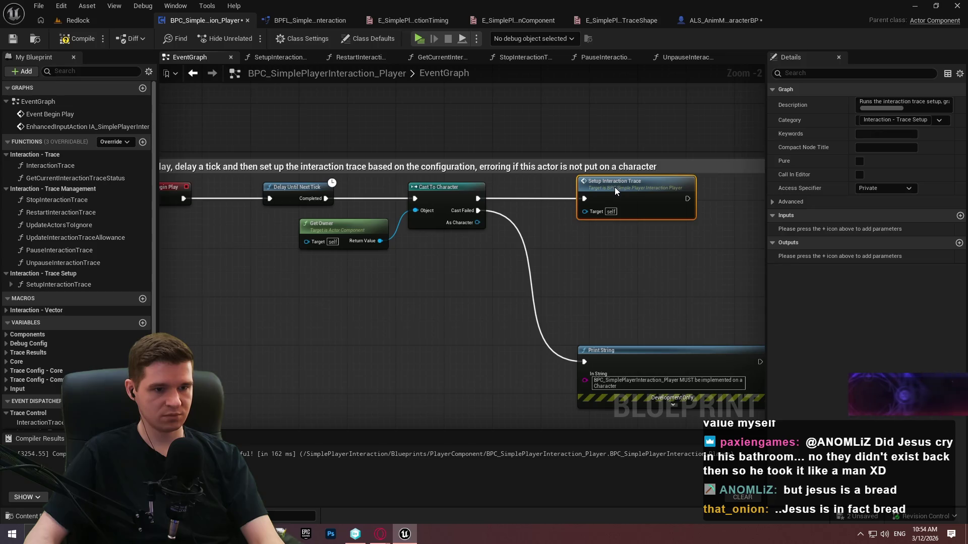
{"action": "left_click_drag", "start_coordinate": [655, 267], "coordinate": [530, 269]}
{"action": "left_click", "coordinate": [531, 269]}
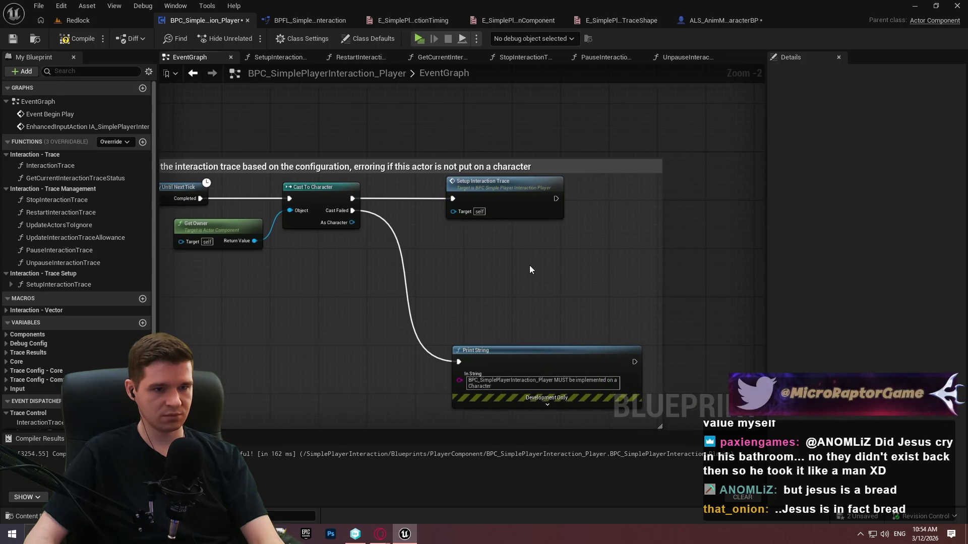
{"action": "left_click", "coordinate": [82, 41]}
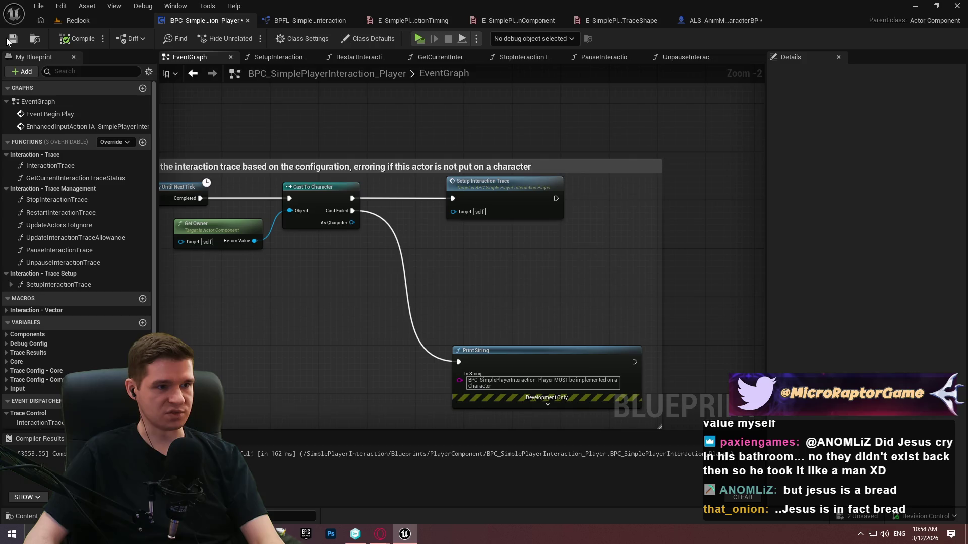
{"action": "left_click", "coordinate": [12, 39]}
In SetupInteractionTrace, branch on Get Current Interaction Trace Status's Timer Active and call Stop Interaction Trace when true
{"action": "double_click", "coordinate": [474, 195]}
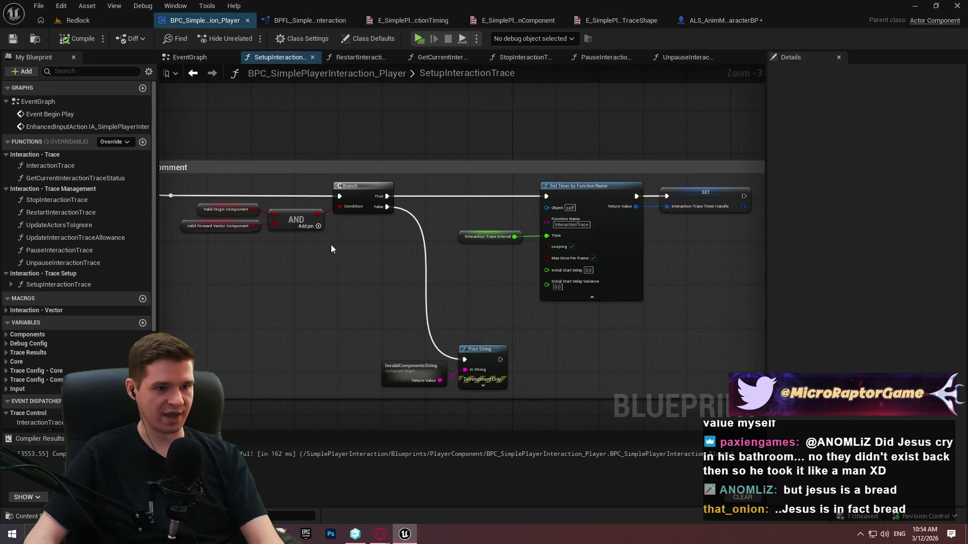
{"action": "scroll", "coordinate": [651, 372], "scroll_direction": "up", "scroll_amount": 1}
{"action": "mouse_move", "coordinate": [651, 373]}
{"action": "left_mouse_down"}
{"action": "mouse_move", "coordinate": [680, 302]}
{"action": "mouse_move", "coordinate": [727, 241]}
{"action": "mouse_move", "coordinate": [656, 226]}
{"action": "left_mouse_up"}
{"action": "mouse_move", "coordinate": [68, 179]}
{"action": "left_mouse_down"}
{"action": "mouse_move", "coordinate": [431, 258]}
{"action": "mouse_move", "coordinate": [297, 263]}
{"action": "left_mouse_up"}
{"action": "scroll", "coordinate": [431, 258], "scroll_direction": "up", "scroll_amount": 1}
{"action": "scroll", "coordinate": [407, 262], "scroll_direction": "up", "scroll_amount": 2}
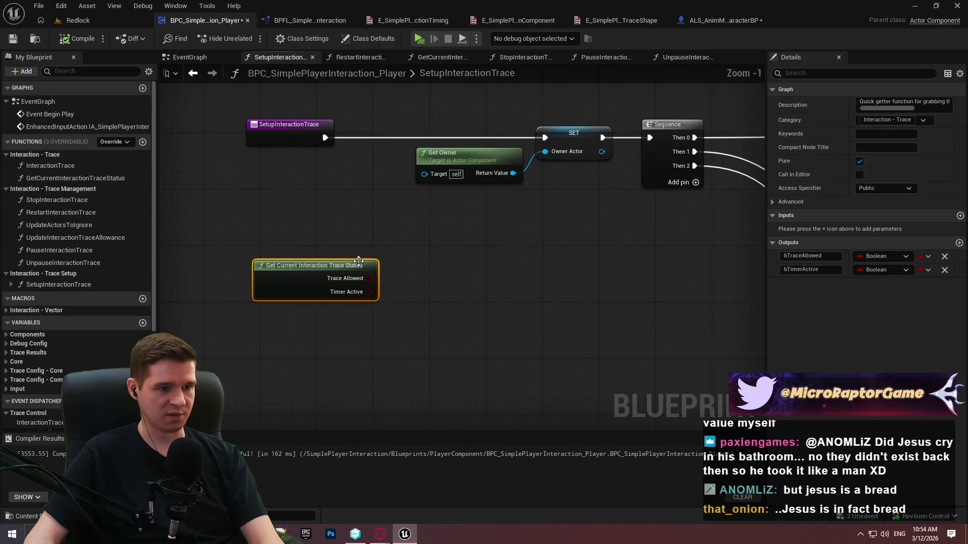
{"action": "left_click", "coordinate": [417, 262]}
{"action": "left_click_drag", "start_coordinate": [434, 278], "coordinate": [340, 294]}
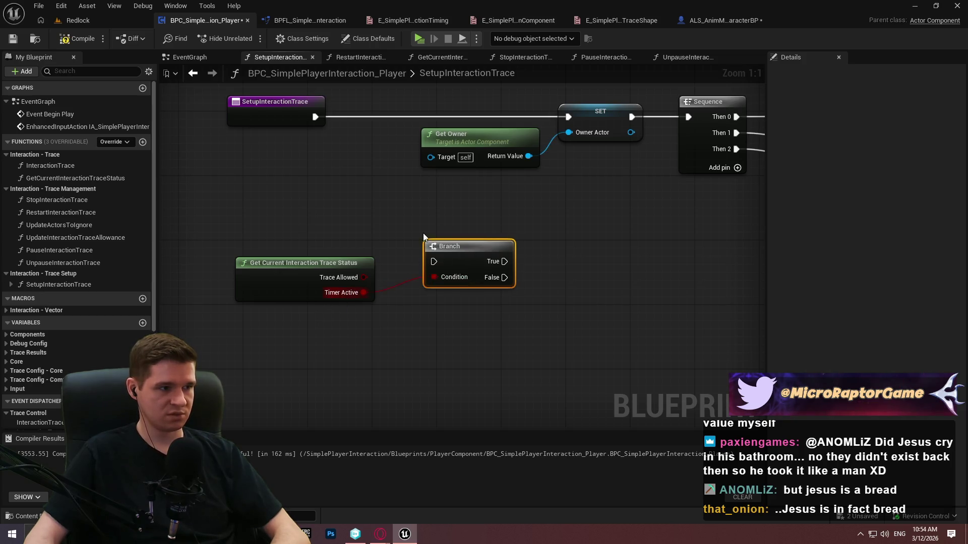
{"action": "left_click", "coordinate": [245, 208]}
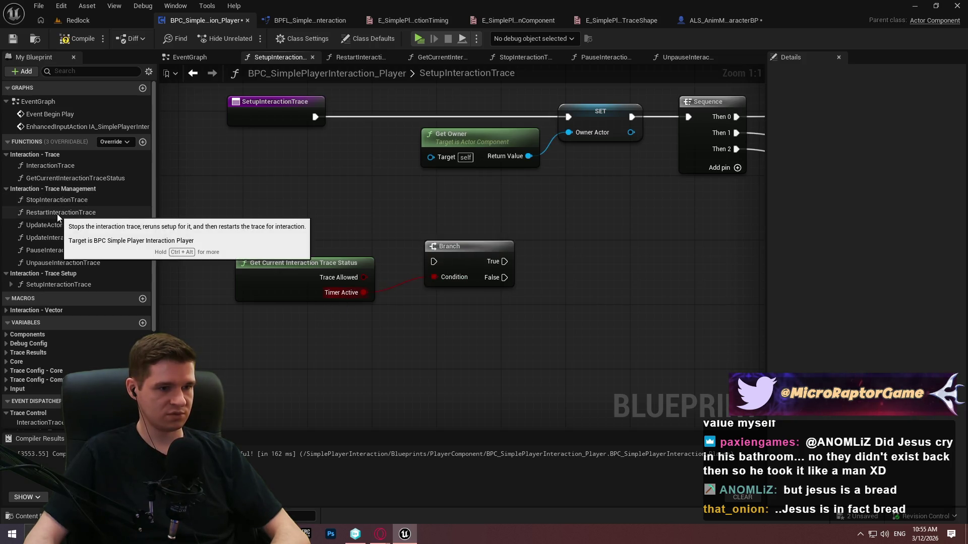
{"action": "mouse_move", "coordinate": [50, 201]}
{"action": "left_mouse_down"}
{"action": "mouse_move", "coordinate": [621, 231]}
{"action": "mouse_move", "coordinate": [568, 234]}
{"action": "mouse_move", "coordinate": [504, 261]}
{"action": "left_mouse_up"}
{"action": "mouse_move", "coordinate": [627, 247]}
{"action": "left_mouse_down"}
{"action": "mouse_move", "coordinate": [595, 247]}
{"action": "mouse_move", "coordinate": [604, 247]}
{"action": "mouse_move", "coordinate": [521, 274]}
{"action": "left_mouse_up"}
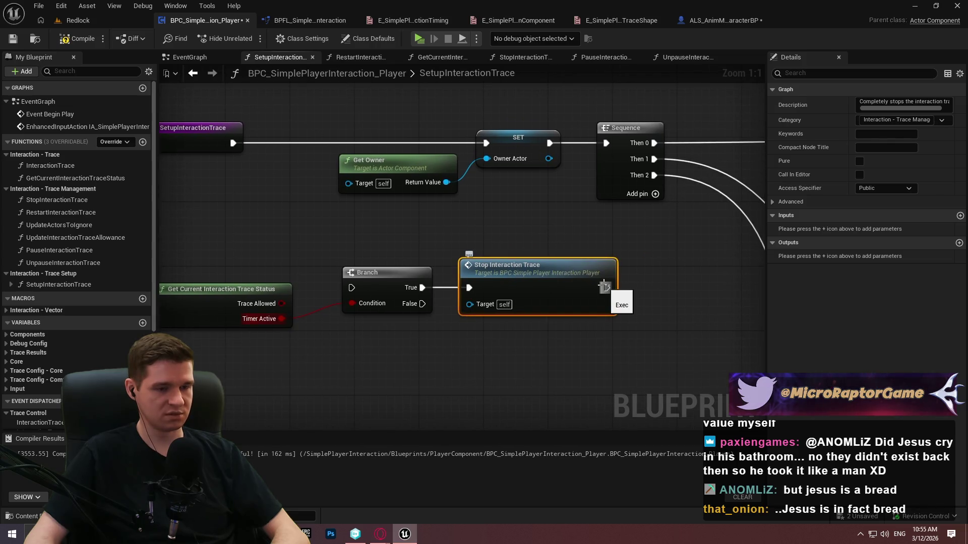
Rearrange the entry node and the four new status-check nodes up and to the left
{"action": "double_click", "coordinate": [65, 213]}
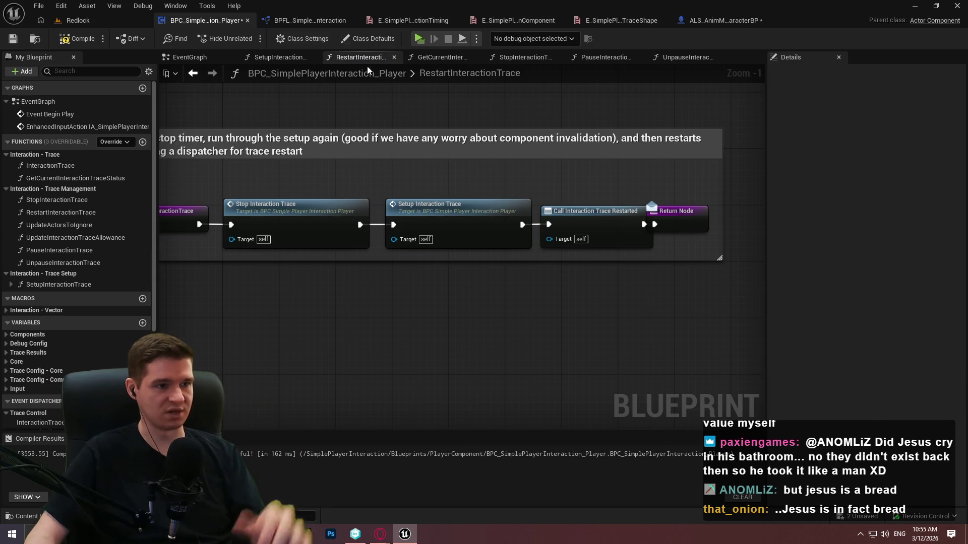
{"action": "left_click", "coordinate": [190, 57]}
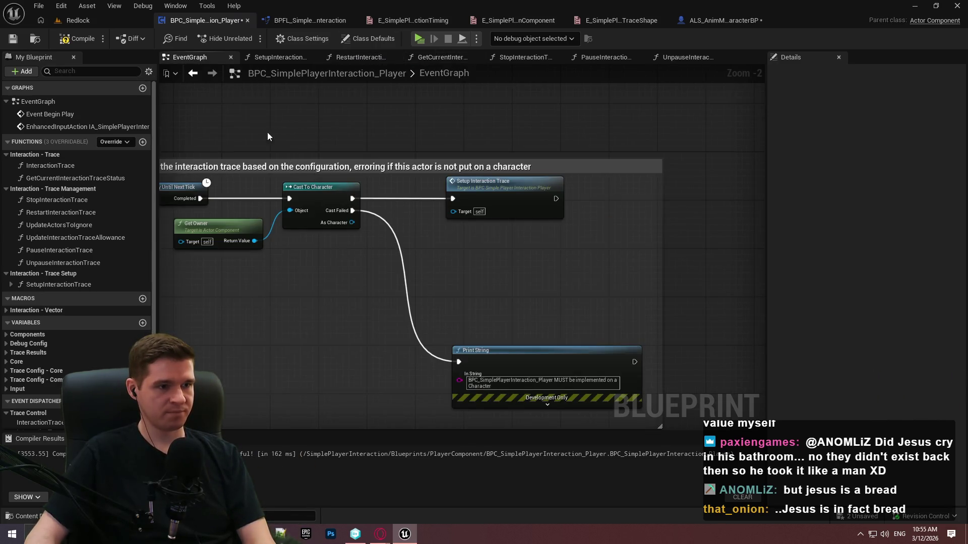
{"action": "double_click", "coordinate": [469, 201]}
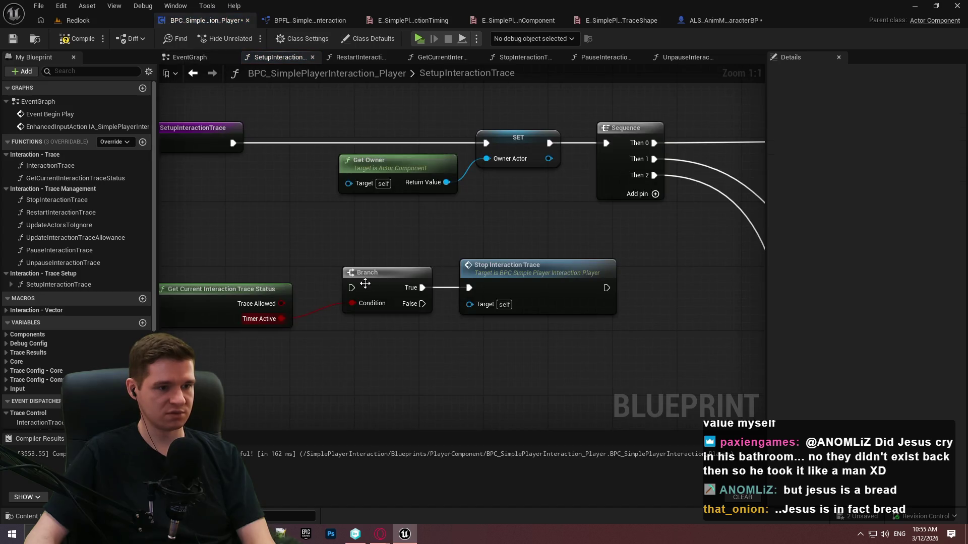
{"action": "mouse_move", "coordinate": [227, 136]}
{"action": "left_mouse_down"}
{"action": "mouse_move", "coordinate": [166, 252]}
{"action": "mouse_move", "coordinate": [292, 268]}
{"action": "left_mouse_up"}
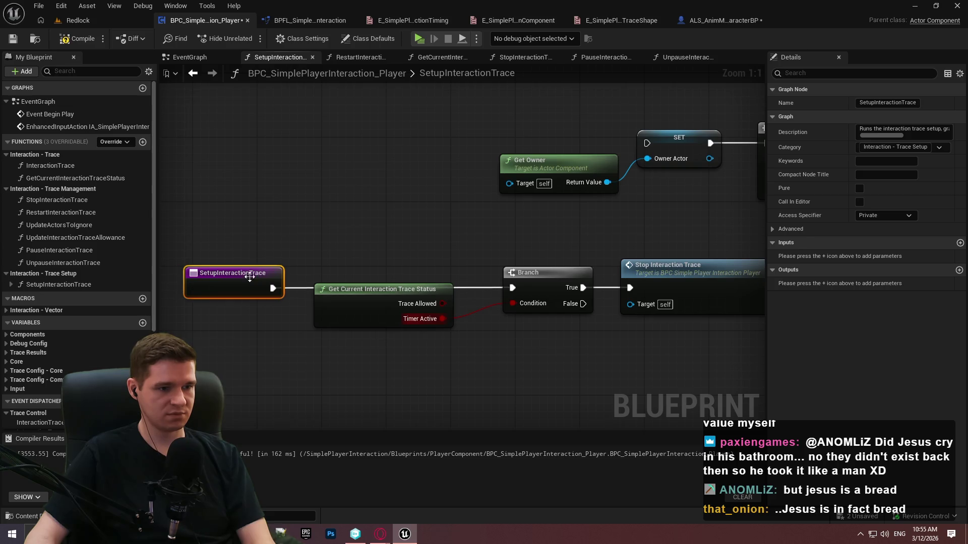
{"action": "left_click", "coordinate": [302, 305]}
{"action": "left_click_drag", "start_coordinate": [372, 305], "coordinate": [404, 329]}
{"action": "mouse_move", "coordinate": [716, 281]}
{"action": "left_mouse_down"}
{"action": "mouse_move", "coordinate": [529, 287]}
{"action": "mouse_move", "coordinate": [459, 150]}
{"action": "left_mouse_up"}
{"action": "scroll", "coordinate": [642, 243], "scroll_direction": "down", "scroll_amount": 2}
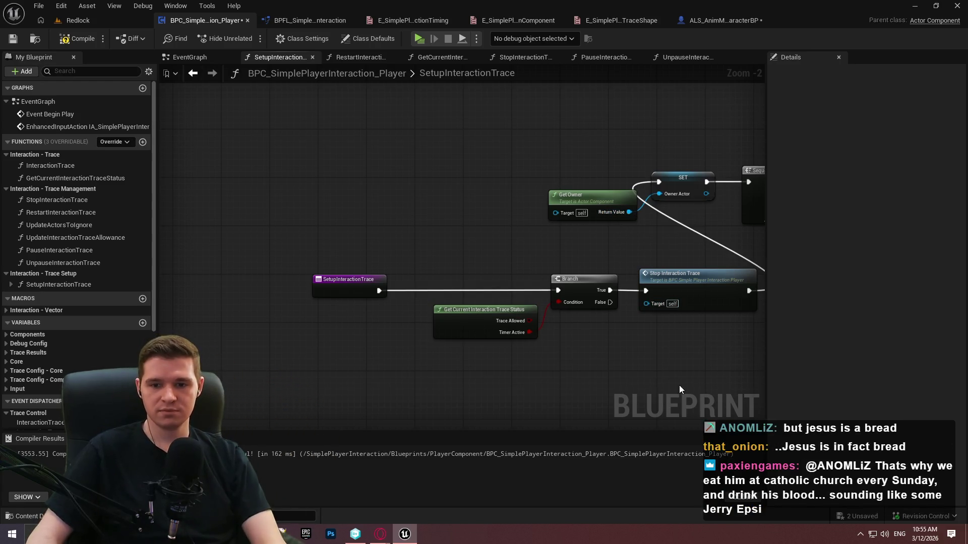
{"action": "left_click_drag", "start_coordinate": [676, 382], "coordinate": [569, 356]}
{"action": "left_click_drag", "start_coordinate": [647, 393], "coordinate": [181, 263]}
{"action": "left_click_drag", "start_coordinate": [580, 264], "coordinate": [323, 162]}
{"action": "left_click", "coordinate": [314, 244]}
{"action": "mouse_move", "coordinate": [313, 245]}
{"action": "left_mouse_down"}
{"action": "mouse_move", "coordinate": [333, 230]}
{"action": "mouse_move", "coordinate": [344, 180]}
{"action": "mouse_move", "coordinate": [352, 202]}
{"action": "mouse_move", "coordinate": [551, 321]}
{"action": "mouse_move", "coordinate": [670, 166]}
{"action": "mouse_move", "coordinate": [651, 179]}
{"action": "left_mouse_up"}
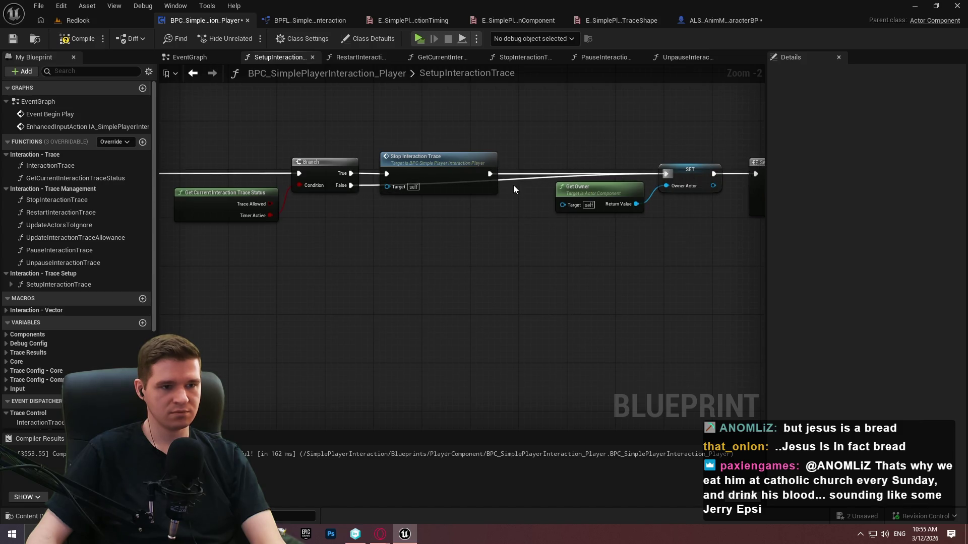
Add reroute points so the False and Stop-to-SET wires route around Stop Interaction Trace, then compile
{"action": "double_click", "coordinate": [512, 180]}
{"action": "mouse_move", "coordinate": [514, 179]}
{"action": "left_mouse_down"}
{"action": "mouse_move", "coordinate": [443, 211]}
{"action": "mouse_move", "coordinate": [391, 207]}
{"action": "mouse_move", "coordinate": [465, 198]}
{"action": "mouse_move", "coordinate": [498, 207]}
{"action": "left_mouse_up"}
{"action": "double_click", "coordinate": [403, 202]}
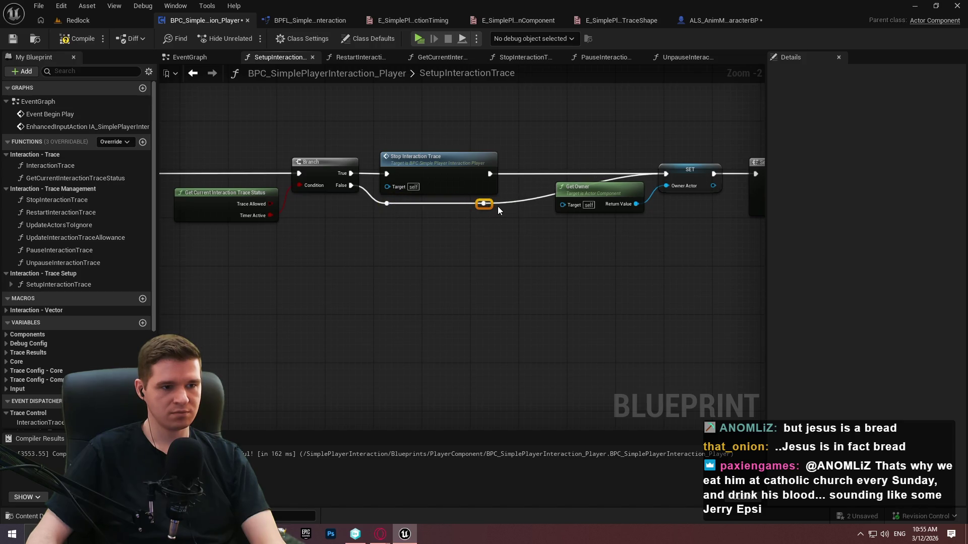
{"action": "double_click", "coordinate": [536, 174]}
{"action": "left_click_drag", "start_coordinate": [536, 174], "coordinate": [490, 204]}
{"action": "left_click_drag", "start_coordinate": [526, 167], "coordinate": [526, 174]}
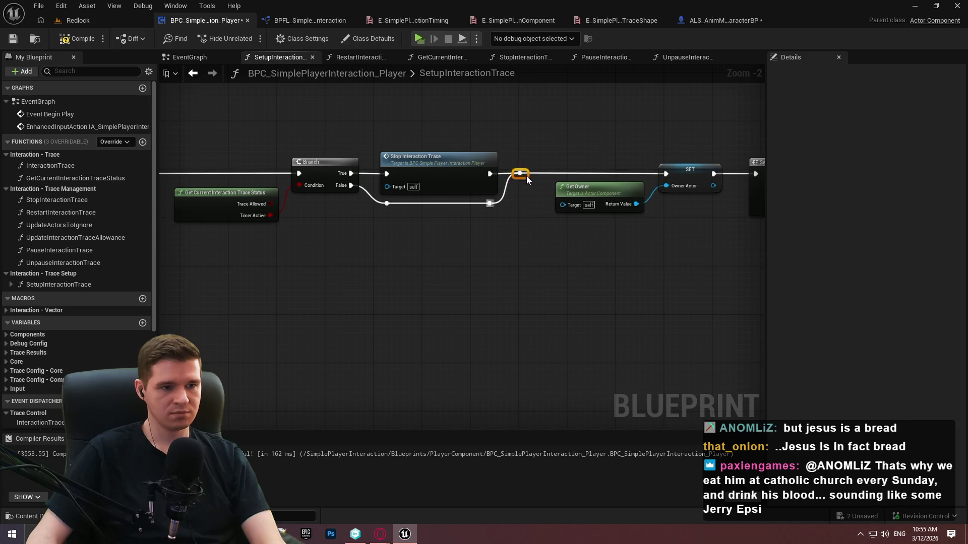
{"action": "left_click", "coordinate": [528, 238]}
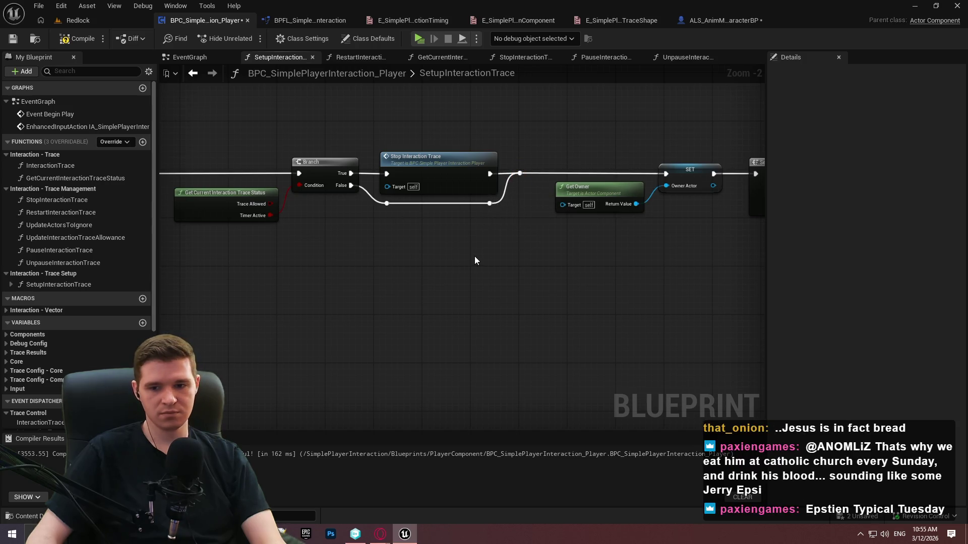
{"action": "key", "text": "Home"}
{"action": "left_click", "coordinate": [83, 40]}
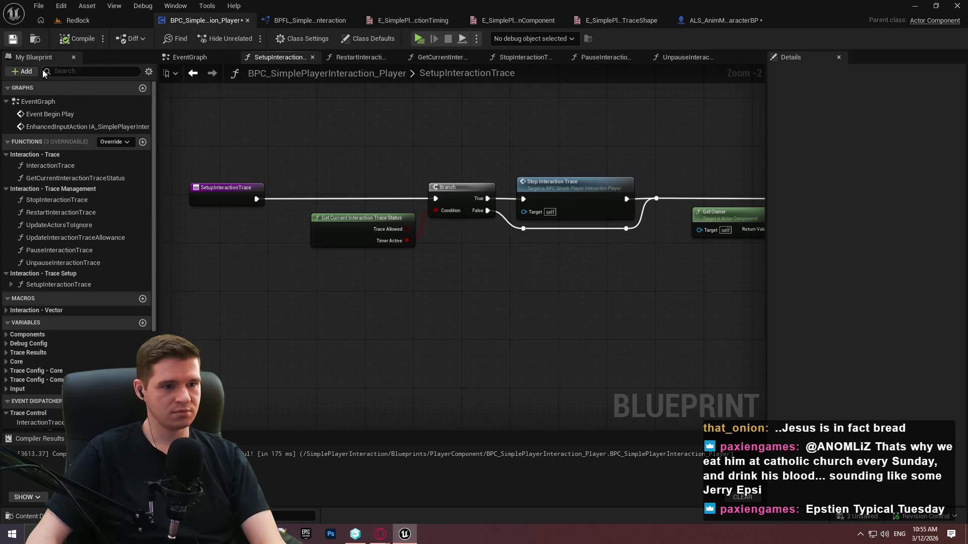
Tidy the setup comment, Call Interaction Trace Setup Finished, exec reroute and Return Node positions
{"action": "scroll", "coordinate": [619, 138], "scroll_direction": "down", "scroll_amount": 4}
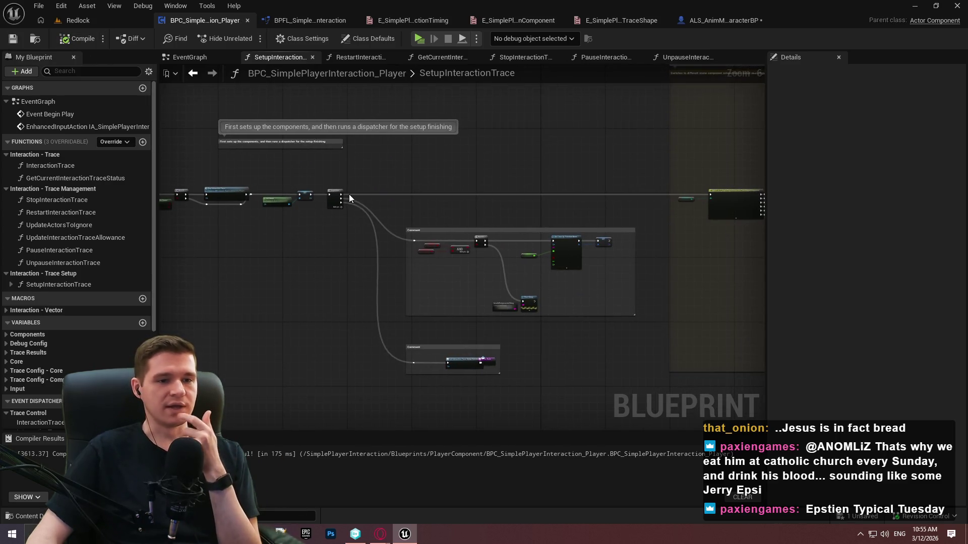
{"action": "left_click_drag", "start_coordinate": [383, 180], "coordinate": [591, 200]}
{"action": "scroll", "coordinate": [592, 201], "scroll_direction": "up", "scroll_amount": 3}
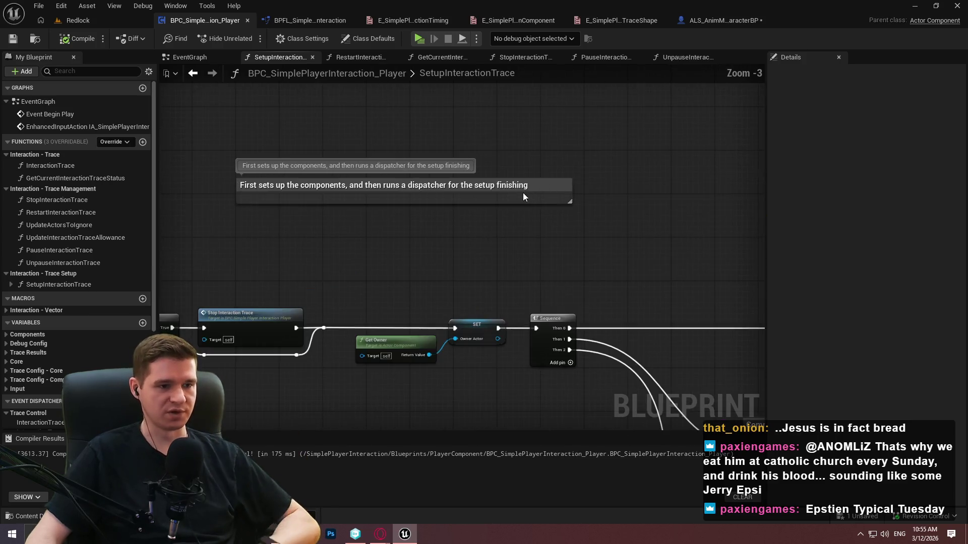
{"action": "mouse_move", "coordinate": [511, 189]}
{"action": "left_mouse_down"}
{"action": "mouse_move", "coordinate": [729, 252]}
{"action": "mouse_move", "coordinate": [537, 253]}
{"action": "mouse_move", "coordinate": [509, 241]}
{"action": "left_mouse_up"}
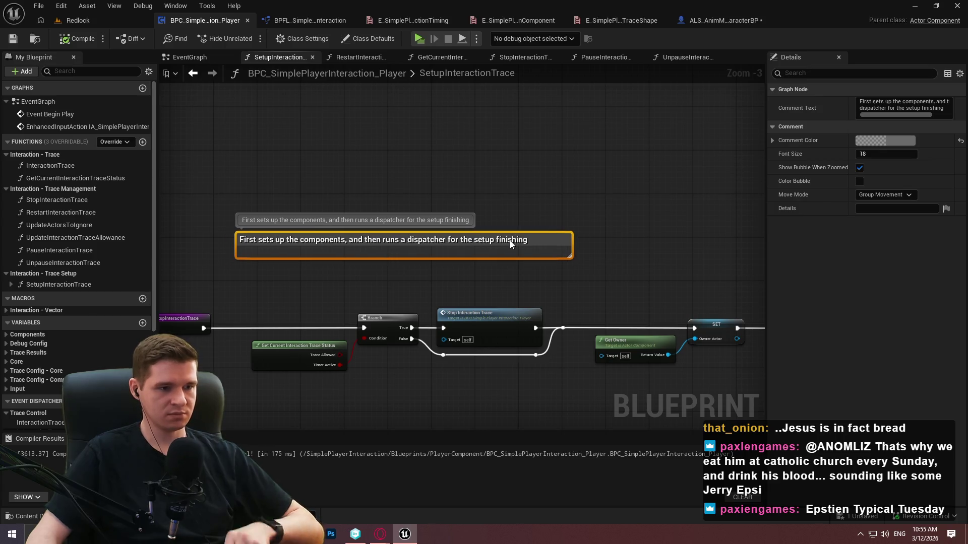
{"action": "mouse_move", "coordinate": [509, 240]}
{"action": "left_mouse_down"}
{"action": "mouse_move", "coordinate": [379, 136]}
{"action": "mouse_move", "coordinate": [139, 132]}
{"action": "mouse_move", "coordinate": [506, 181]}
{"action": "mouse_move", "coordinate": [543, 304]}
{"action": "left_mouse_up"}
{"action": "scroll", "coordinate": [573, 392], "scroll_direction": "up", "scroll_amount": 2}
{"action": "mouse_move", "coordinate": [473, 287]}
{"action": "left_mouse_down"}
{"action": "mouse_move", "coordinate": [412, 279]}
{"action": "mouse_move", "coordinate": [409, 288]}
{"action": "left_mouse_up"}
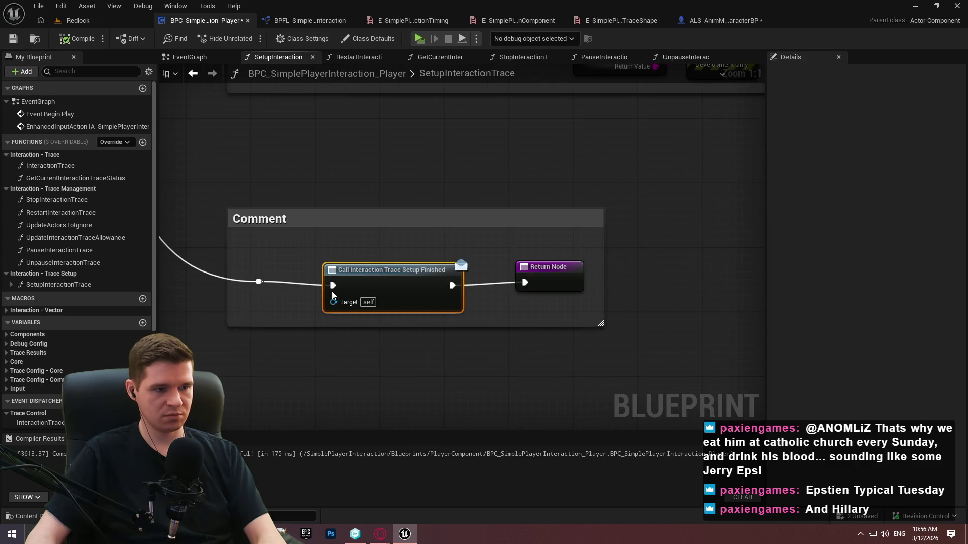
{"action": "left_click_drag", "start_coordinate": [272, 286], "coordinate": [266, 291]}
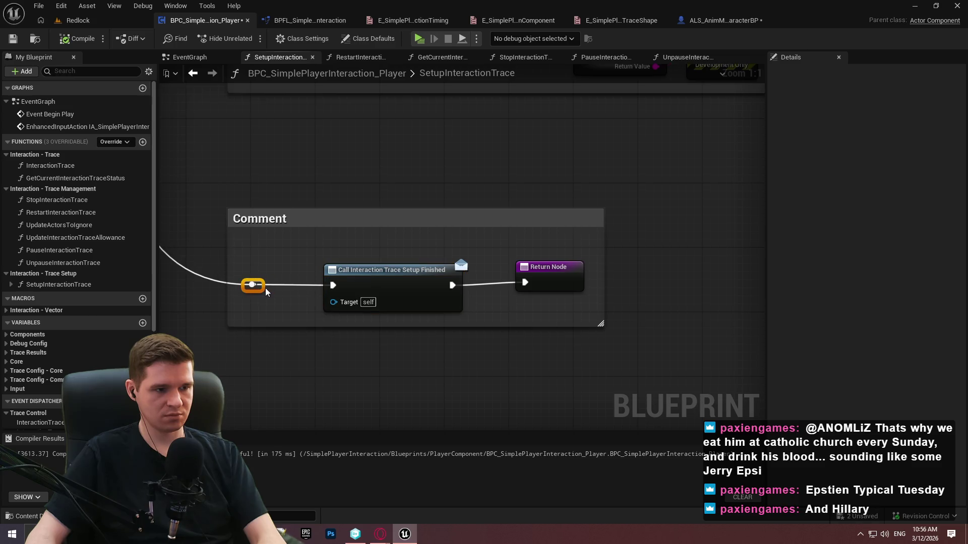
{"action": "left_click_drag", "start_coordinate": [560, 285], "coordinate": [563, 288]}
{"action": "scroll", "coordinate": [496, 175], "scroll_direction": "down", "scroll_amount": 4}
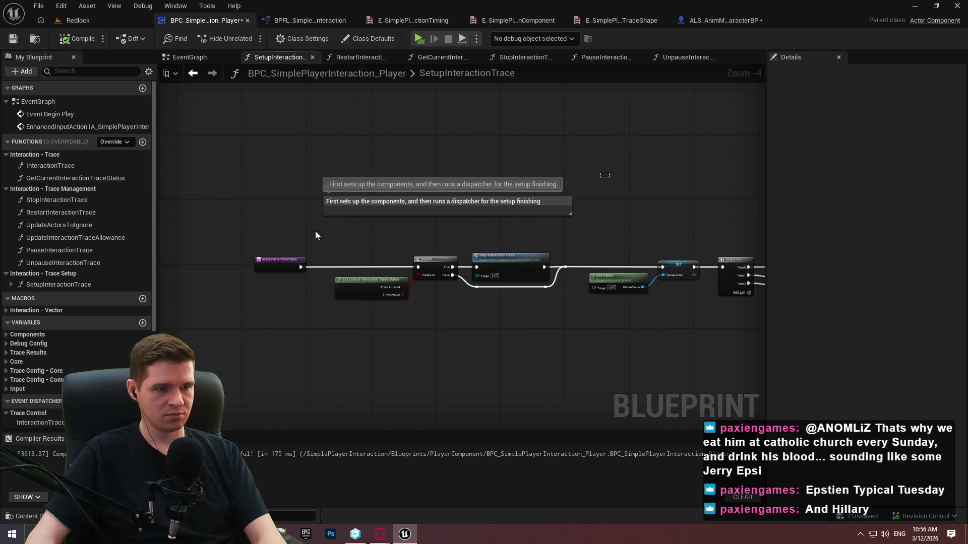
Comment the check-and-stop nodes 'Checks if the trace is active, just as a failsafe, and stops it if so' with zoomed bubble
{"action": "mouse_move", "coordinate": [172, 218]}
{"action": "left_mouse_down"}
{"action": "mouse_move", "coordinate": [521, 325]}
{"action": "mouse_move", "coordinate": [588, 316]}
{"action": "mouse_move", "coordinate": [579, 318]}
{"action": "left_mouse_up"}
{"action": "type", "text": "cChecks if the "}
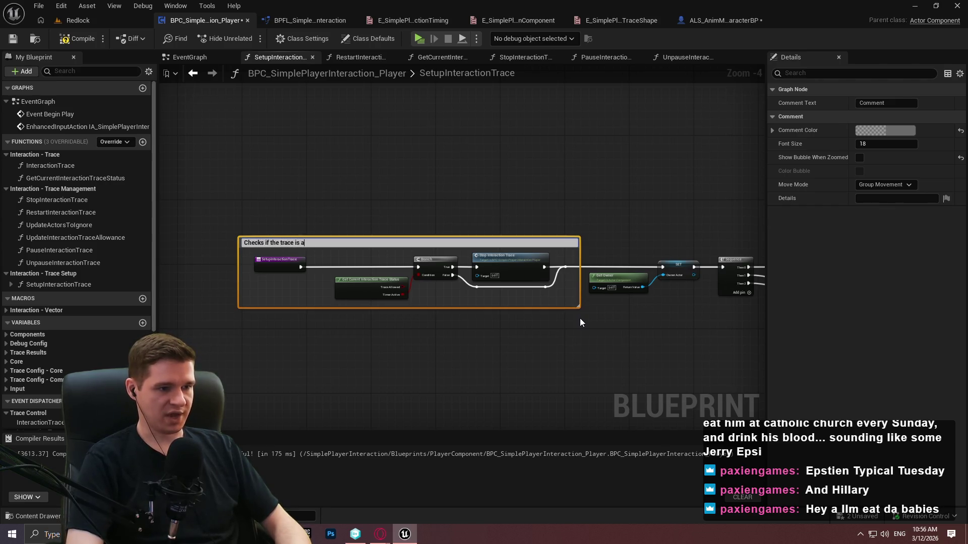
{"action": "type", "text": ", just as a fla"}
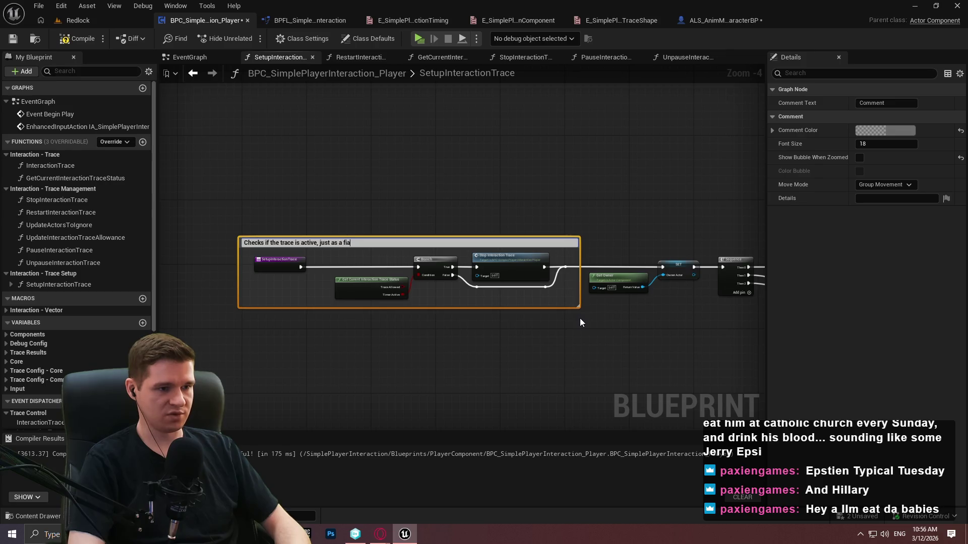
{"action": "key", "text": "BackSpace"}
{"action": "key", "text": "BackSpace"}
{"action": "type", "text": "ailsafe, and stops it if so"}
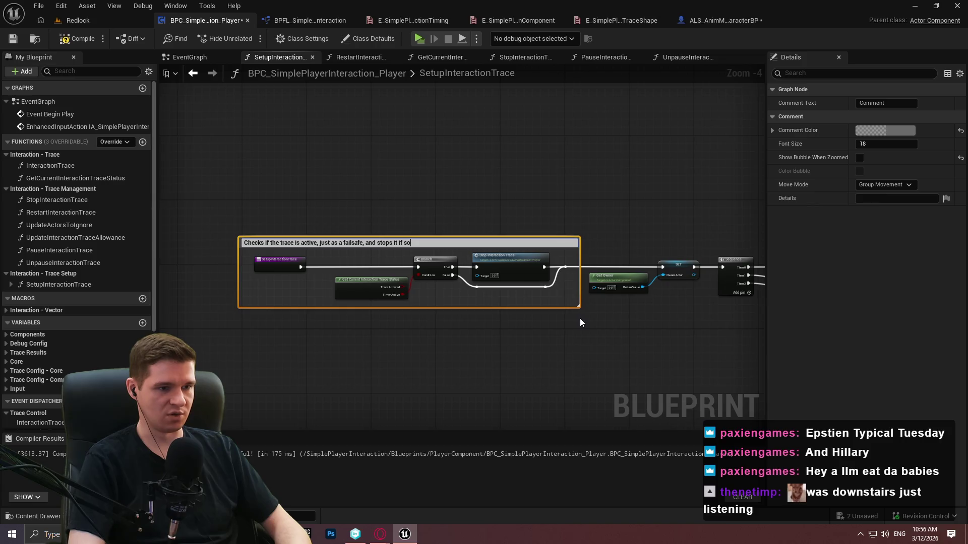
{"action": "key", "text": "Return"}
{"action": "left_click", "coordinate": [588, 137]}
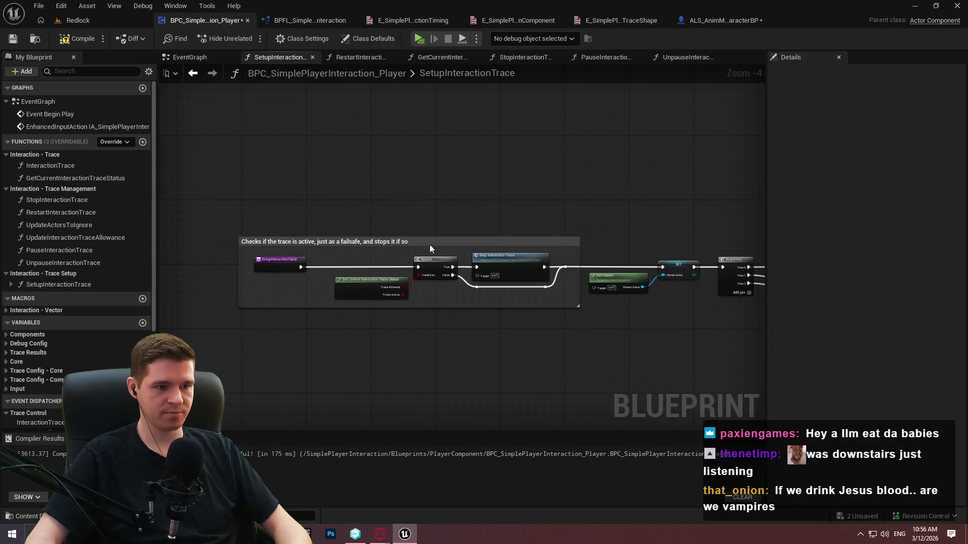
{"action": "left_click", "coordinate": [519, 241]}
{"action": "left_click", "coordinate": [859, 168]}
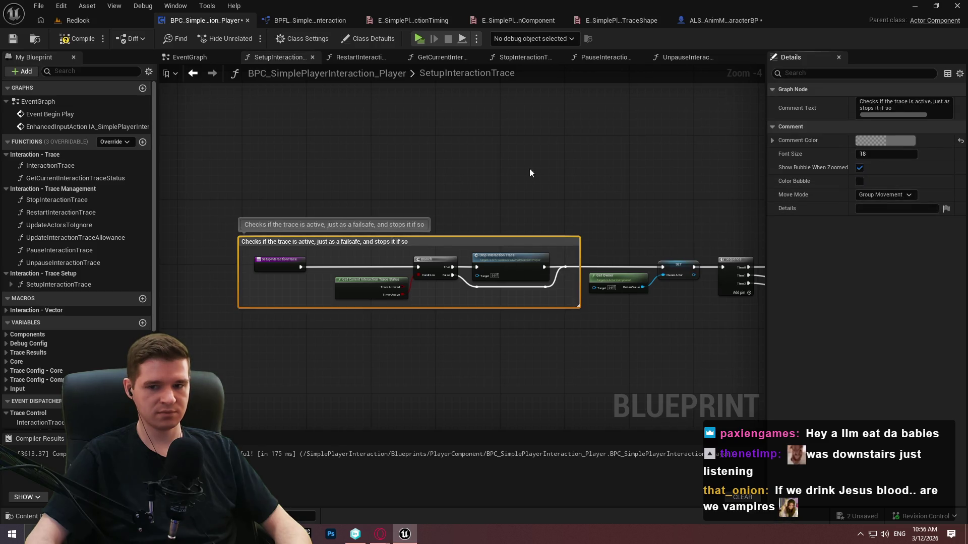
Start a comment on Get Owner and SET titled 'Grabs the owning character for referencign'
{"action": "left_click_drag", "start_coordinate": [527, 174], "coordinate": [337, 178]}
{"action": "left_click_drag", "start_coordinate": [290, 214], "coordinate": [389, 280]}
{"action": "type", "text": "c"}
{"action": "type", "text": "Grabs th"}
{"action": "type", "text": "e owning "}
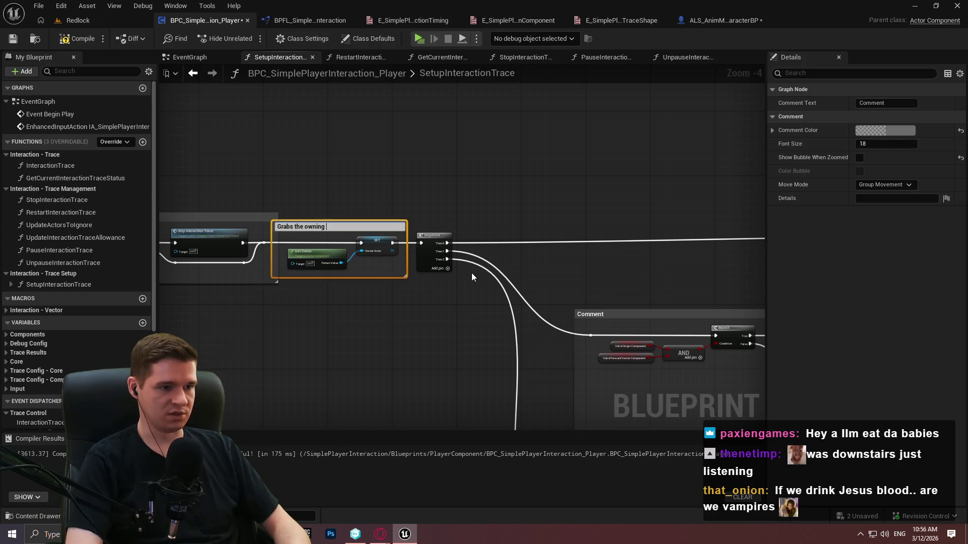
{"action": "type", "text": "character for "}
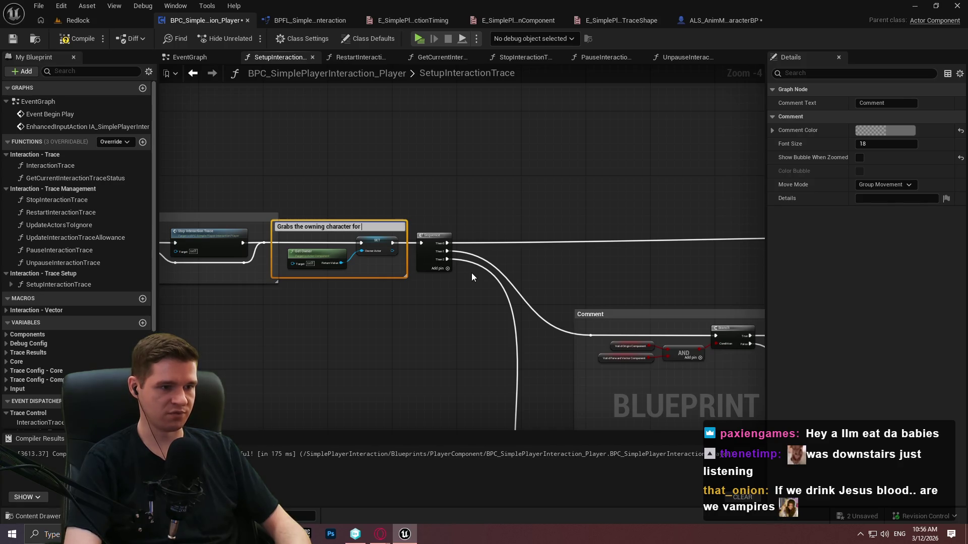
{"action": "type", "text": "referencign"}
Correct the comment title's misspelling to 'referencing'
{"action": "key", "text": "Return"}
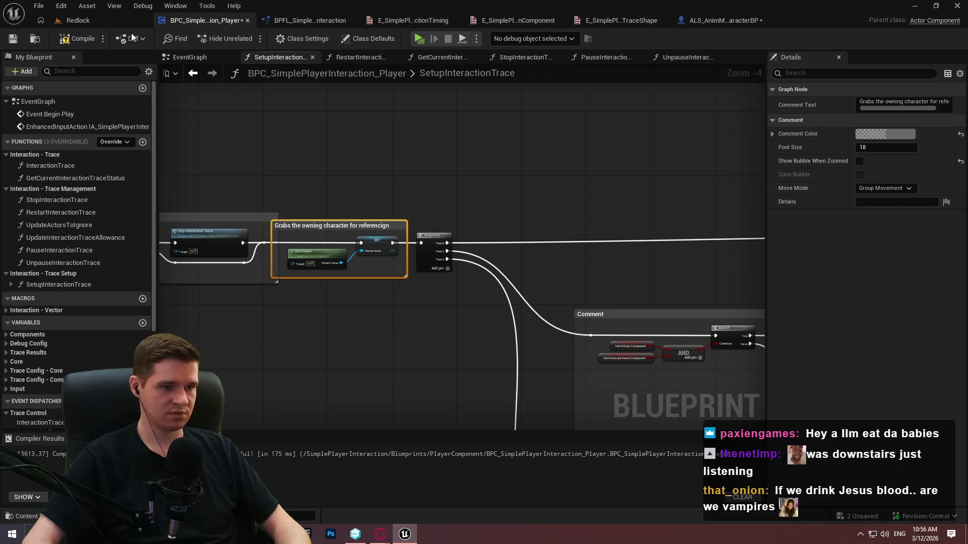
{"action": "scroll", "coordinate": [393, 227], "scroll_direction": "up", "scroll_amount": 4}
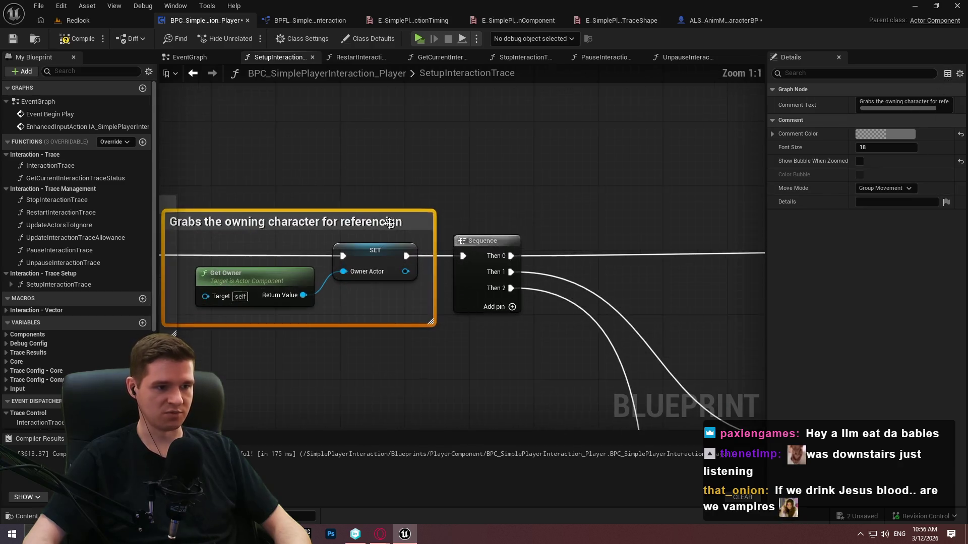
{"action": "double_click", "coordinate": [395, 225]}
{"action": "key", "text": "End"}
{"action": "key", "text": "shift+Left"}
{"action": "key", "text": "shift+Left"}
{"action": "key", "text": "BackSpace"}
{"action": "type", "text": "ng"}
{"action": "left_click", "coordinate": [465, 179]}
Extend the title to 'Grabs and caches the owning character for referencing'
{"action": "scroll", "coordinate": [645, 165], "scroll_direction": "down", "scroll_amount": 3}
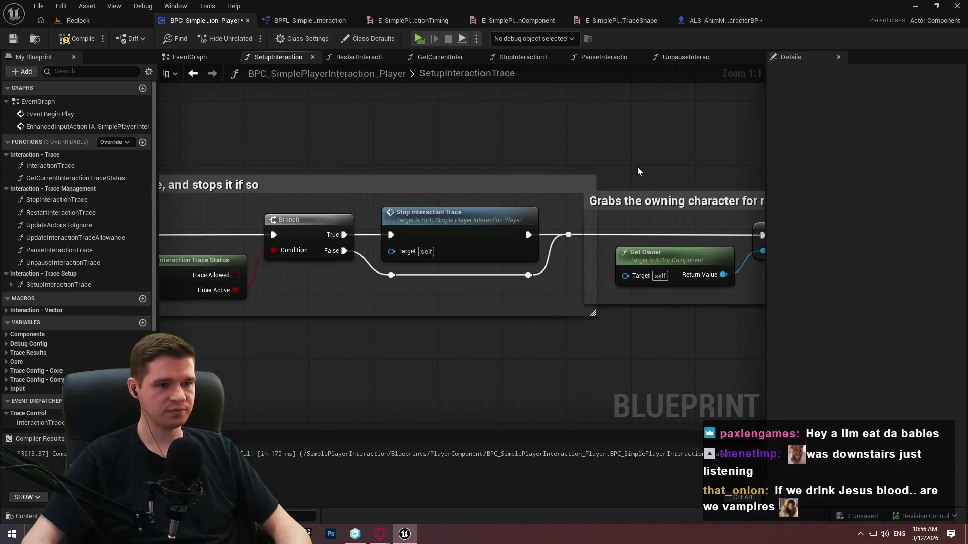
{"action": "left_click", "coordinate": [661, 193]}
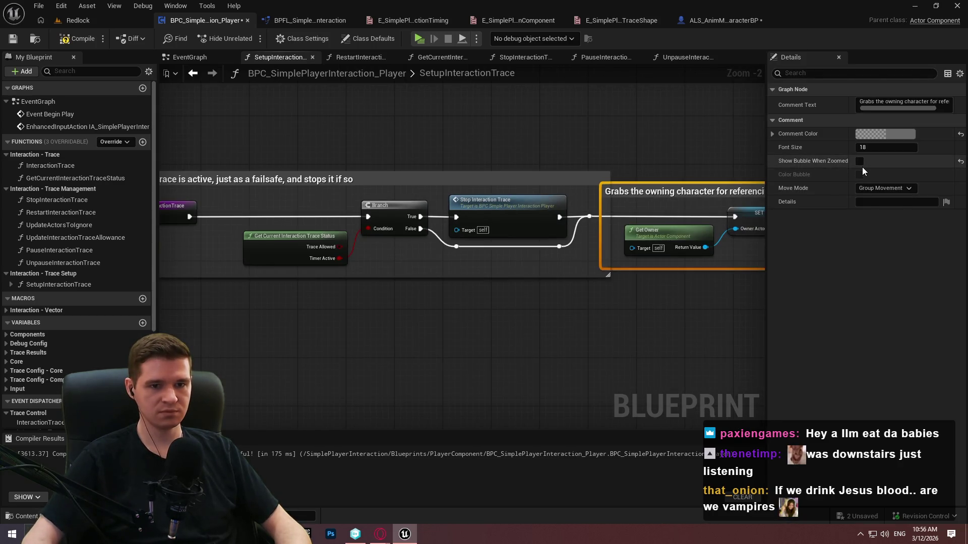
{"action": "left_click", "coordinate": [905, 103]}
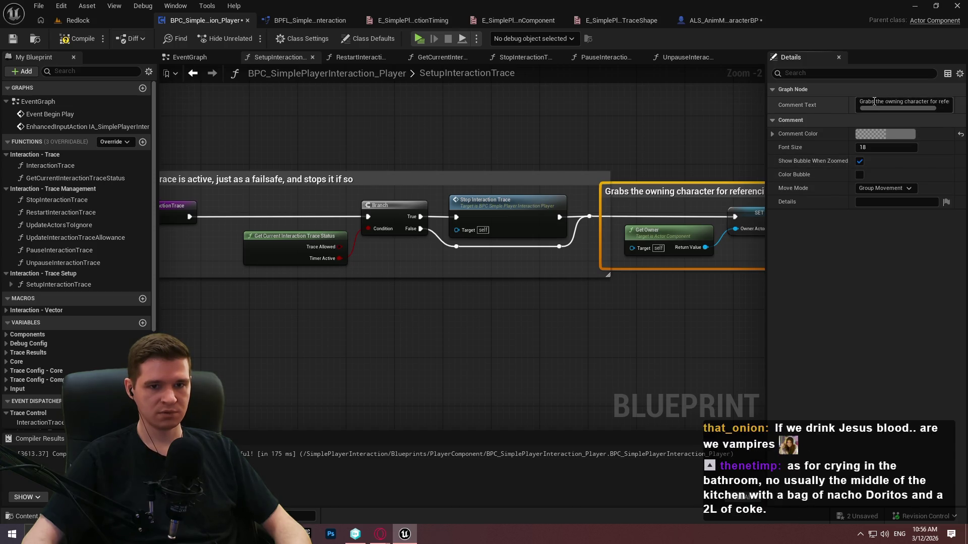
{"action": "key", "text": "ctrl+a"}
{"action": "key", "text": "BackSpace"}
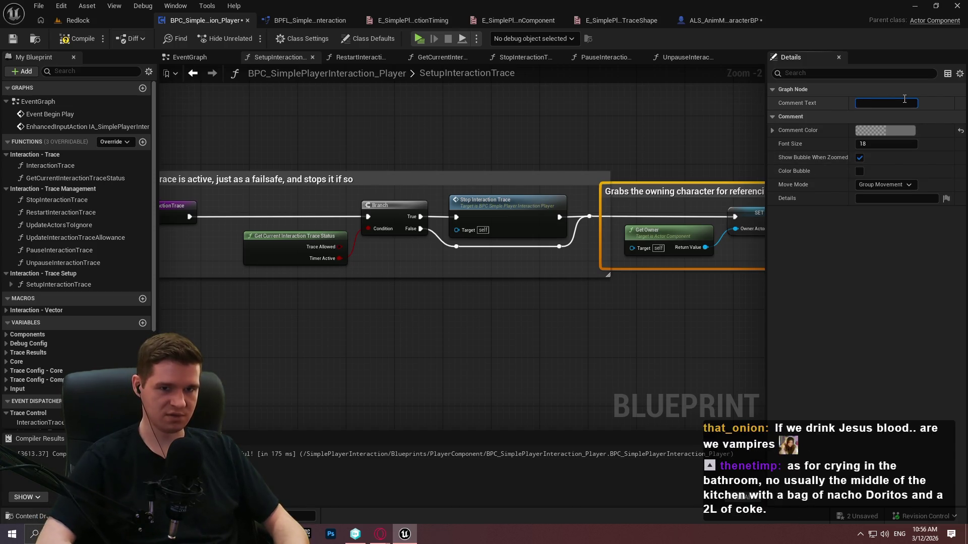
{"action": "key", "text": "ctrl+z"}
{"action": "double_click", "coordinate": [642, 192]}
{"action": "type", "text": "and cac"}
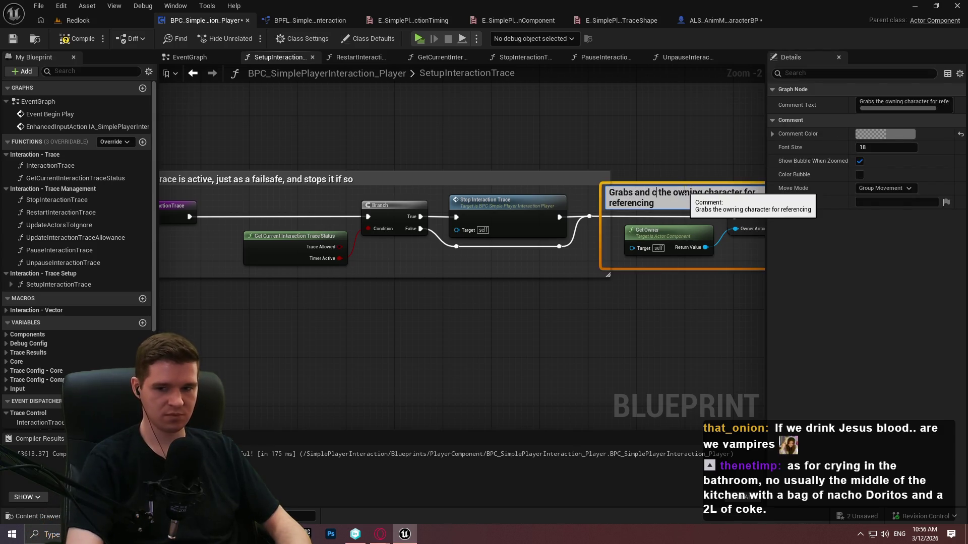
{"action": "type", "text": "hes"}
{"action": "key", "text": "Return"}
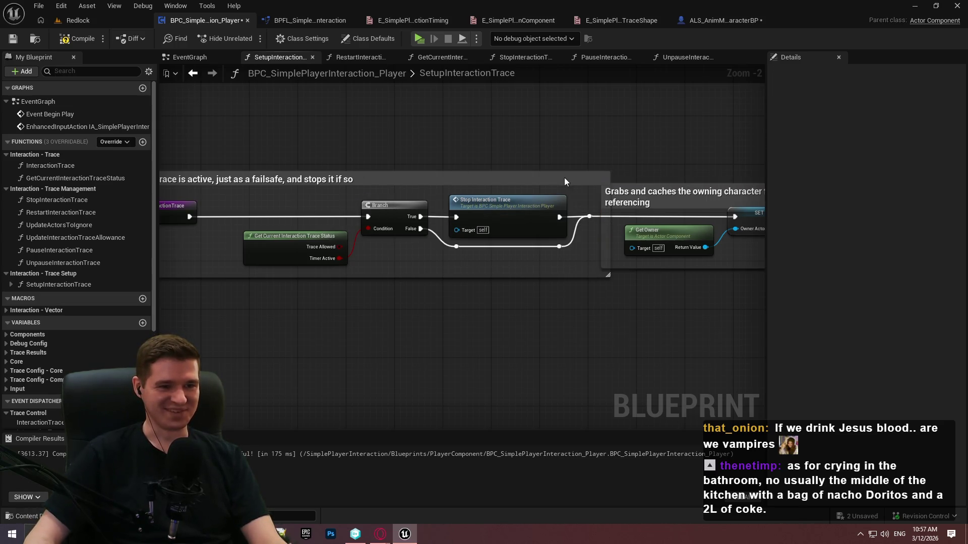
Shift the failsafe comment left and raise the top edge of the Grabs and caches comment
{"action": "left_click_drag", "start_coordinate": [567, 179], "coordinate": [506, 177]}
{"action": "left_click_drag", "start_coordinate": [678, 163], "coordinate": [506, 171]}
{"action": "left_click", "coordinate": [555, 203]}
{"action": "left_click_drag", "start_coordinate": [568, 196], "coordinate": [569, 188]}
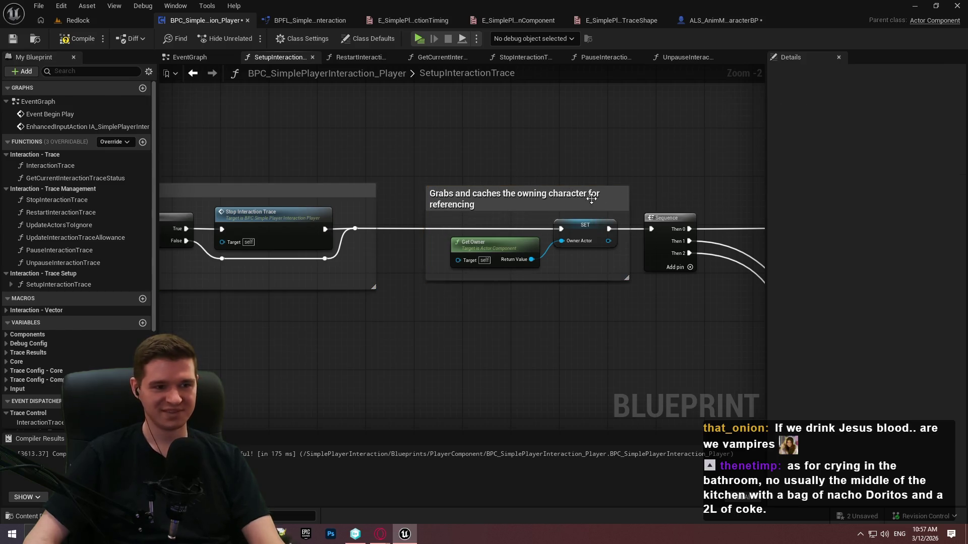
{"action": "left_click", "coordinate": [535, 153]}
{"action": "scroll", "coordinate": [535, 153], "scroll_direction": "down", "scroll_amount": 2}
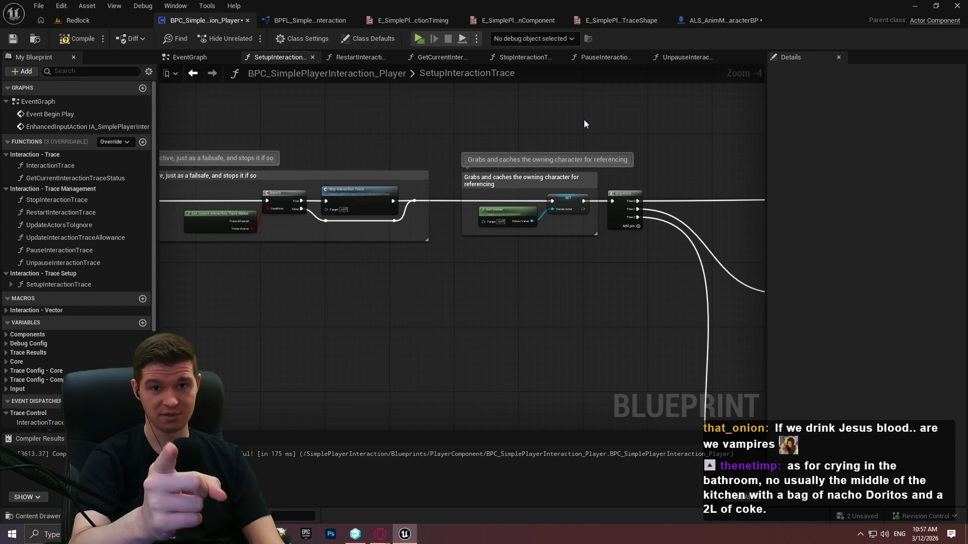
{"action": "mouse_move", "coordinate": [513, 242]}
{"action": "left_mouse_down"}
{"action": "mouse_move", "coordinate": [495, 301]}
{"action": "mouse_move", "coordinate": [651, 292]}
{"action": "mouse_move", "coordinate": [195, 224]}
{"action": "left_mouse_up"}
{"action": "scroll", "coordinate": [513, 299], "scroll_direction": "down", "scroll_amount": 1}
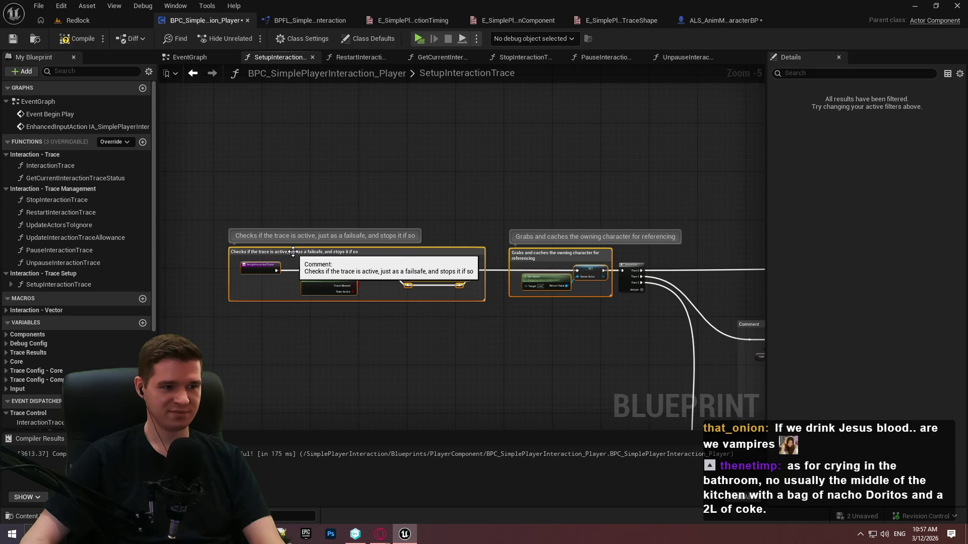
Bring the 'Comment' box around the validity Branch and Set Timer by Function Name into view and edit its title
{"action": "left_click_drag", "start_coordinate": [293, 252], "coordinate": [271, 252]}
{"action": "left_click", "coordinate": [506, 340]}
{"action": "mouse_move", "coordinate": [506, 341]}
{"action": "left_mouse_down"}
{"action": "mouse_move", "coordinate": [320, 339]}
{"action": "mouse_move", "coordinate": [422, 314]}
{"action": "mouse_move", "coordinate": [320, 243]}
{"action": "left_mouse_up"}
{"action": "scroll", "coordinate": [287, 274], "scroll_direction": "up", "scroll_amount": 2}
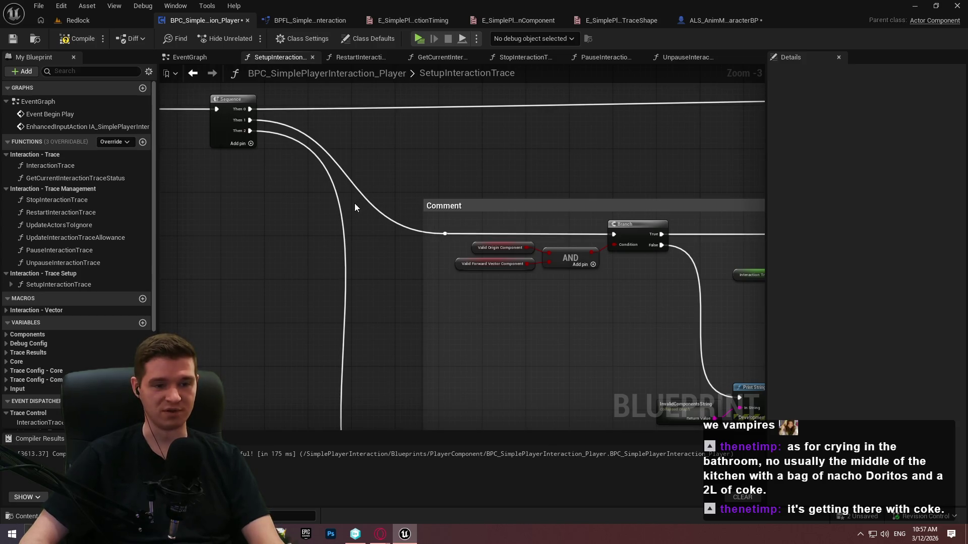
{"action": "mouse_move", "coordinate": [573, 244]}
{"action": "left_mouse_down"}
{"action": "mouse_move", "coordinate": [432, 298]}
{"action": "mouse_move", "coordinate": [398, 295]}
{"action": "left_mouse_up"}
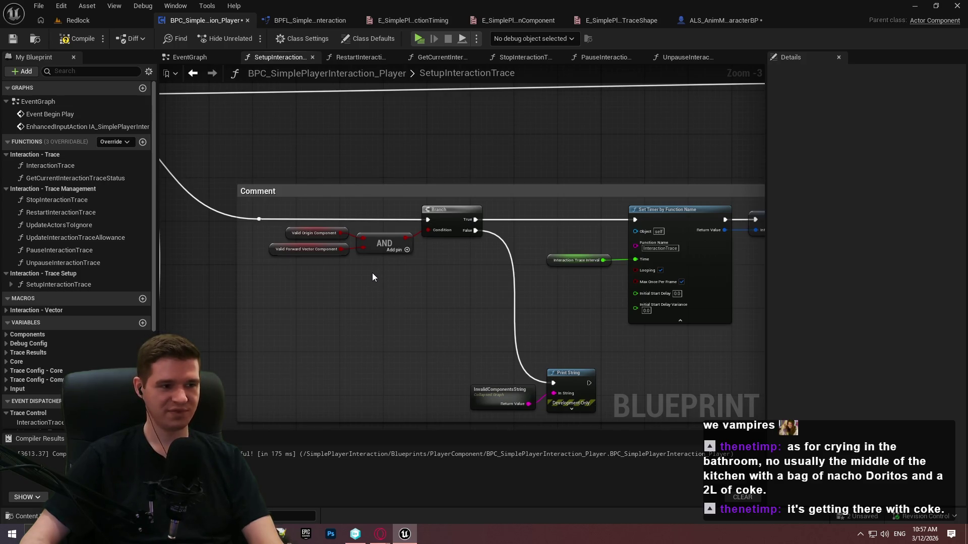
{"action": "scroll", "coordinate": [372, 273], "scroll_direction": "down", "scroll_amount": 2}
{"action": "left_click_drag", "start_coordinate": [541, 330], "coordinate": [309, 271]}
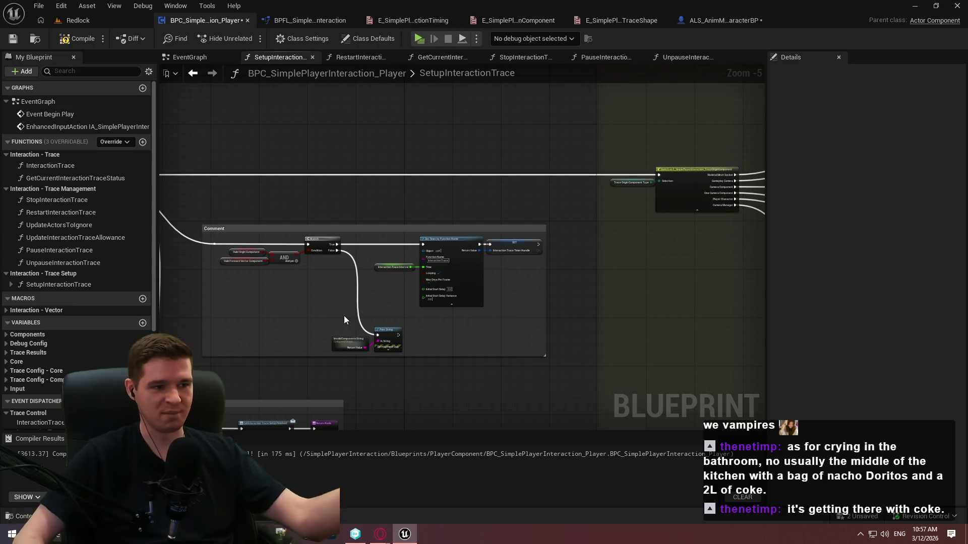
{"action": "scroll", "coordinate": [371, 182], "scroll_direction": "up", "scroll_amount": 4}
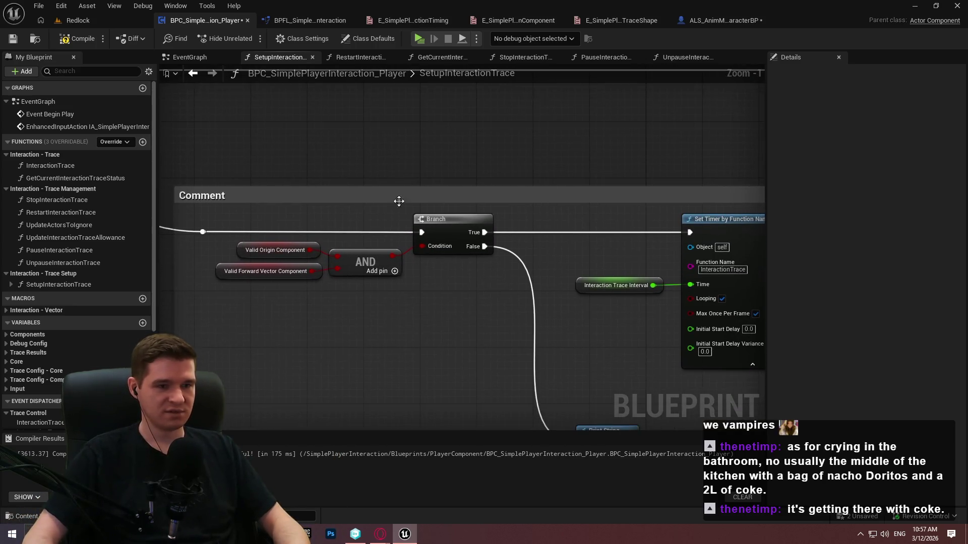
{"action": "double_click", "coordinate": [436, 201]}
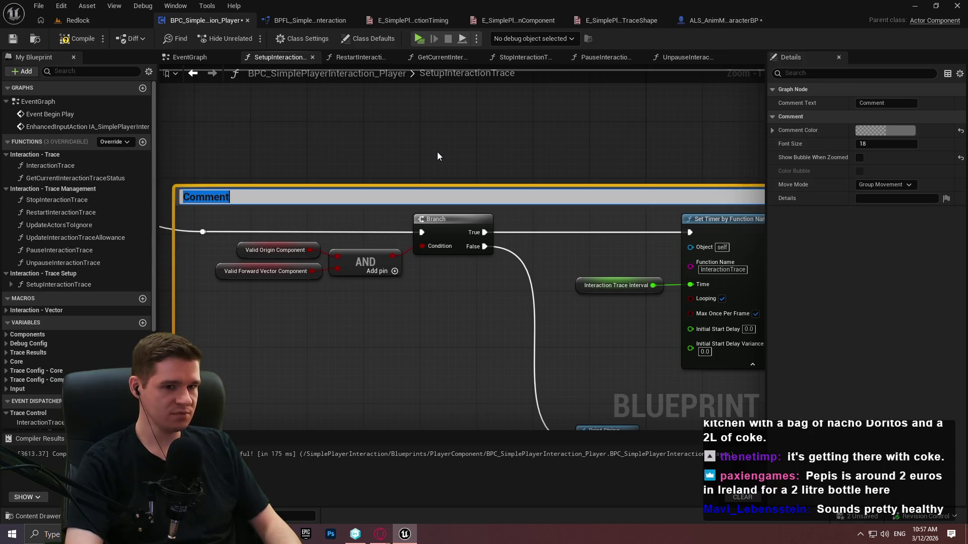
Title the comment 'If both components are valid, start the trace function timer; if not log an error', bubble it, and compile
{"action": "type", "text": "If both componen"}
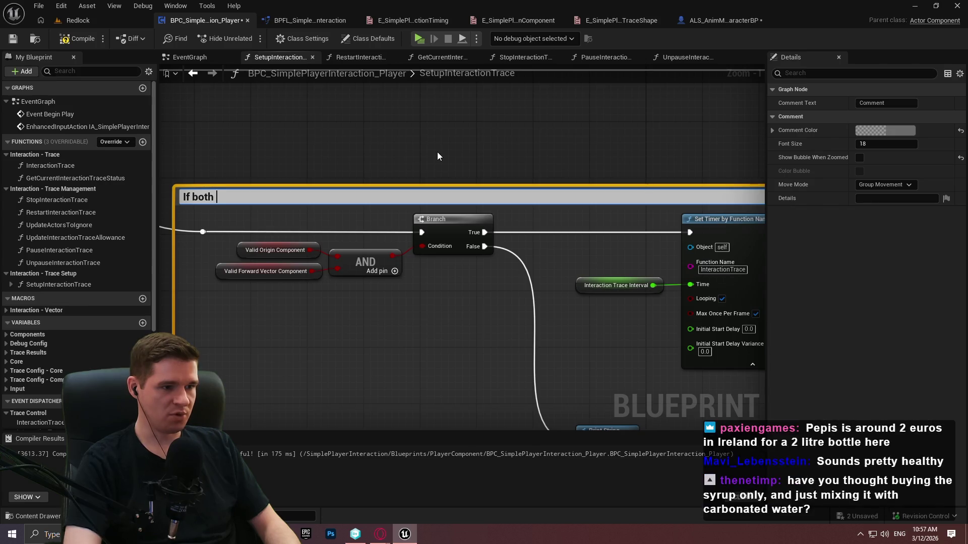
{"action": "type", "text": "ts are vali"}
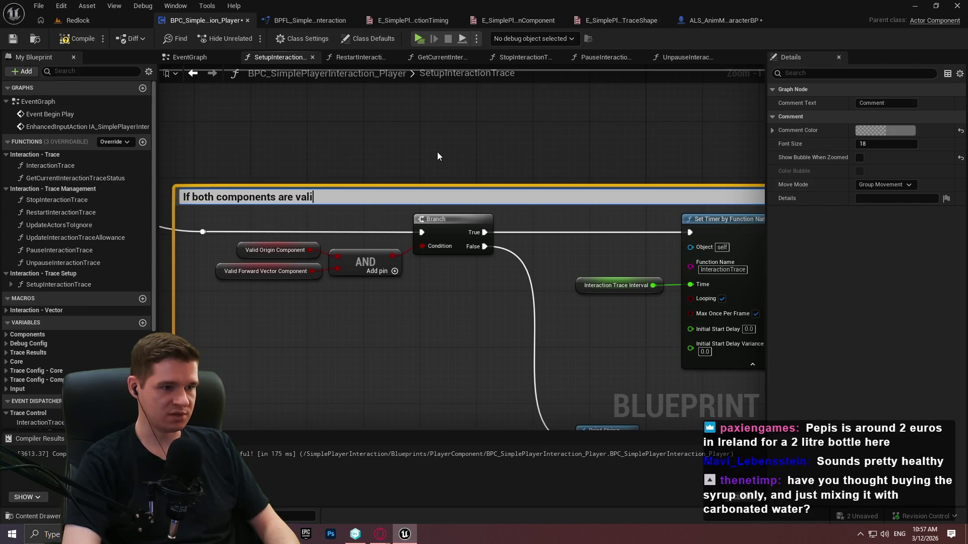
{"action": "type", "text": "d, start th"}
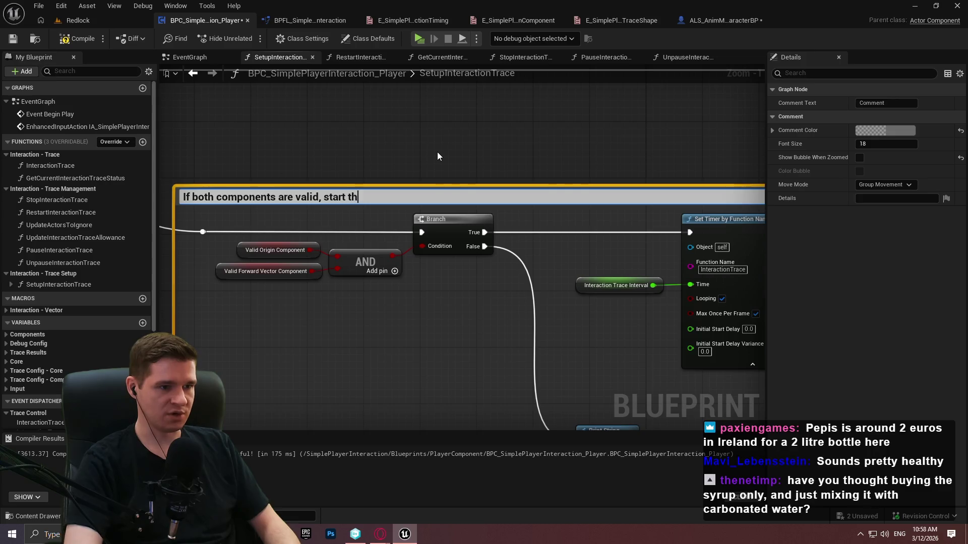
{"action": "type", "text": "e trace function"}
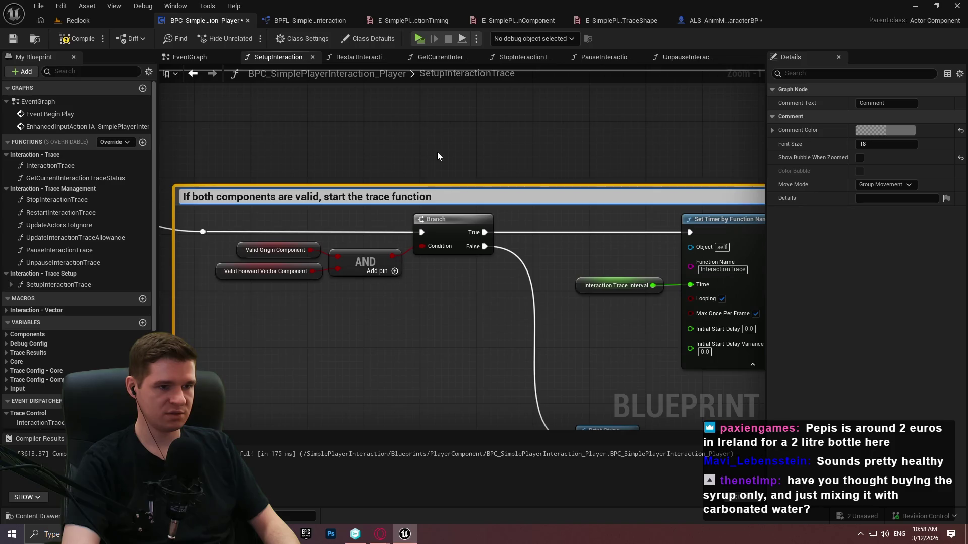
{"action": "type", "text": " timer"}
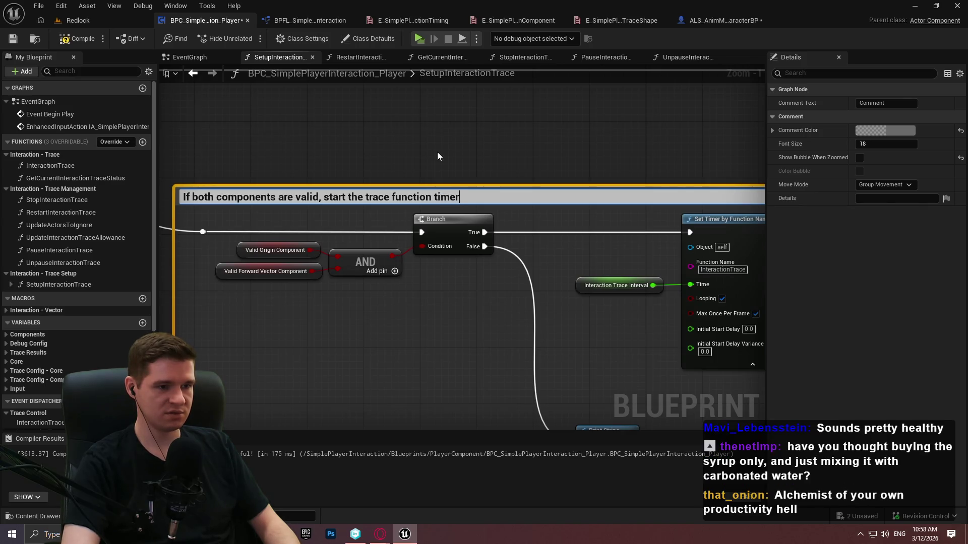
{"action": "type", "text": "; if not "}
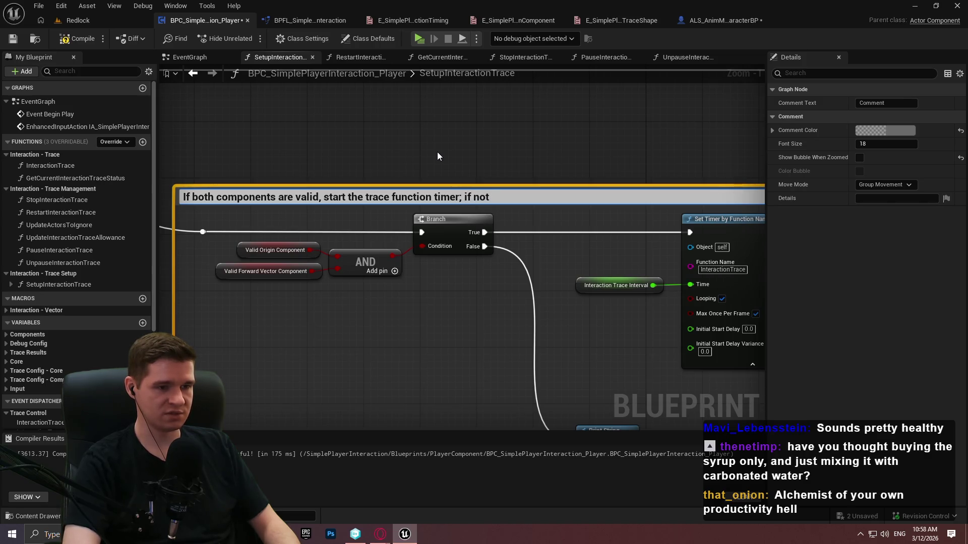
{"action": "type", "text": "log an error"}
{"action": "key", "text": "Return"}
{"action": "scroll", "coordinate": [469, 222], "scroll_direction": "down", "scroll_amount": 3}
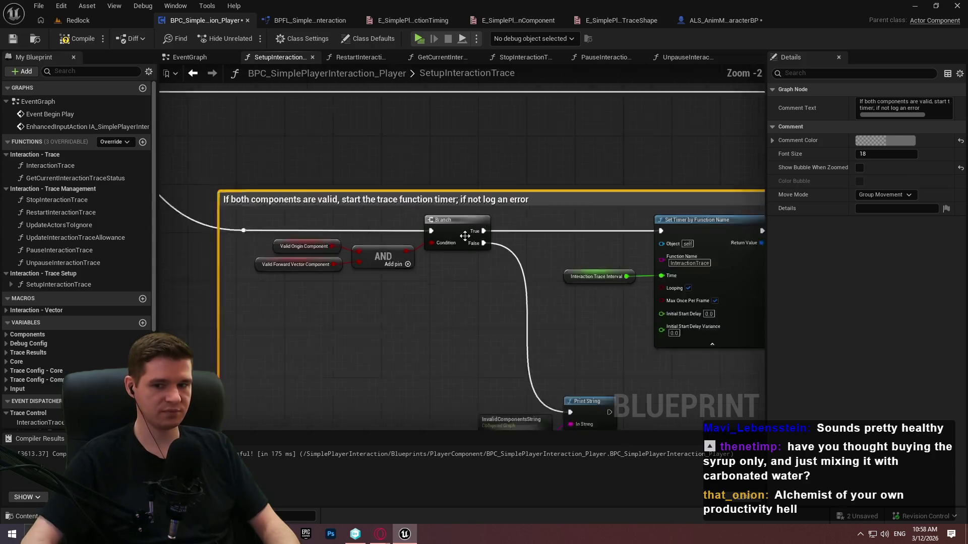
{"action": "left_click", "coordinate": [858, 167]}
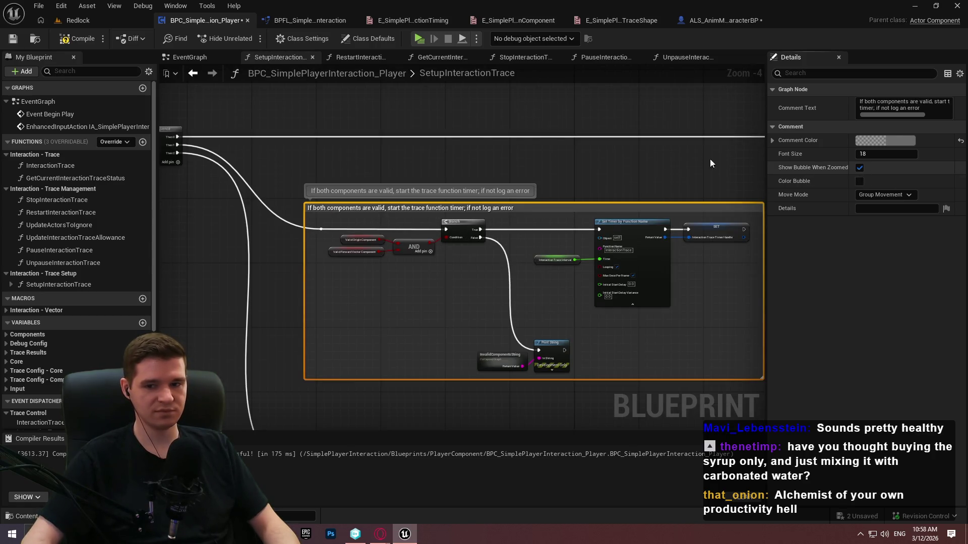
{"action": "left_click", "coordinate": [474, 153]}
{"action": "left_click", "coordinate": [76, 38]}
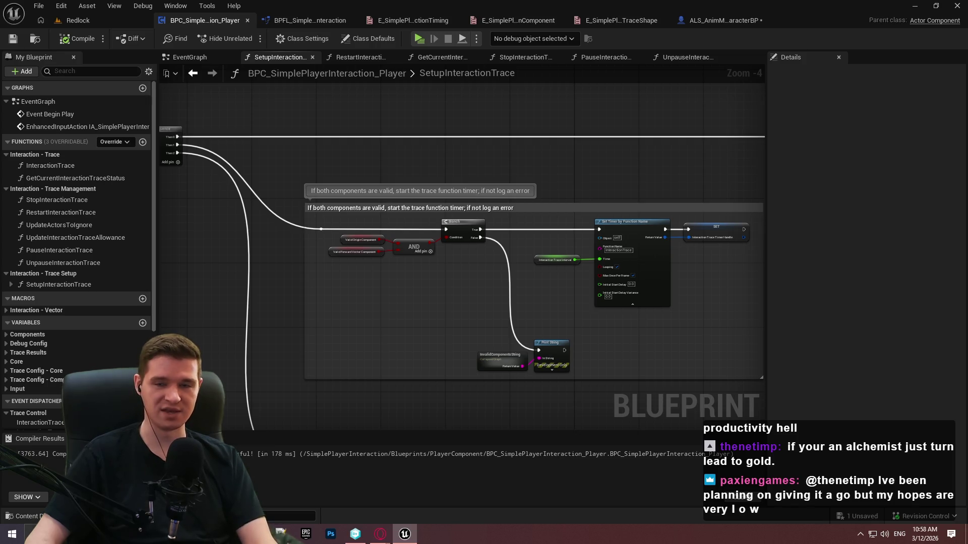
{"action": "left_click_drag", "start_coordinate": [541, 167], "coordinate": [521, 158]}
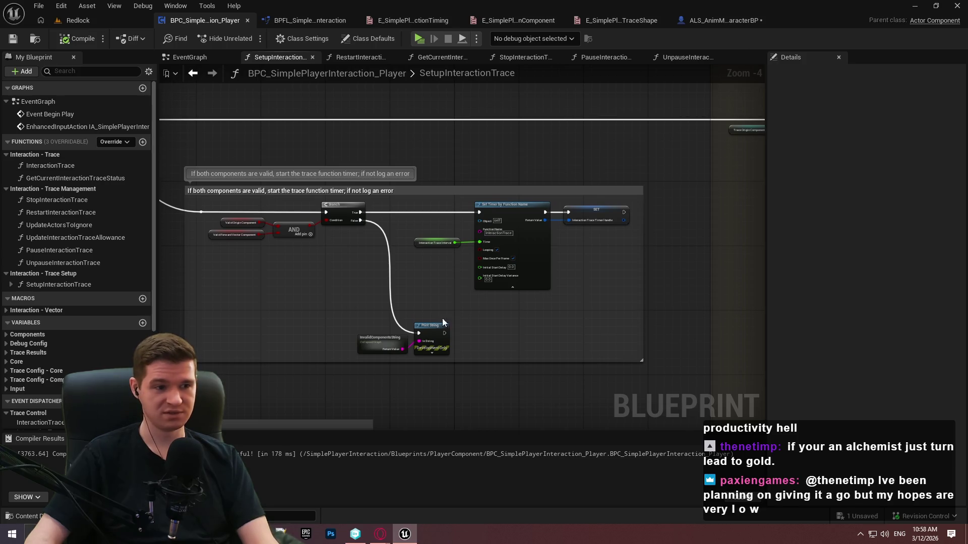
Title the comment around the dispatcher call and Return Node 'Fires a dispatcher for setup finish'
{"action": "left_click_drag", "start_coordinate": [406, 320], "coordinate": [383, 247]}
{"action": "scroll", "coordinate": [283, 222], "scroll_direction": "up", "scroll_amount": 2}
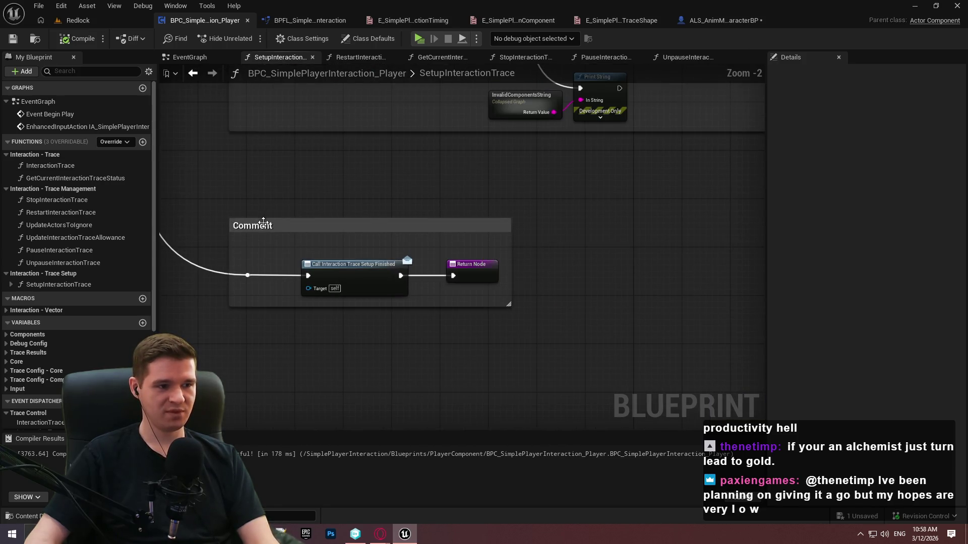
{"action": "double_click", "coordinate": [263, 224]}
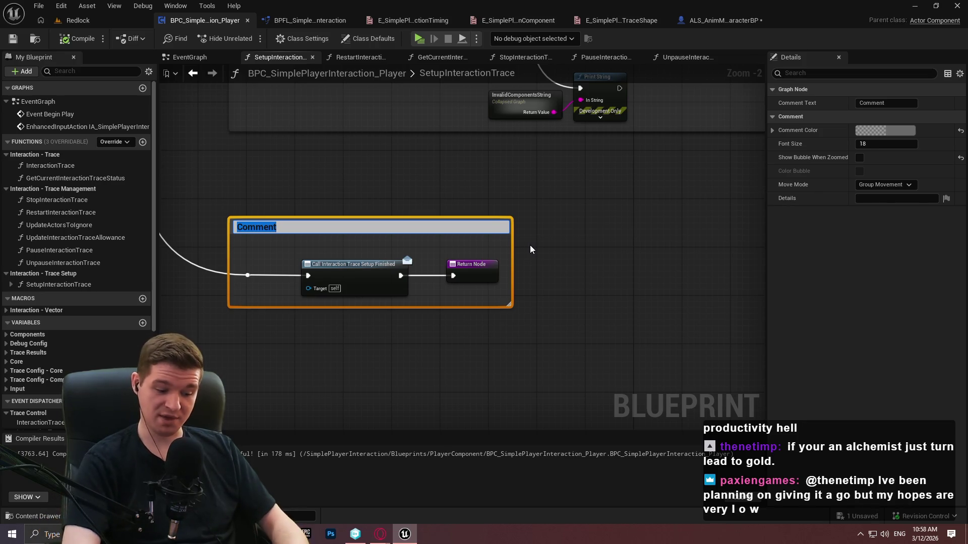
{"action": "type", "text": "Fires "}
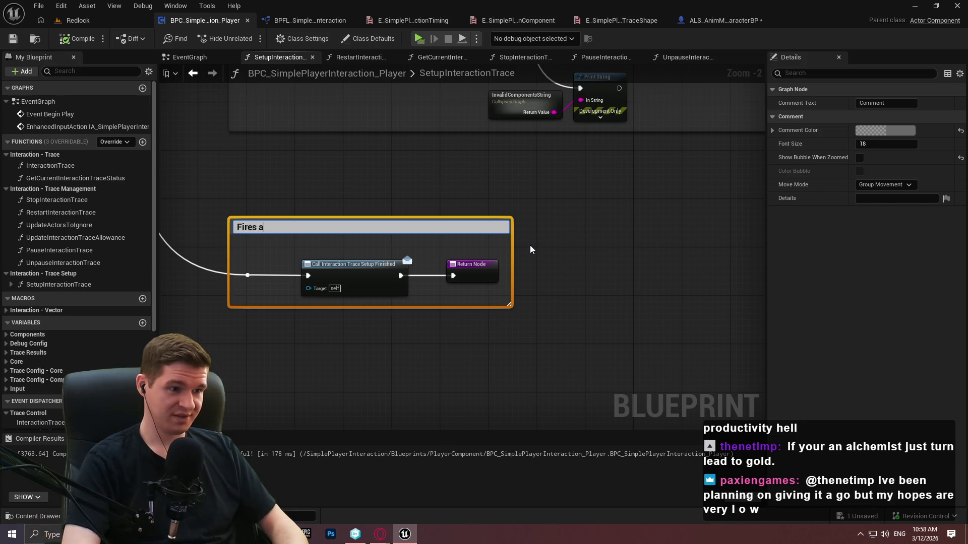
{"action": "type", "text": "a dispatc"}
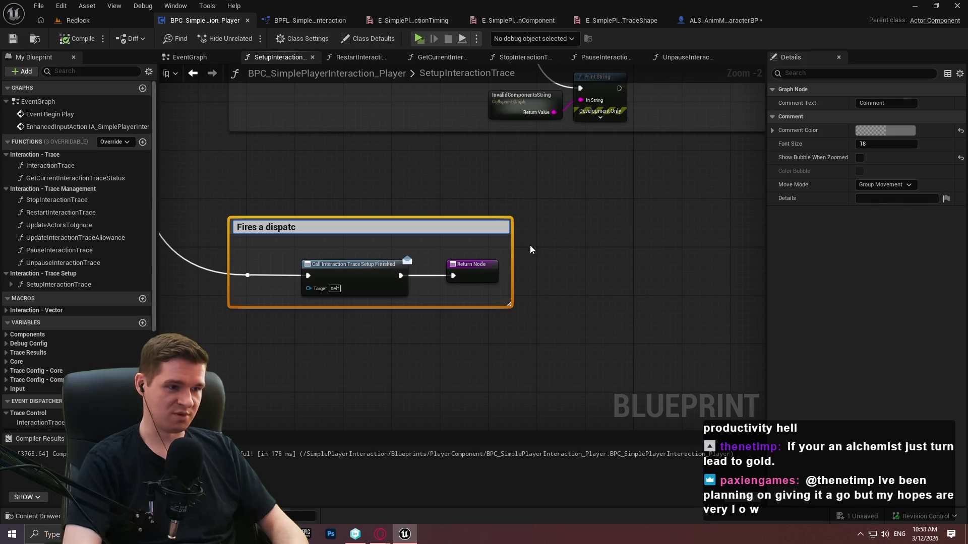
{"action": "type", "text": "her for "}
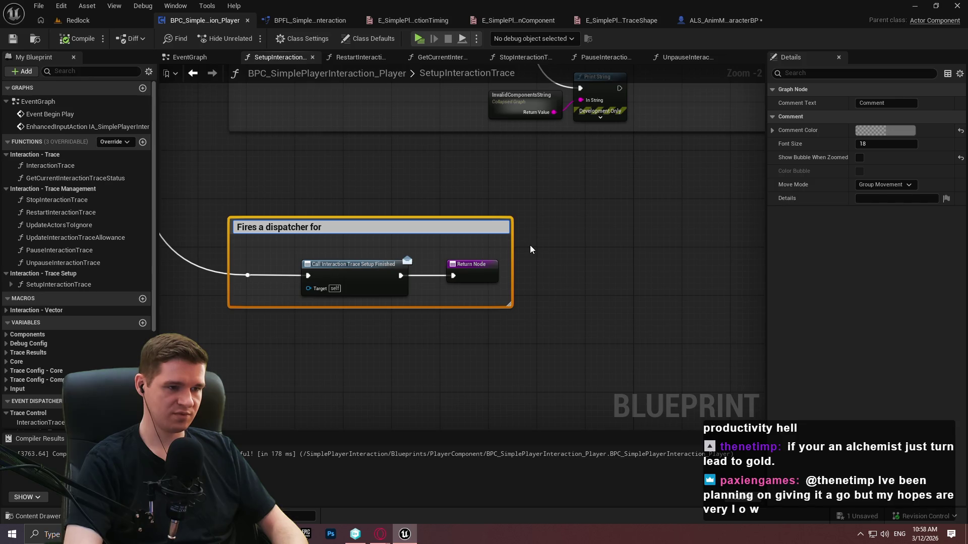
{"action": "type", "text": "setup finish"}
{"action": "key", "text": "Return"}
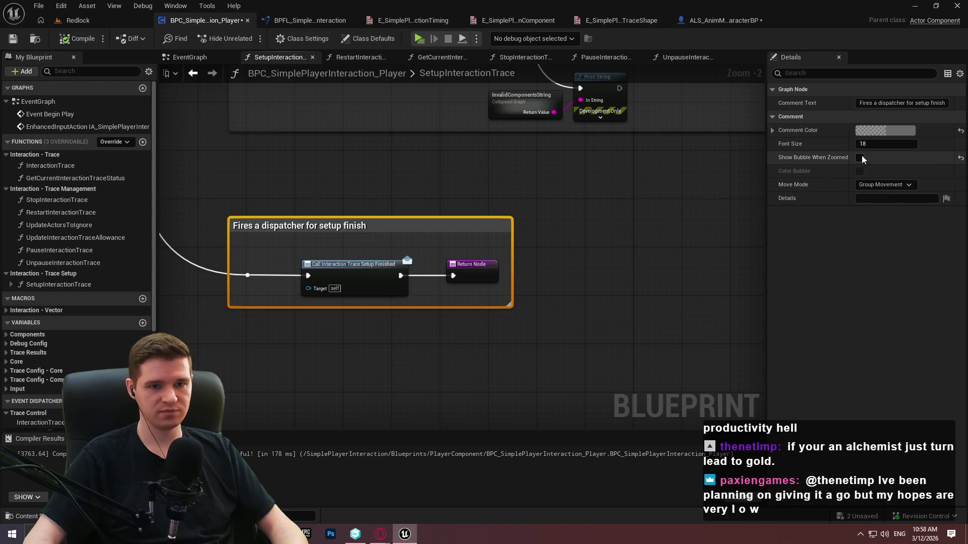
{"action": "left_click", "coordinate": [620, 315]}
{"action": "scroll", "coordinate": [612, 298], "scroll_direction": "down", "scroll_amount": 4}
{"action": "left_click_drag", "start_coordinate": [604, 290], "coordinate": [574, 298]}
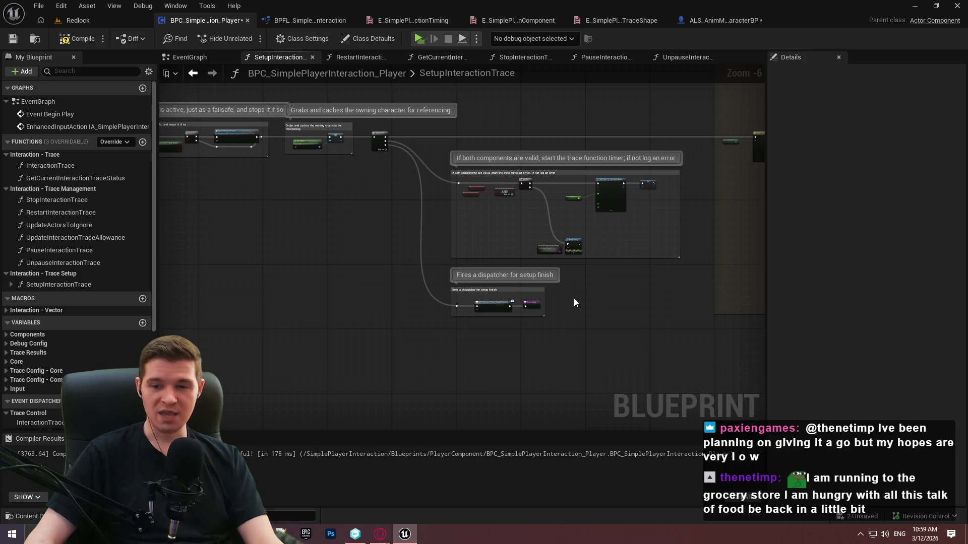
Compile and save the player interaction blueprint, then survey its three comment groups
{"action": "left_click", "coordinate": [77, 38]}
{"action": "left_click", "coordinate": [13, 39]}
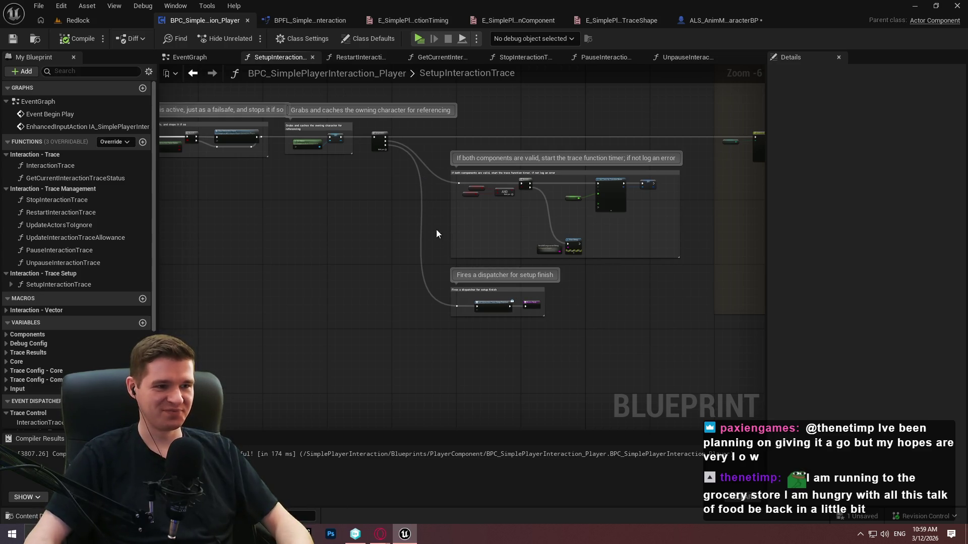
{"action": "scroll", "coordinate": [398, 269], "scroll_direction": "up", "scroll_amount": 1}
{"action": "scroll", "coordinate": [398, 269], "scroll_direction": "up", "scroll_amount": 1}
{"action": "left_click_drag", "start_coordinate": [519, 287], "coordinate": [574, 272]}
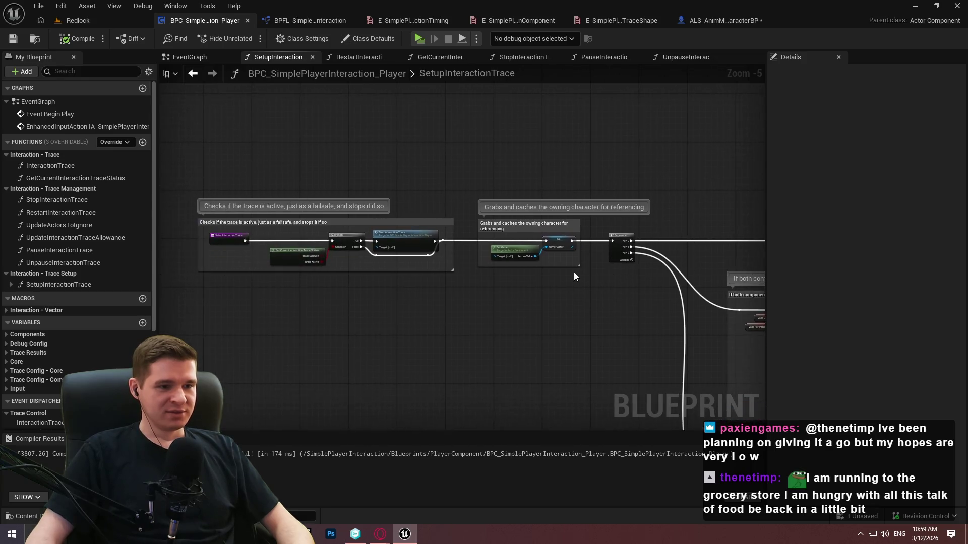
{"action": "scroll", "coordinate": [461, 292], "scroll_direction": "up", "scroll_amount": 1}
{"action": "mouse_move", "coordinate": [462, 292]}
{"action": "left_mouse_down"}
{"action": "mouse_move", "coordinate": [742, 304]}
{"action": "mouse_move", "coordinate": [583, 268]}
{"action": "mouse_move", "coordinate": [464, 202]}
{"action": "left_mouse_up"}
{"action": "scroll", "coordinate": [465, 205], "scroll_direction": "down", "scroll_amount": 6}
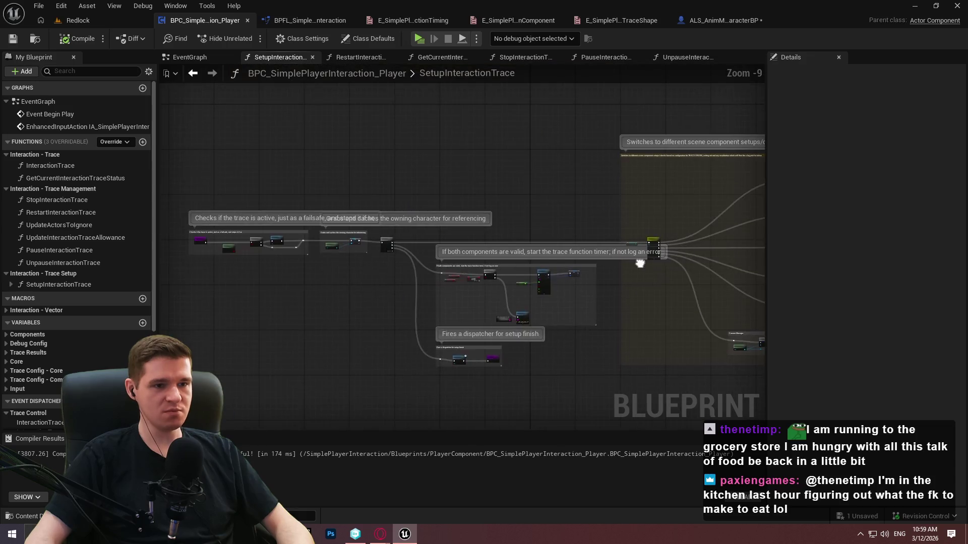
{"action": "mouse_move", "coordinate": [551, 345]}
{"action": "left_mouse_down"}
{"action": "mouse_move", "coordinate": [536, 207]}
{"action": "mouse_move", "coordinate": [734, 336]}
{"action": "mouse_move", "coordinate": [437, 208]}
{"action": "mouse_move", "coordinate": [249, 144]}
{"action": "left_mouse_up"}
{"action": "scroll", "coordinate": [700, 223], "scroll_direction": "up", "scroll_amount": 4}
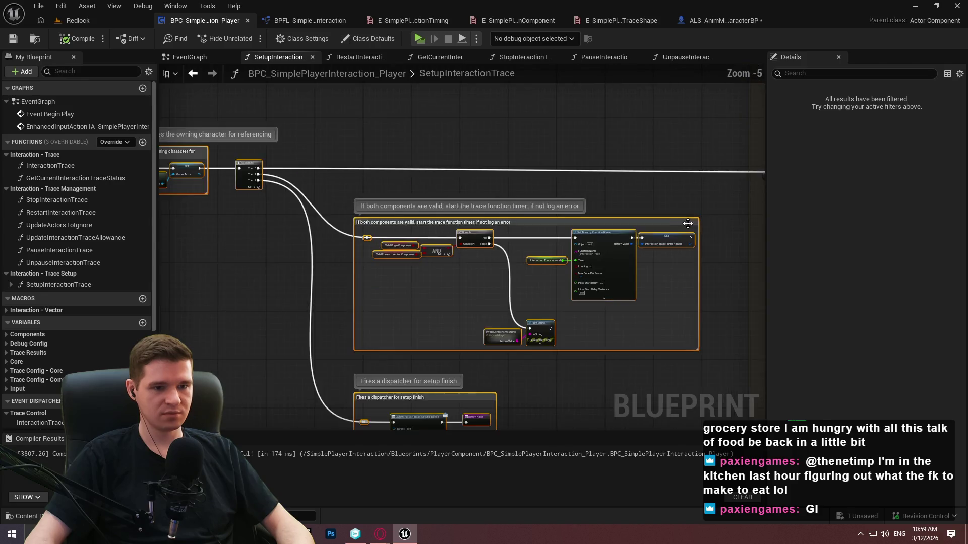
{"action": "scroll", "coordinate": [690, 223], "scroll_direction": "up", "scroll_amount": 3}
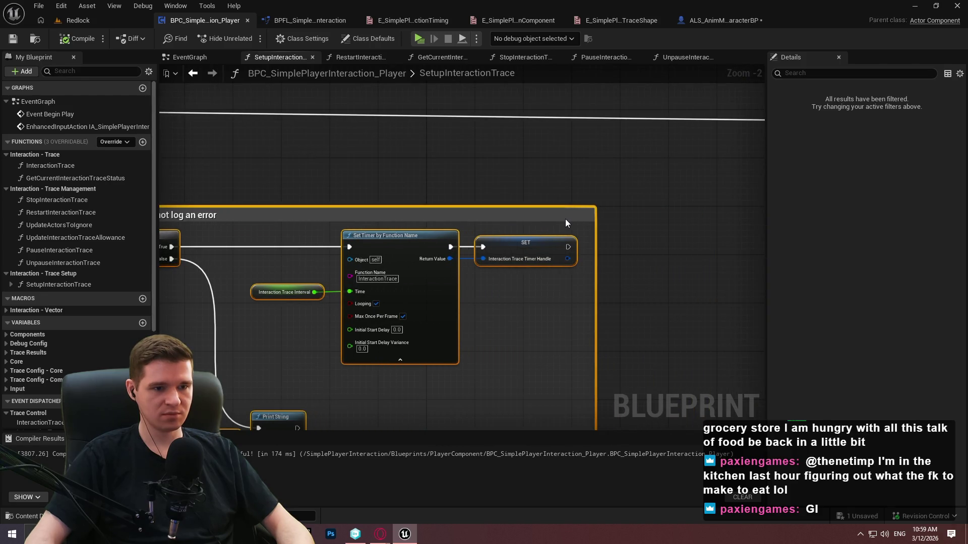
Shift the first comment group left with its nodes, save, and open StopInteractionTrace's graph
{"action": "left_click", "coordinate": [560, 184]}
{"action": "scroll", "coordinate": [559, 184], "scroll_direction": "down", "scroll_amount": 5}
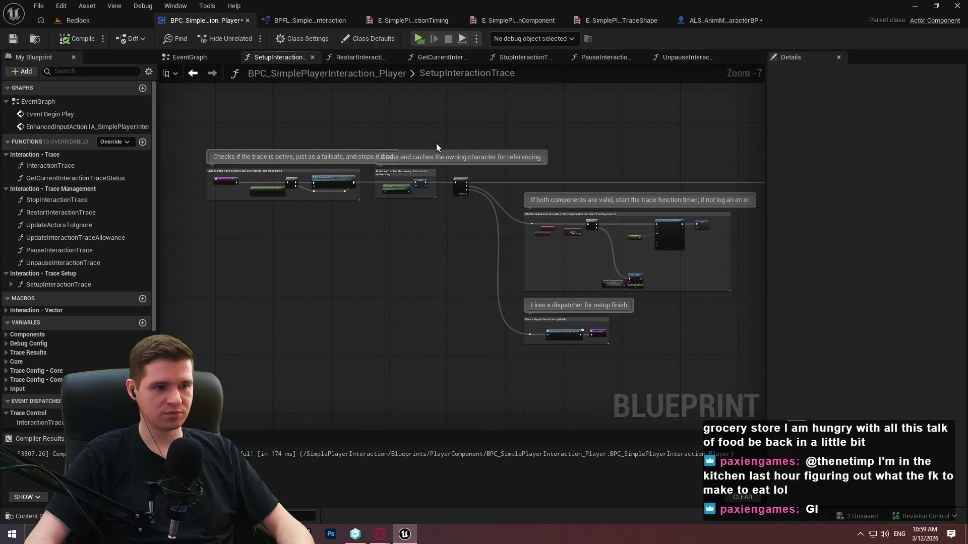
{"action": "scroll", "coordinate": [278, 128], "scroll_direction": "up", "scroll_amount": 2}
{"action": "left_click_drag", "start_coordinate": [384, 197], "coordinate": [336, 197]}
{"action": "scroll", "coordinate": [417, 136], "scroll_direction": "down", "scroll_amount": 3}
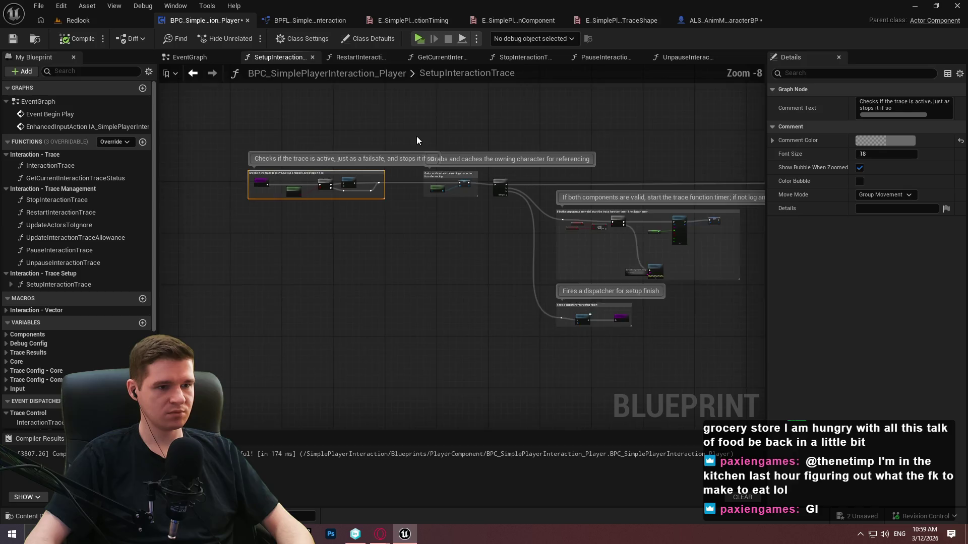
{"action": "scroll", "coordinate": [167, 82], "scroll_direction": "up", "scroll_amount": 1}
{"action": "left_click", "coordinate": [10, 42]}
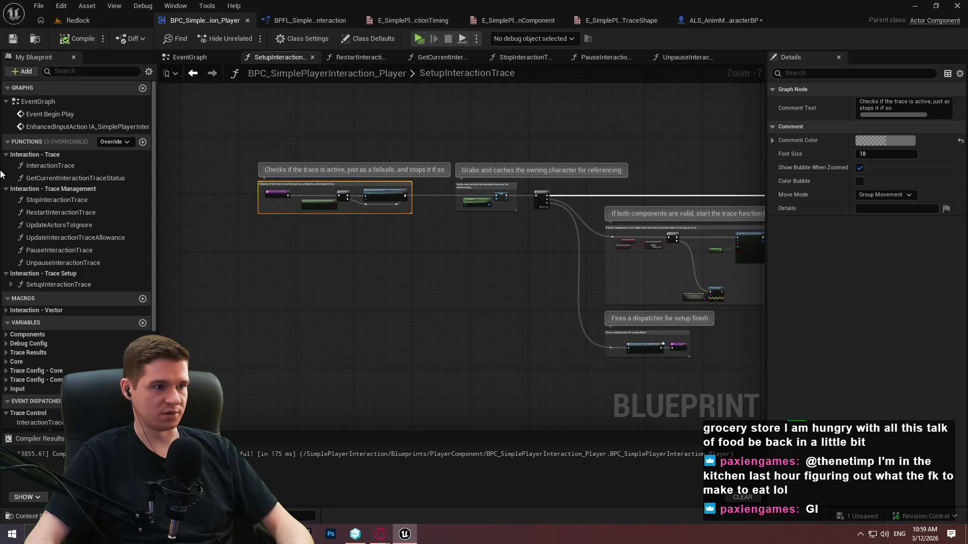
{"action": "double_click", "coordinate": [44, 201]}
{"action": "left_click", "coordinate": [51, 535]}
Replace RerunSetupOfInteractionTrace with PauseInteractionTrace and UnpauseInteractionTrace in the notes list
{"action": "mouse_move", "coordinate": [475, 99]}
{"action": "left_mouse_down"}
{"action": "mouse_move", "coordinate": [503, 110]}
{"action": "mouse_move", "coordinate": [620, 107]}
{"action": "left_mouse_up"}
{"action": "left_click", "coordinate": [497, 196]}
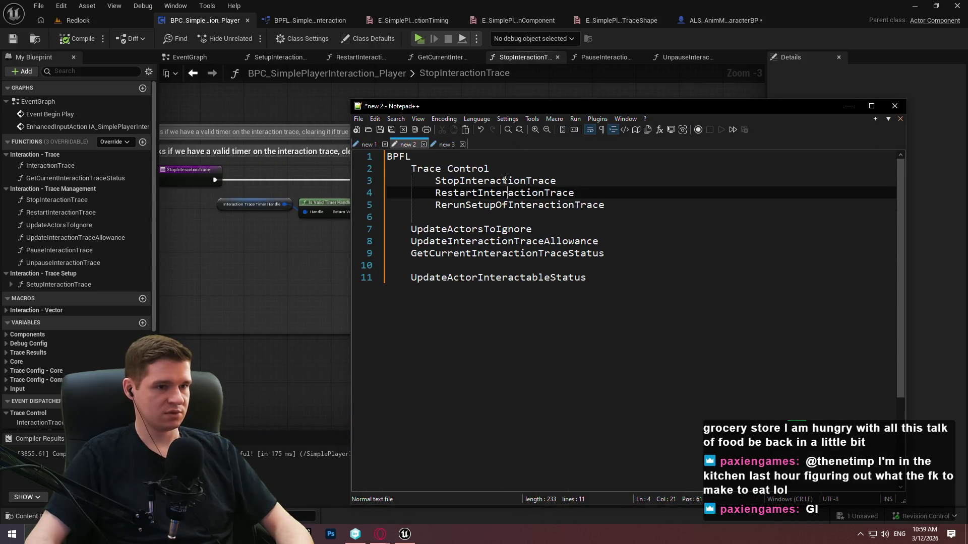
{"action": "key", "text": "Up"}
{"action": "left_click", "coordinate": [632, 203]}
{"action": "key", "text": "Return"}
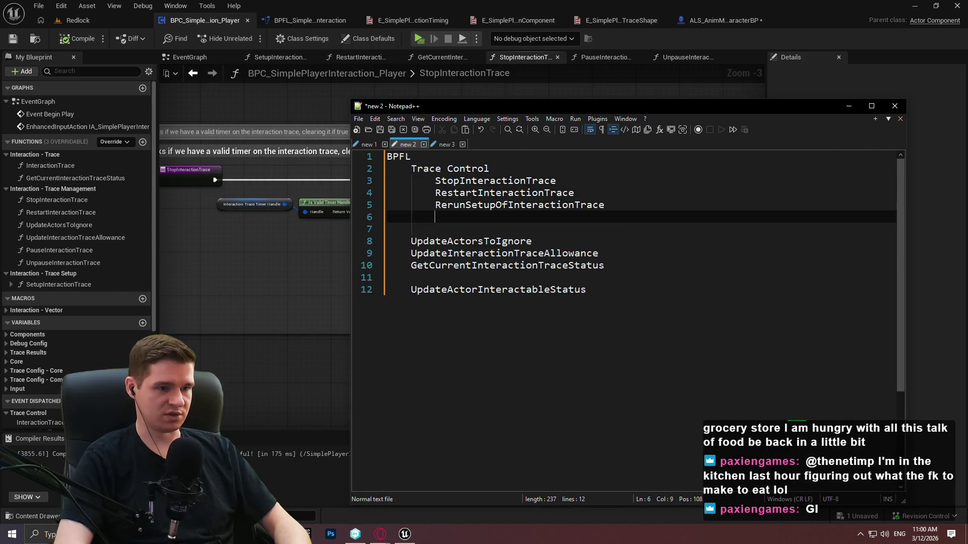
{"action": "double_click", "coordinate": [540, 203]}
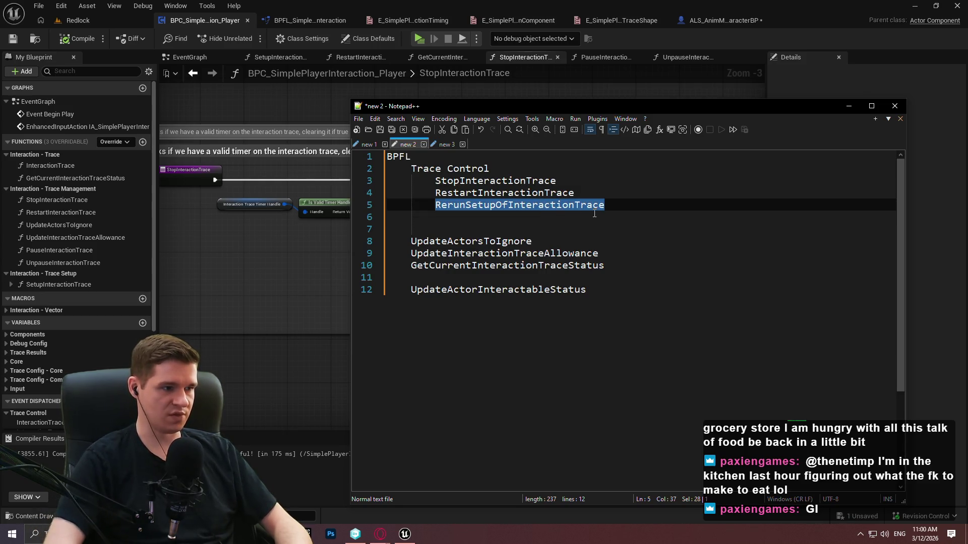
{"action": "key", "text": "BackSpace"}
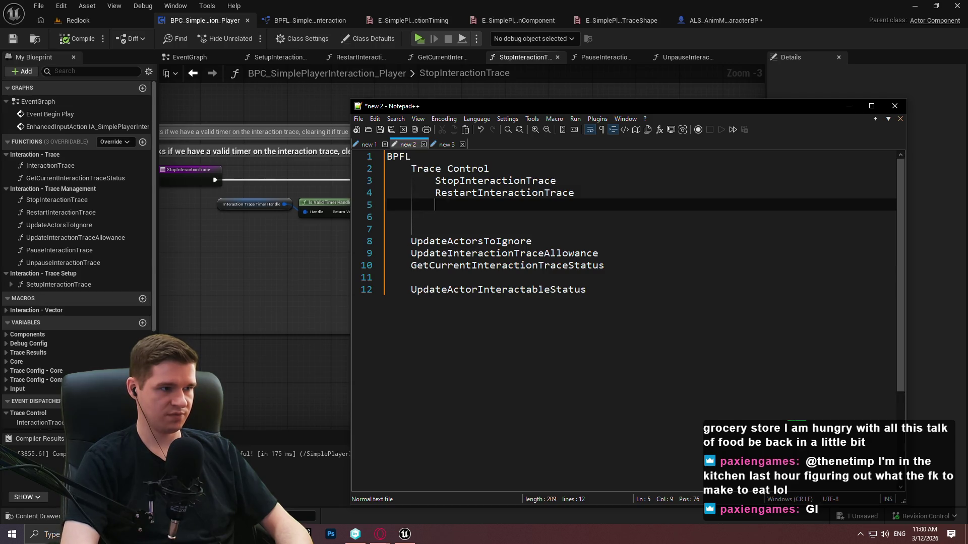
{"action": "type", "text": "PauseIntera"}
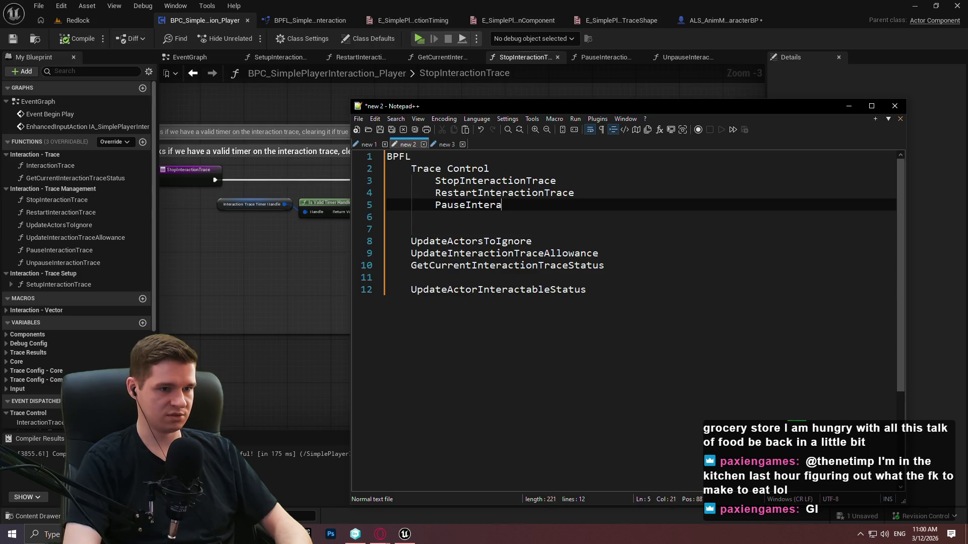
{"action": "type", "text": "ctionTrace"}
{"action": "key", "text": "Return"}
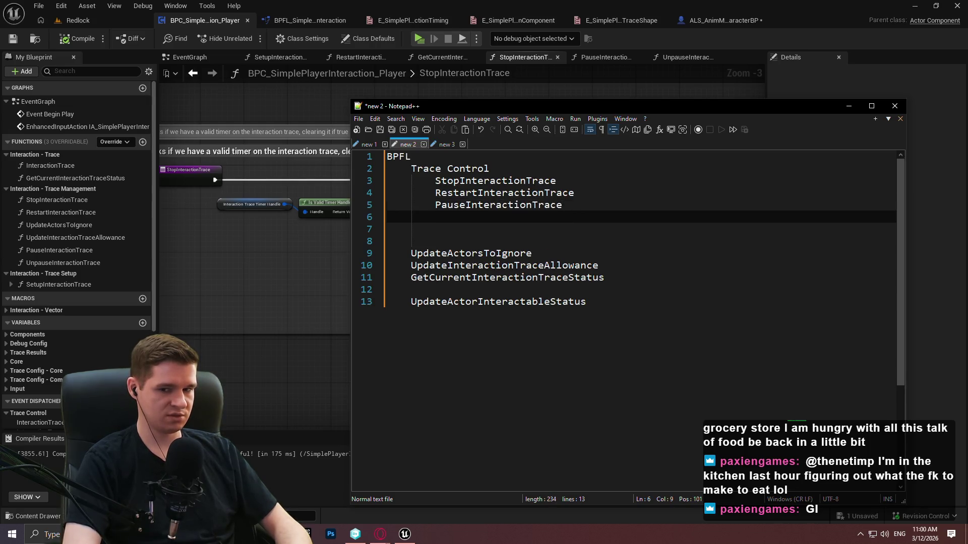
{"action": "type", "text": "UnpauseIN"}
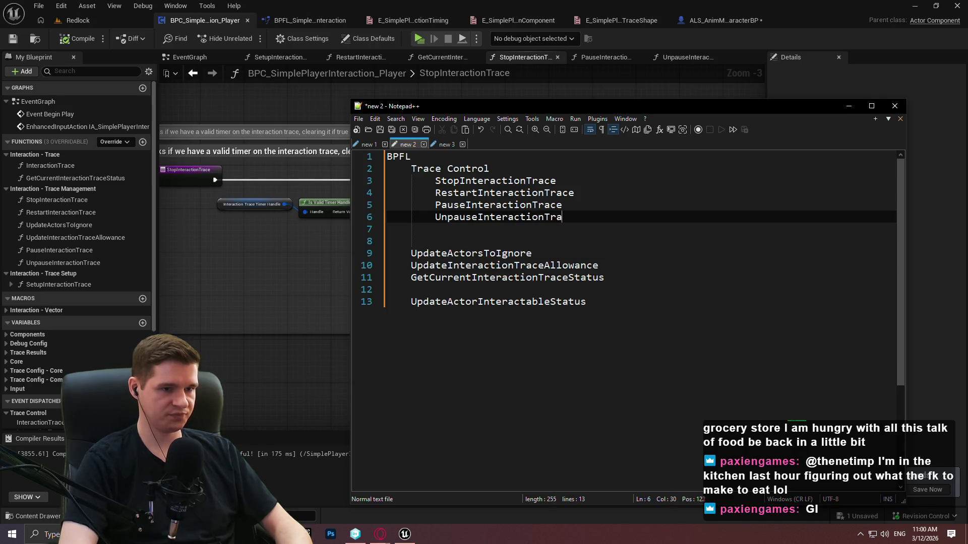
{"action": "type", "text": "ce"}
Rename the Trace Control heading on line 2 to Trace Management
{"action": "left_click", "coordinate": [533, 229]}
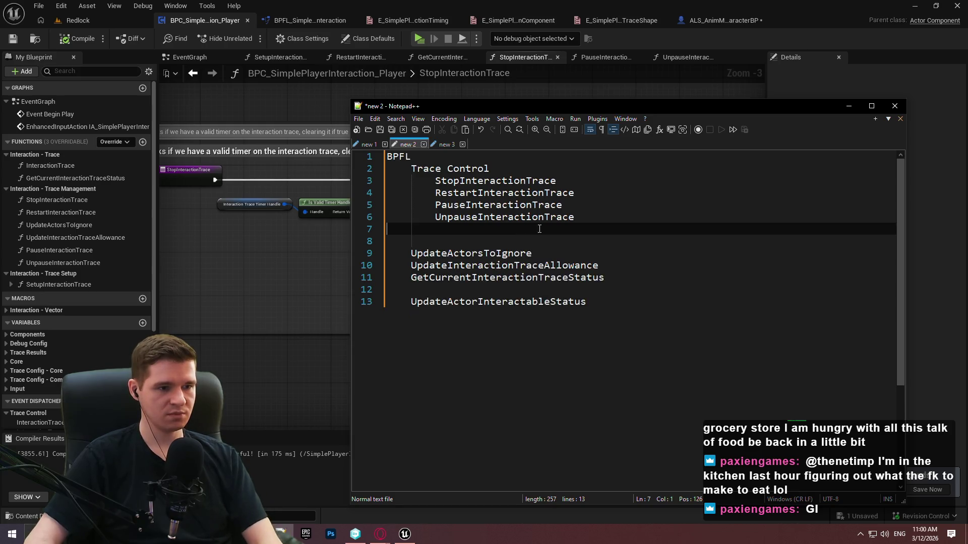
{"action": "left_click", "coordinate": [643, 236]}
{"action": "left_click", "coordinate": [454, 277]}
{"action": "left_click", "coordinate": [439, 236]}
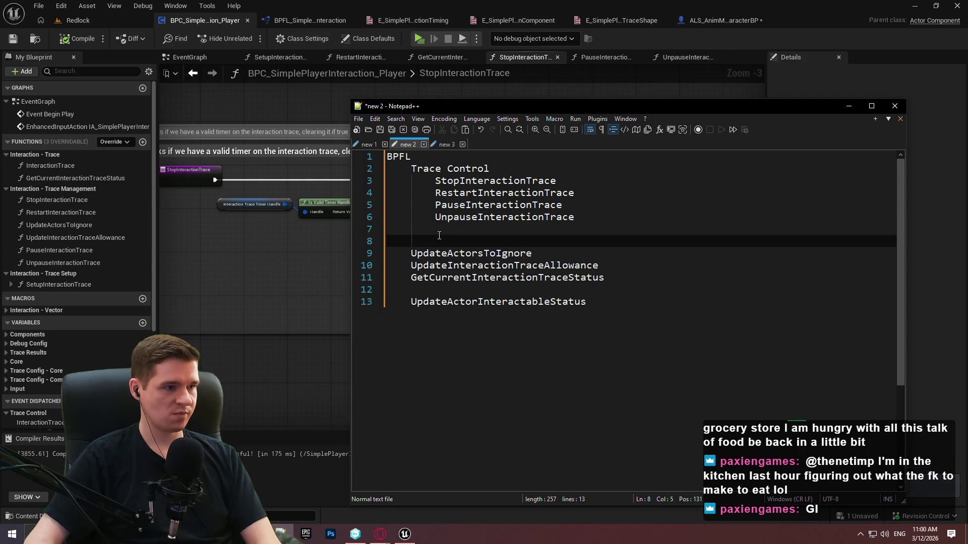
{"action": "double_click", "coordinate": [469, 171]}
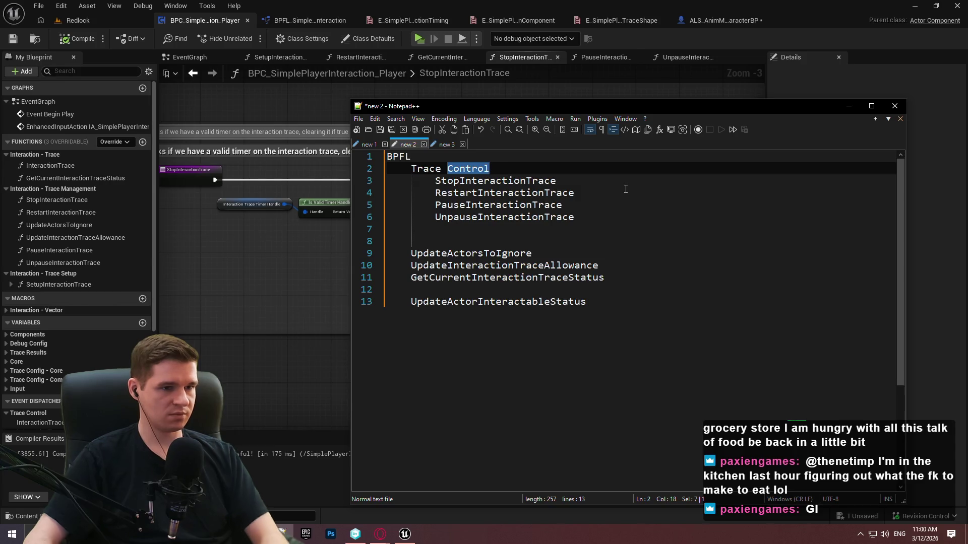
{"action": "type", "text": "Mang"}
{"action": "key", "text": "BackSpace"}
{"action": "type", "text": "agement"}
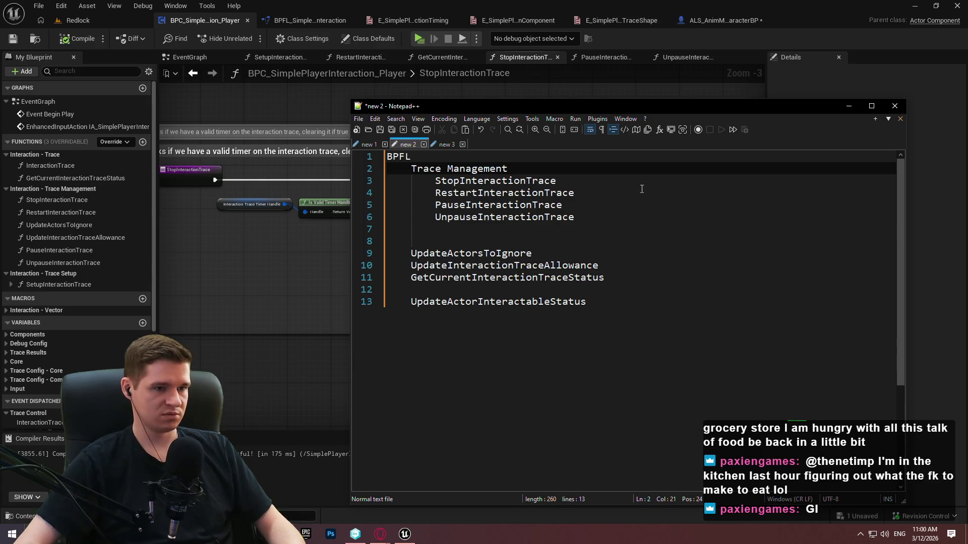
{"action": "left_click", "coordinate": [417, 253]}
{"action": "left_click", "coordinate": [425, 246]}
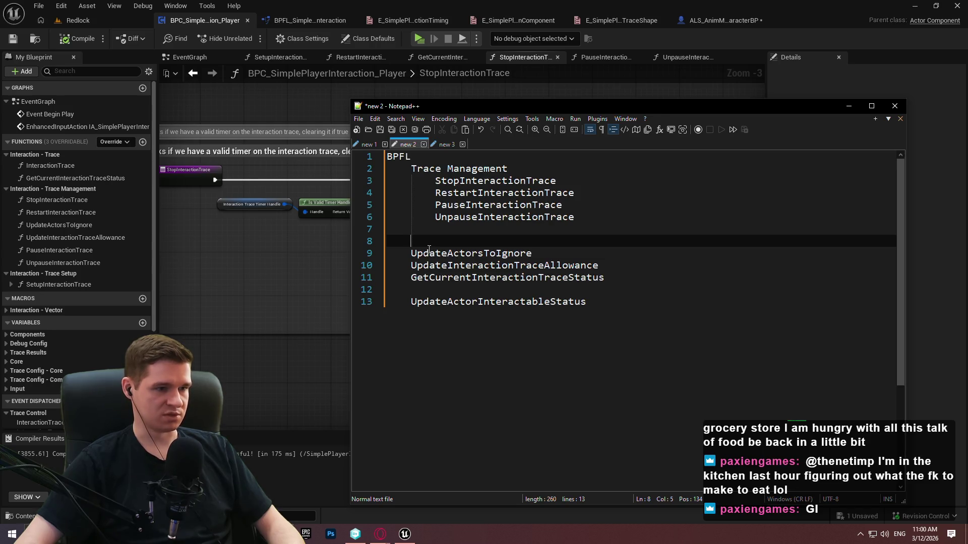
{"action": "left_click", "coordinate": [62, 223]}
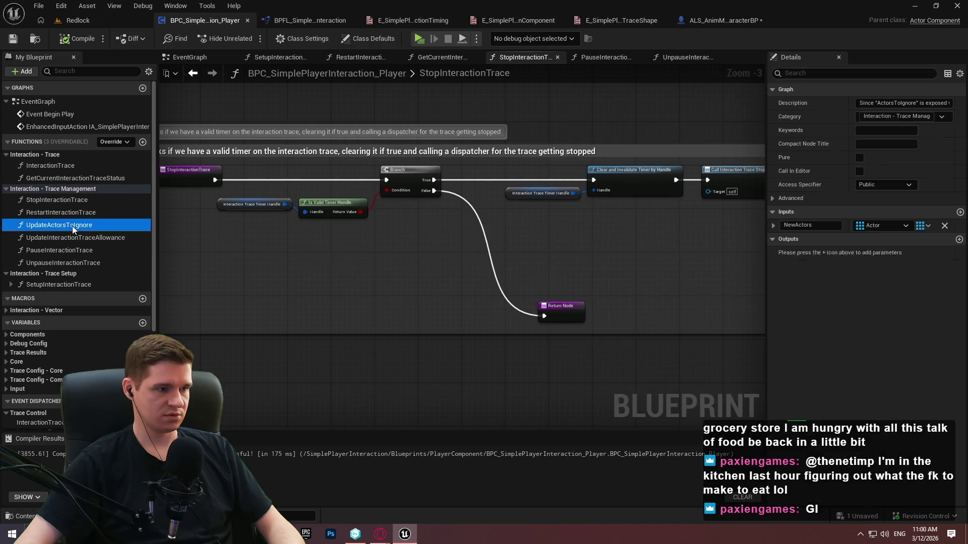
Drag UpdateActorsToIgnore into the Interaction - Trace Setup category, then return to the notes
{"action": "left_click_drag", "start_coordinate": [64, 231], "coordinate": [26, 274]}
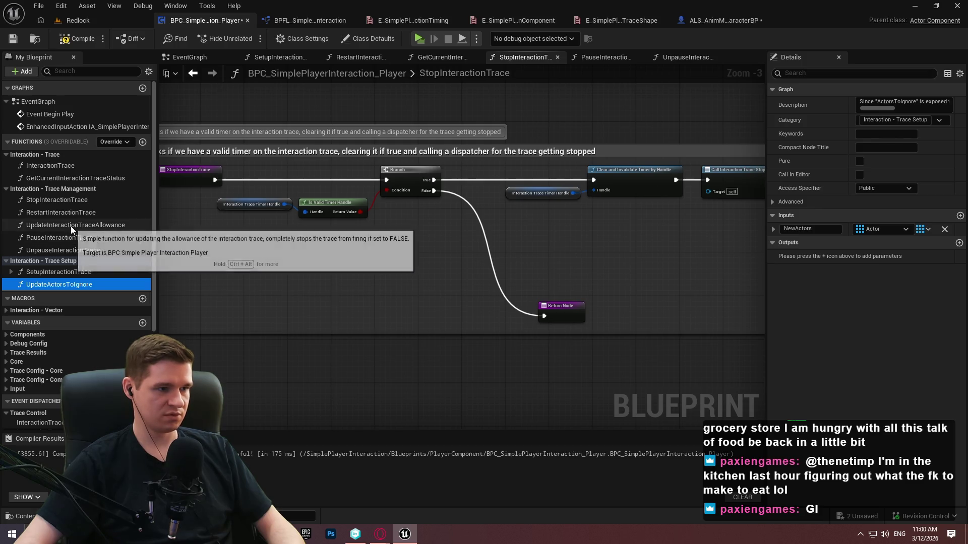
{"action": "left_click", "coordinate": [267, 259]}
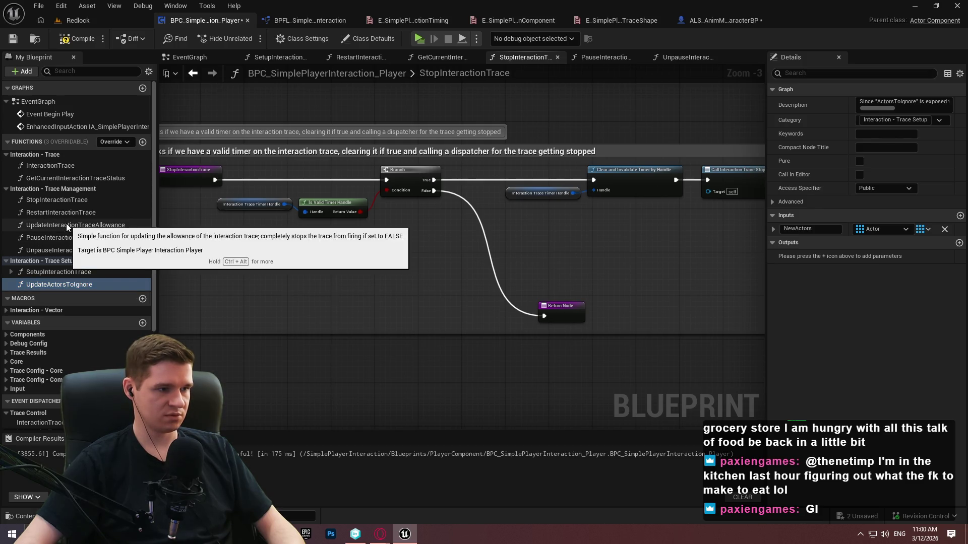
{"action": "key", "text": "alt+Tab"}
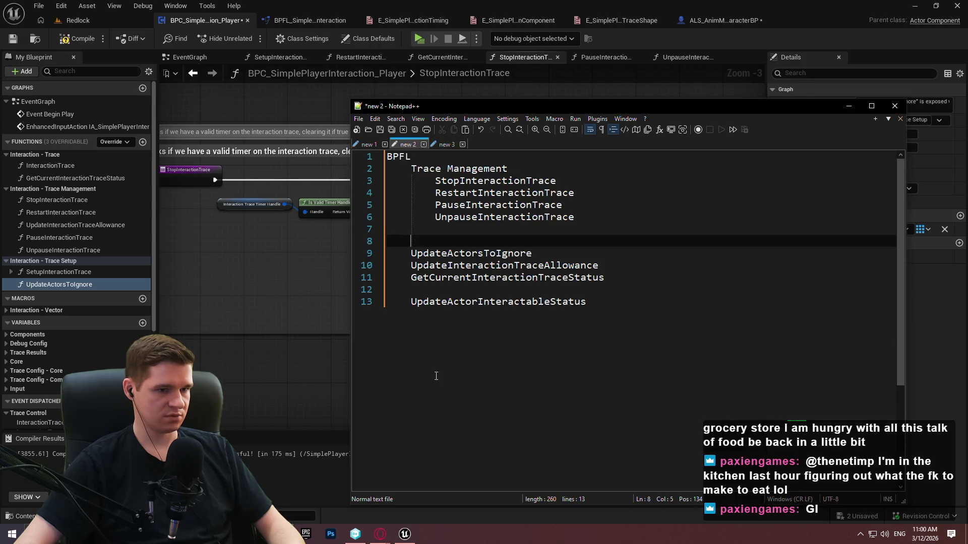
Move UpdateInteractionTraceAllowance up to sit under UnpauseInteractionTrace
{"action": "double_click", "coordinate": [575, 267]}
{"action": "key", "text": "ctrl+c"}
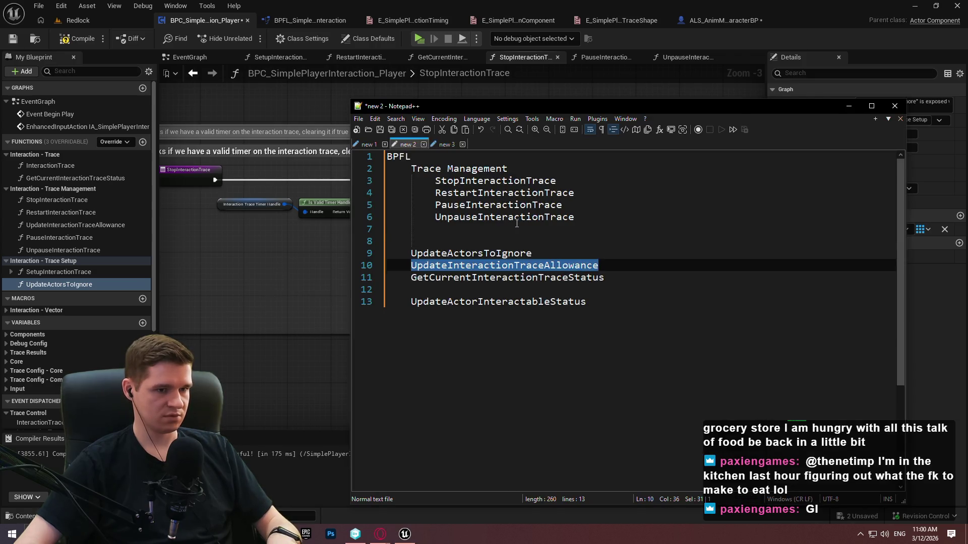
{"action": "key", "text": "Up"}
{"action": "key", "text": "Up"}
{"action": "key", "text": "Up"}
{"action": "key", "text": "ctrl+v"}
{"action": "double_click", "coordinate": [537, 267]}
{"action": "key", "text": "Delete"}
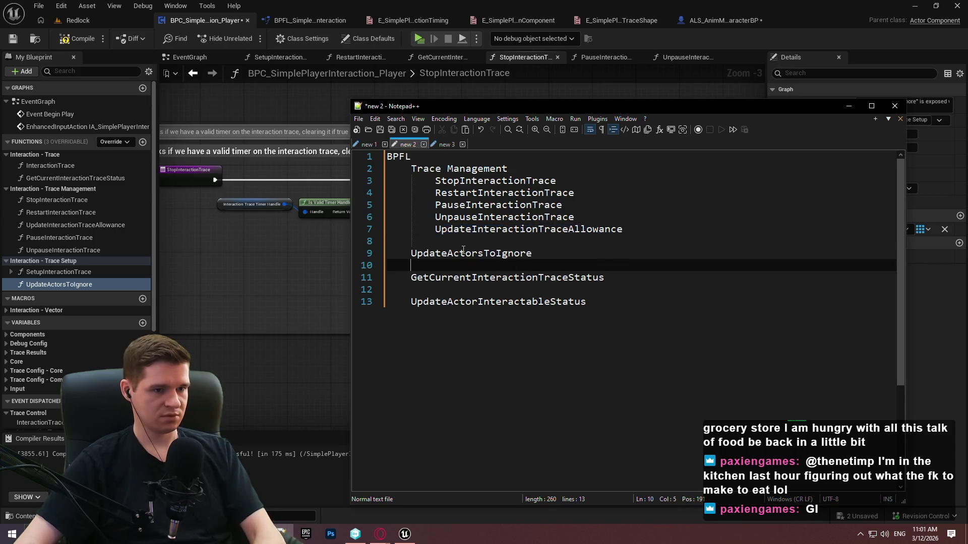
Add a Trace Setup heading with UpdateActorsToIgnore indented beneath it
{"action": "key", "text": "Up"}
{"action": "type", "text": "Trace"}
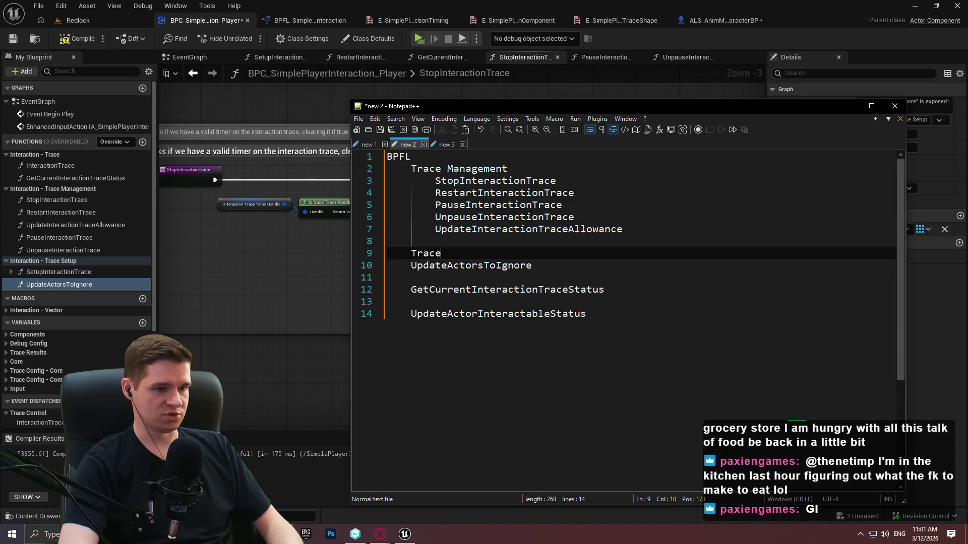
{"action": "type", "text": " Setup"}
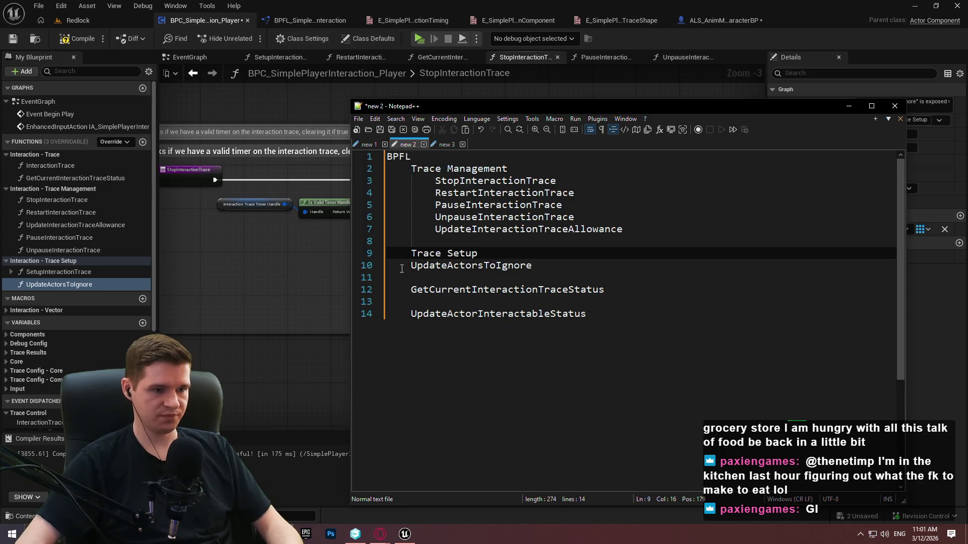
{"action": "left_click", "coordinate": [411, 265]}
{"action": "key", "text": "Tab"}
{"action": "key", "text": "Down"}
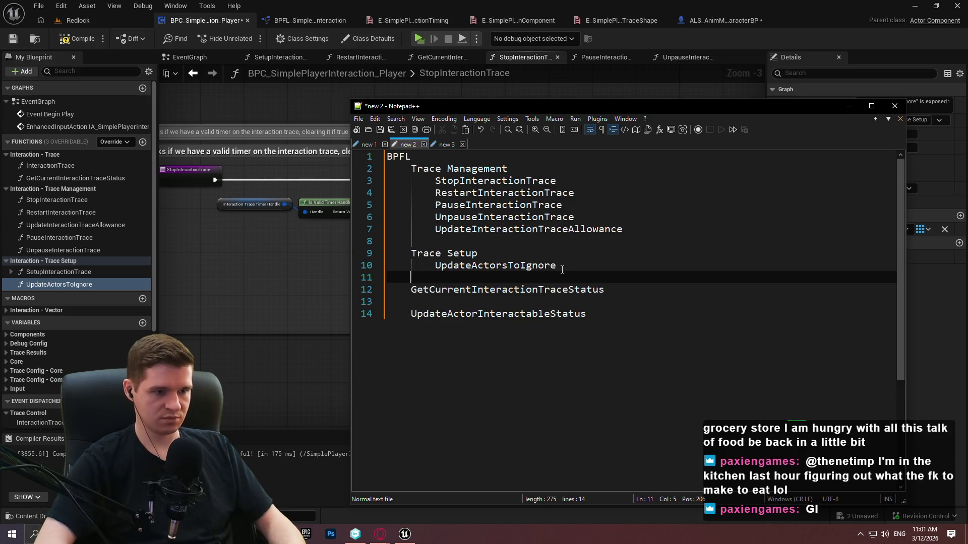
Add a Trace Core heading with GetCurrentInteractionTraceStatus indented beneath it
{"action": "key", "text": "Return"}
{"action": "type", "text": "Trace C"}
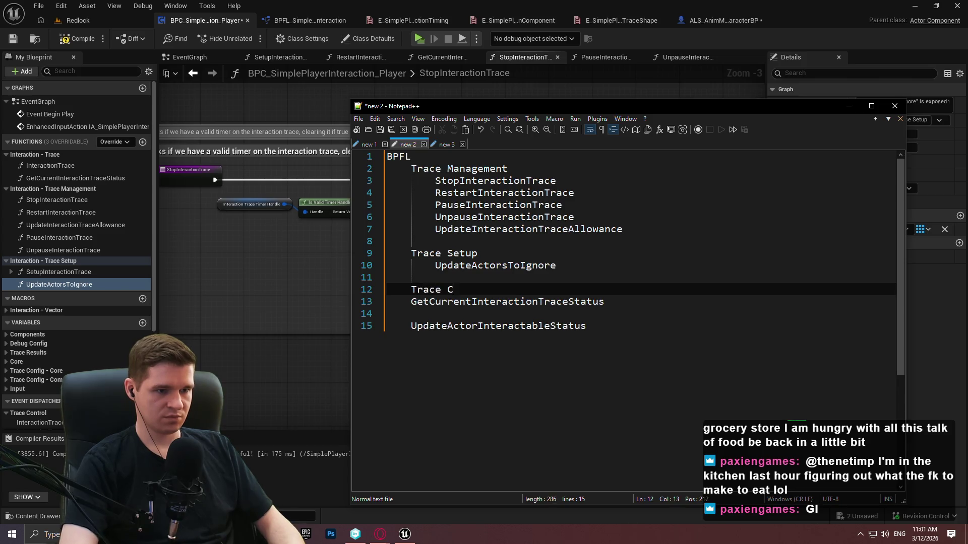
{"action": "type", "text": "ore"}
{"action": "left_click", "coordinate": [416, 301]}
{"action": "key", "text": "Tab"}
{"action": "key", "text": "BackSpace"}
{"action": "key", "text": "Home"}
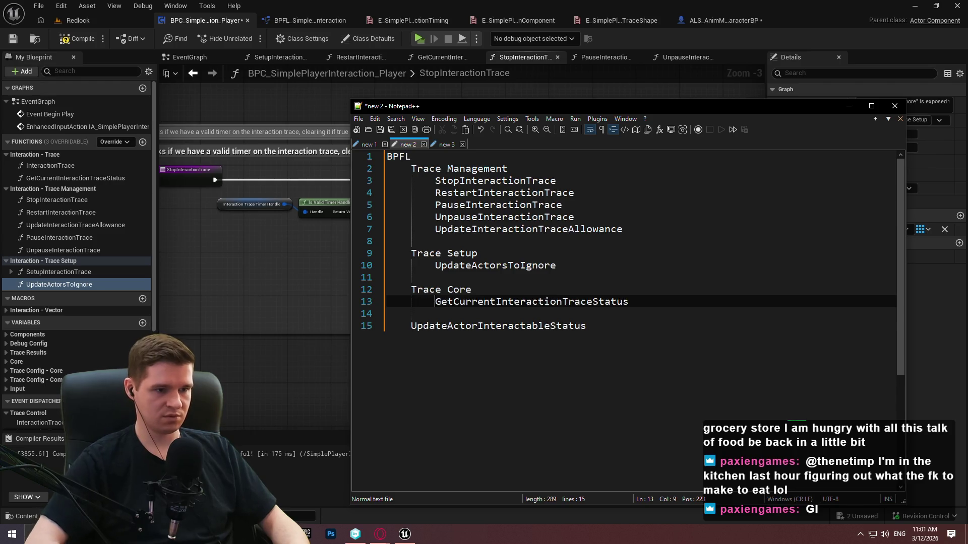
{"action": "key", "text": "Tab"}
{"action": "key", "text": "Down"}
{"action": "key", "text": "Return"}
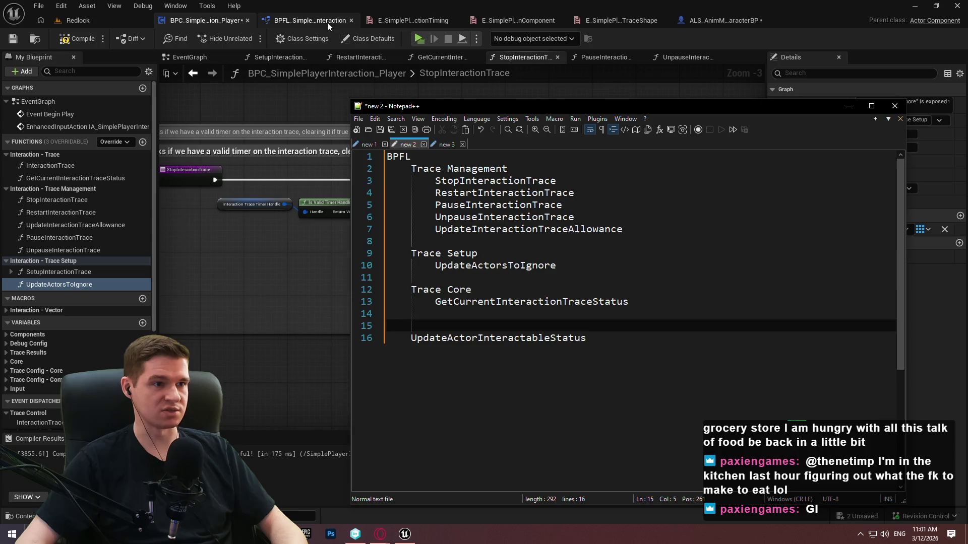
{"action": "double_click", "coordinate": [508, 339]}
{"action": "left_click", "coordinate": [275, 20]}
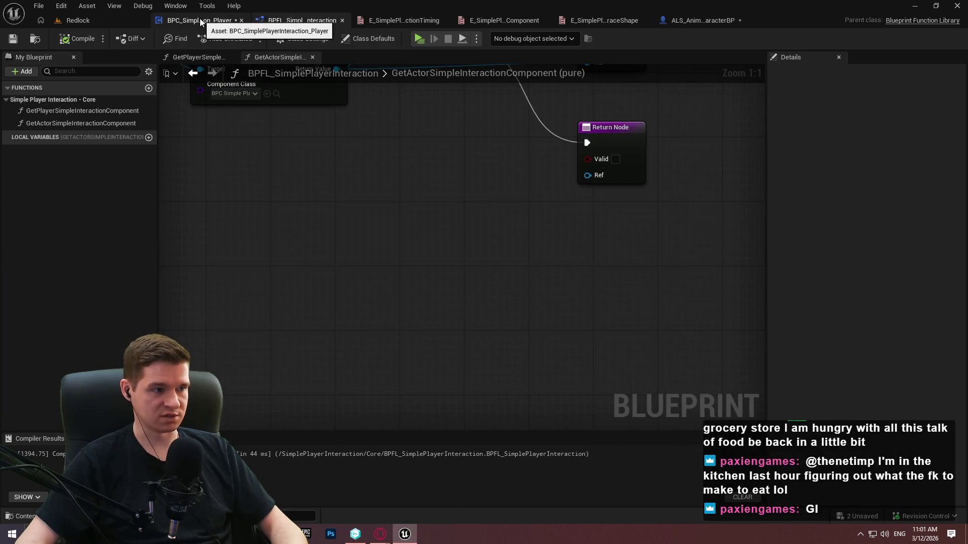
{"action": "double_click", "coordinate": [129, 116]}
{"action": "double_click", "coordinate": [126, 122]}
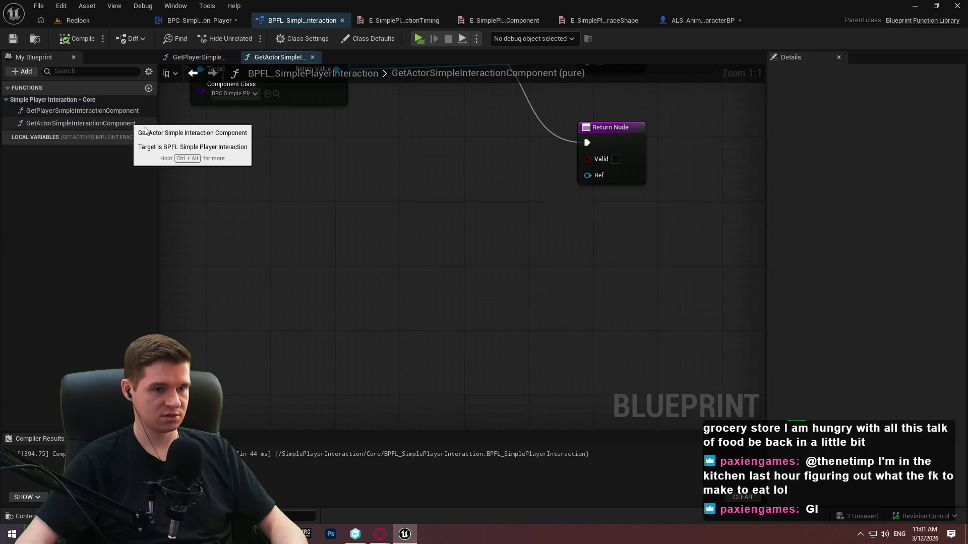
{"action": "left_click", "coordinate": [207, 22]}
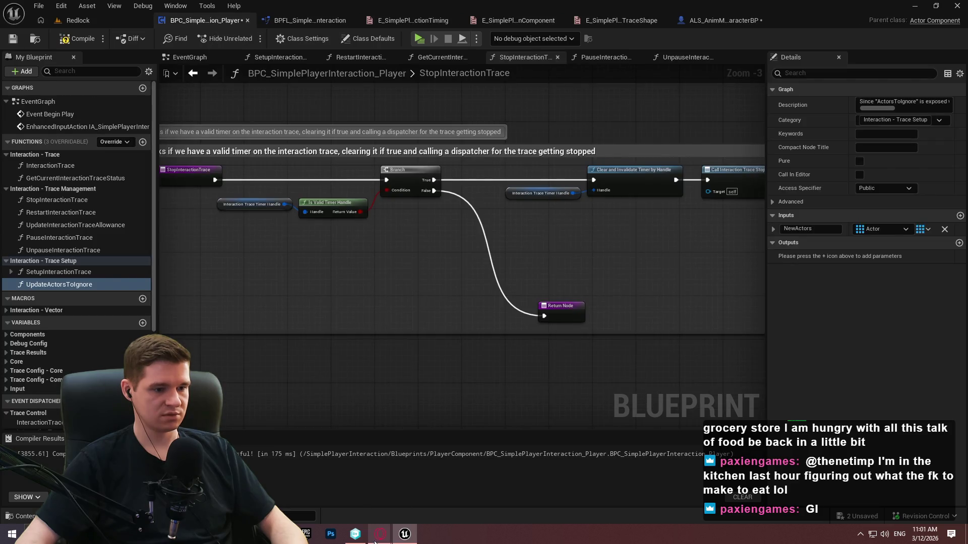
{"action": "key", "text": "alt+Tab"}
{"action": "left_click", "coordinate": [624, 338]}
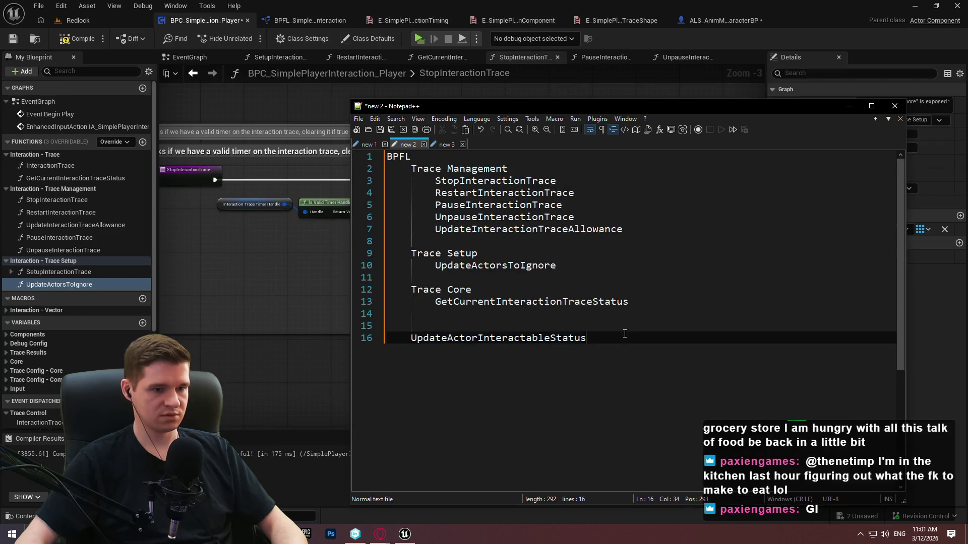
Add a GetActorInteractableStatus entry below UpdateActorInteractableStatus in the outline
{"action": "key", "text": "Return"}
{"action": "type", "text": "Get "}
{"action": "type", "text": "torI"}
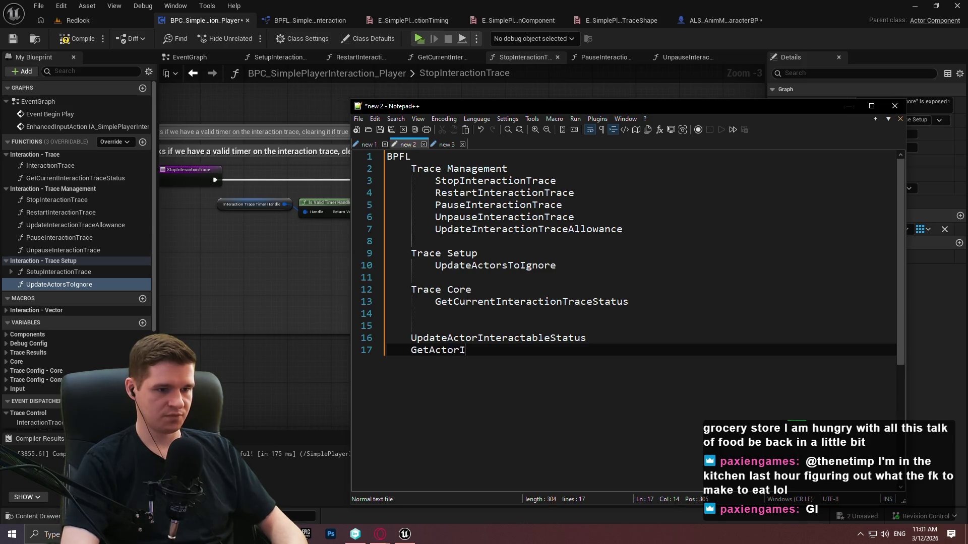
{"action": "type", "text": "nteractabtatus"}
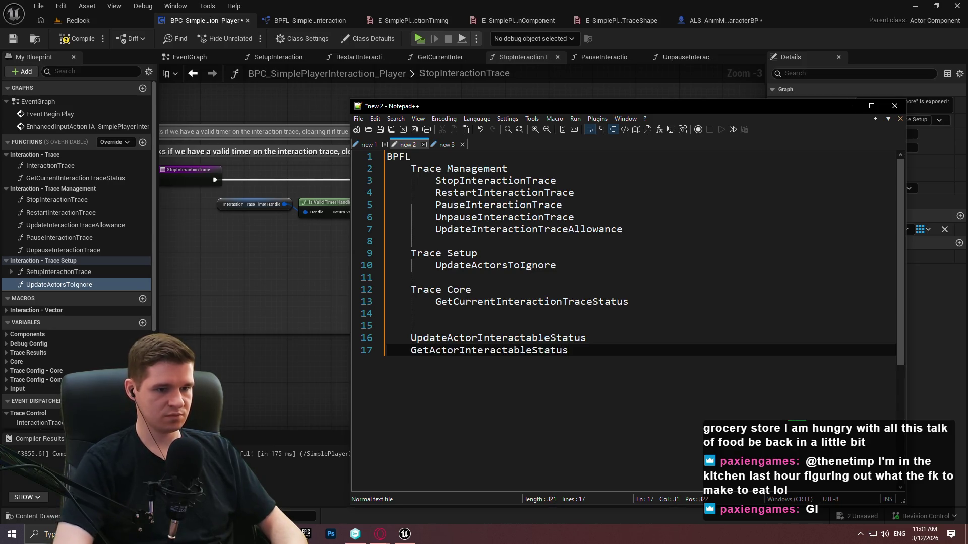
{"action": "left_click", "coordinate": [479, 333]}
{"action": "left_click", "coordinate": [480, 328]}
{"action": "type", "text": "Trace"}
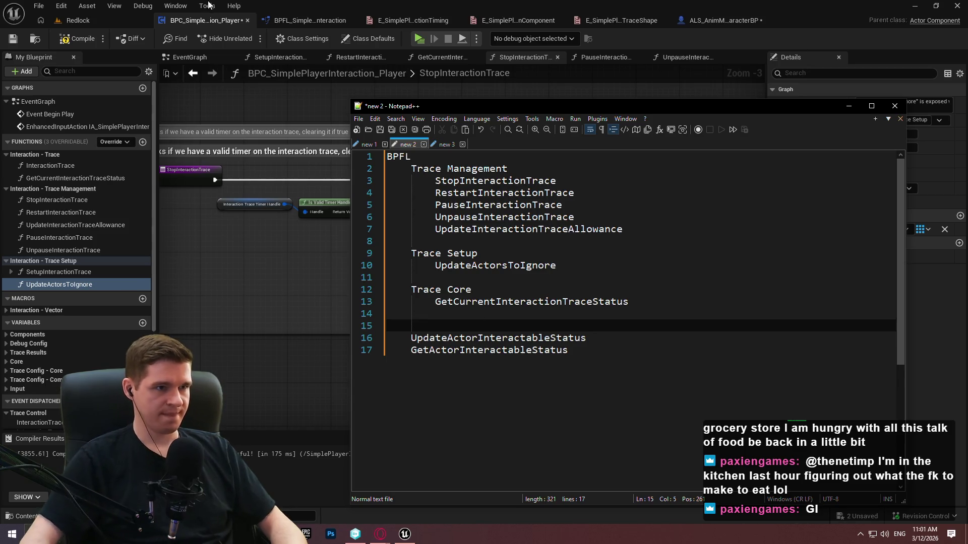
{"action": "left_click", "coordinate": [278, 22]}
{"action": "key", "text": "alt+Tab"}
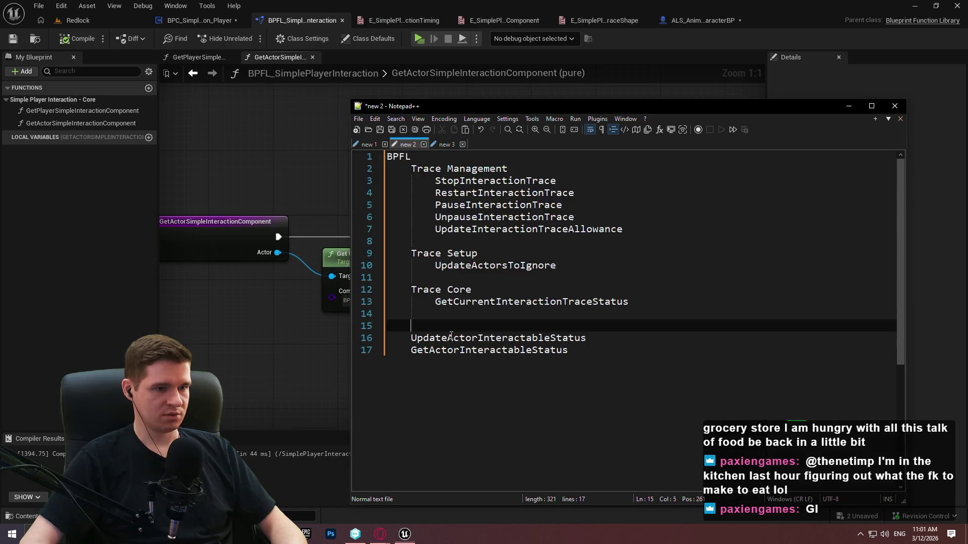
Prefix the outline headings with 'Simple Player Interaction - '
{"action": "left_click", "coordinate": [411, 169]}
{"action": "type", "text": "Simple"}
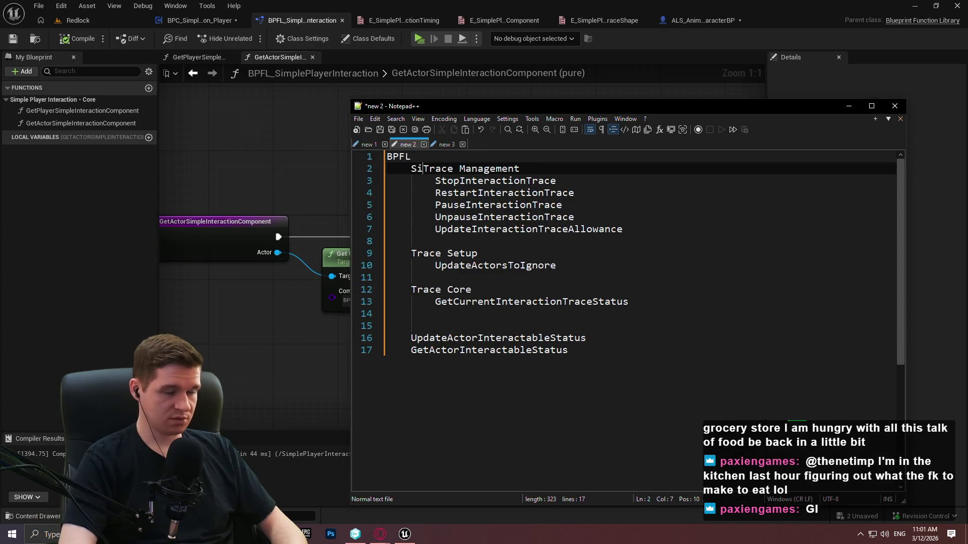
{"action": "type", "text": " Player Inter"}
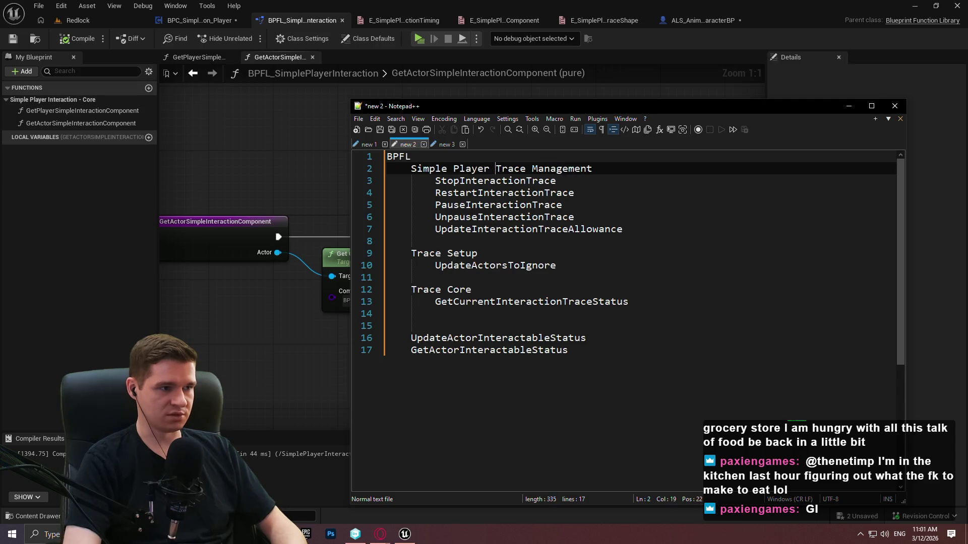
{"action": "type", "text": "action -"}
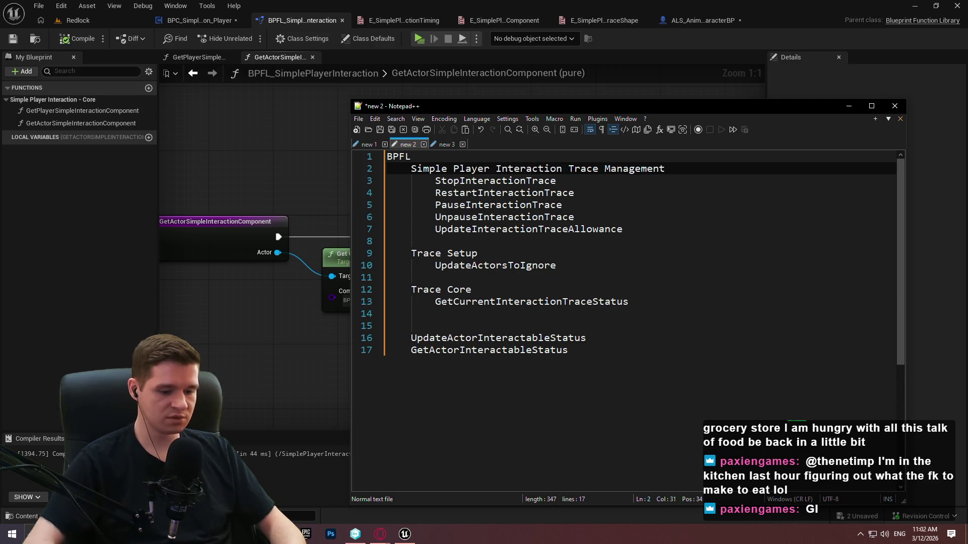
{"action": "left_click", "coordinate": [578, 184]}
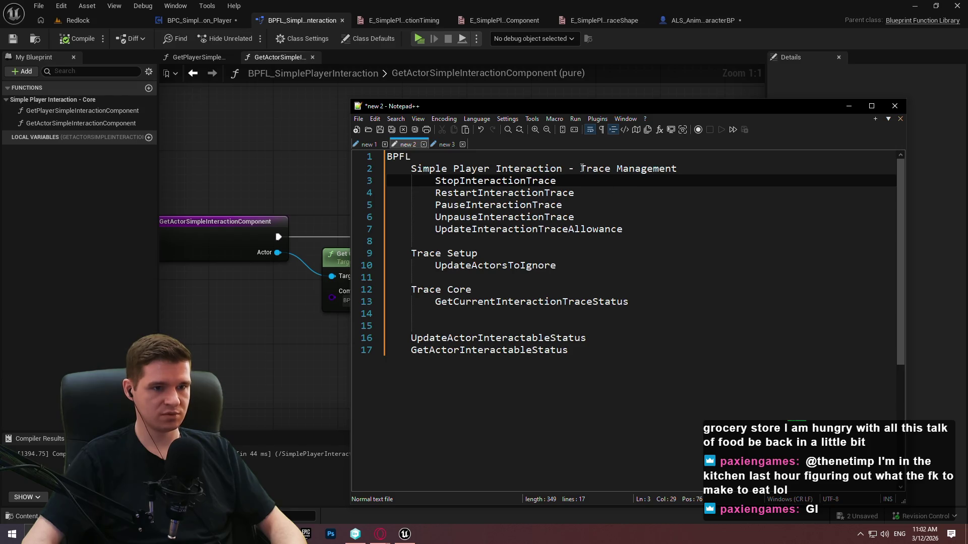
{"action": "left_click_drag", "start_coordinate": [581, 168], "coordinate": [406, 170]}
{"action": "key", "text": "ctrl+c"}
{"action": "left_click", "coordinate": [603, 207]}
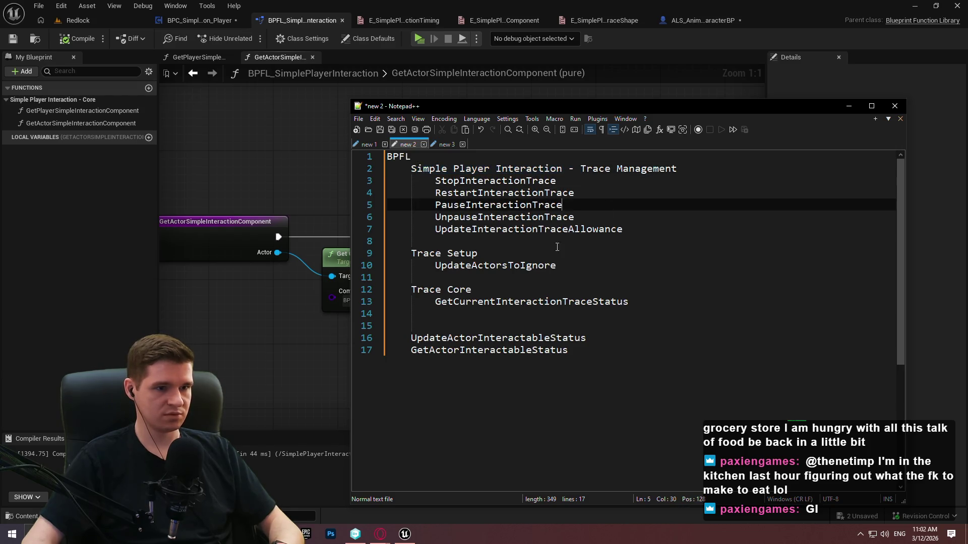
{"action": "key", "text": "ctrl+v"}
{"action": "left_click_drag", "start_coordinate": [446, 253], "coordinate": [409, 254]}
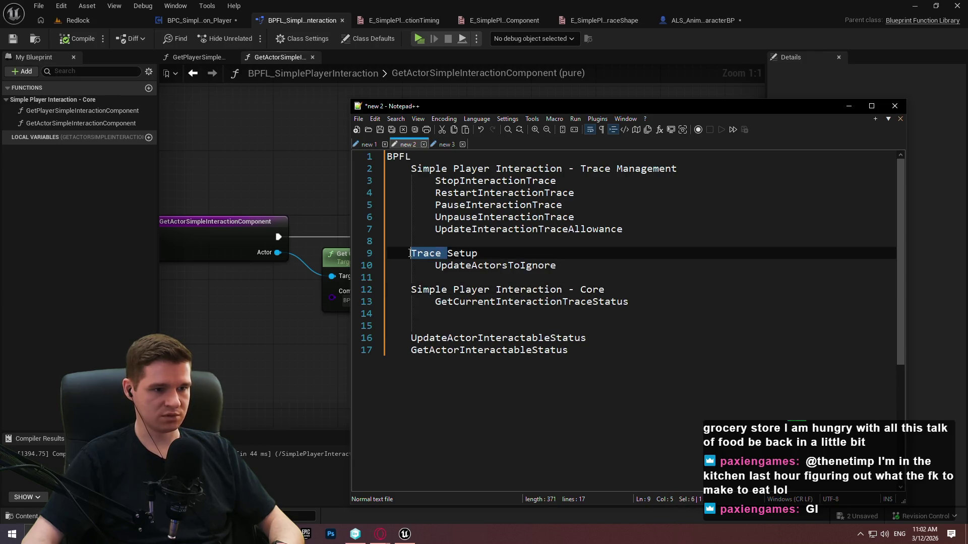
{"action": "key", "text": "ctrl+v"}
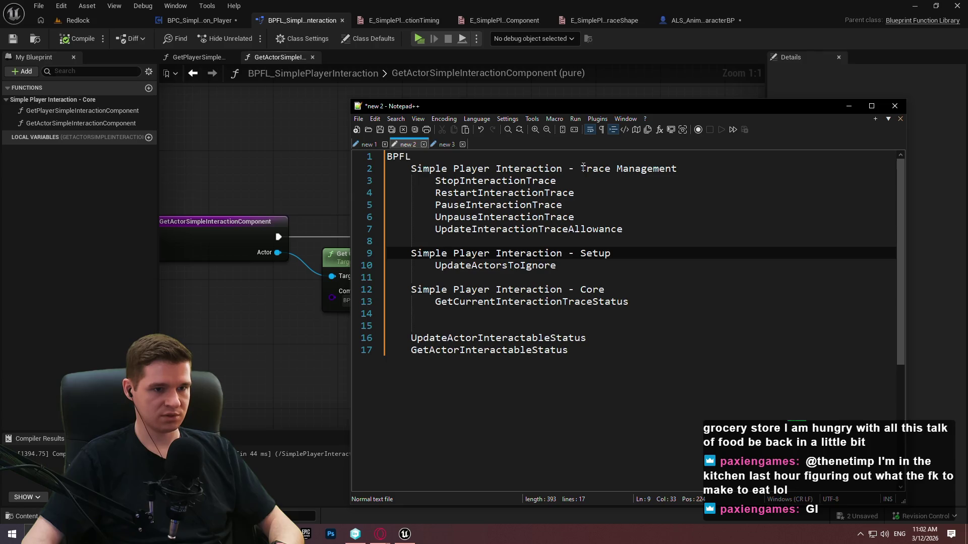
Add an Actor Interaction heading on line 15 and indent both actor-status functions under it
{"action": "left_click", "coordinate": [676, 174]}
{"action": "left_click", "coordinate": [419, 314]}
{"action": "left_click", "coordinate": [418, 338]}
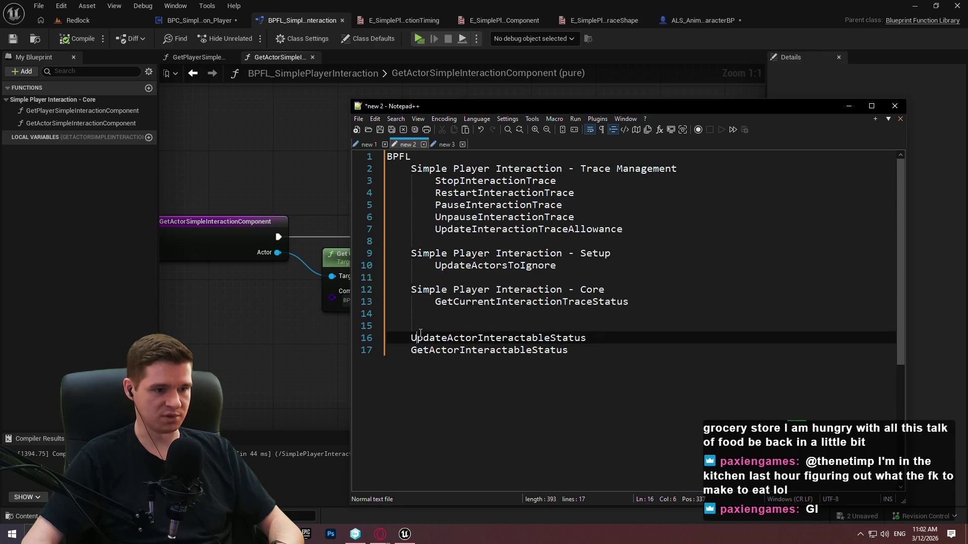
{"action": "left_click", "coordinate": [418, 329]}
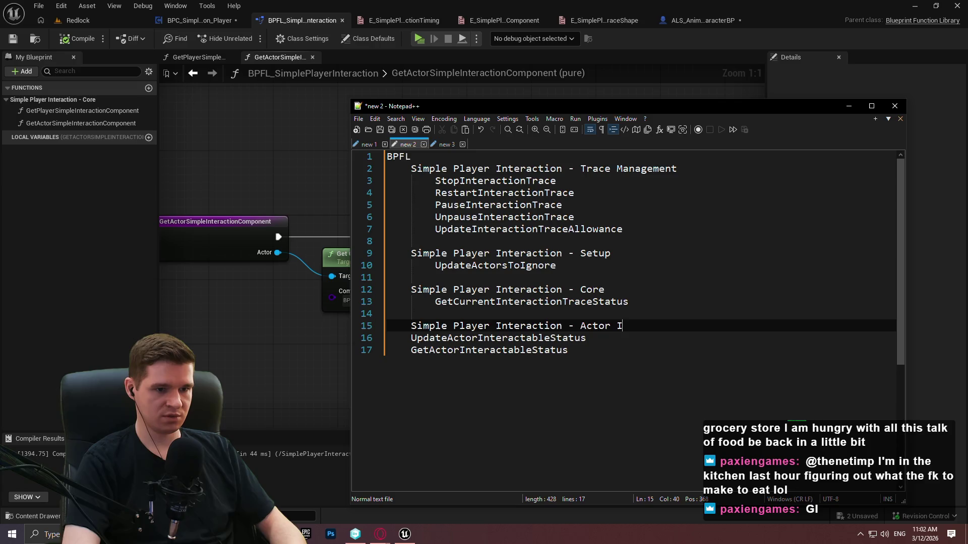
{"action": "type", "text": "nteraction"}
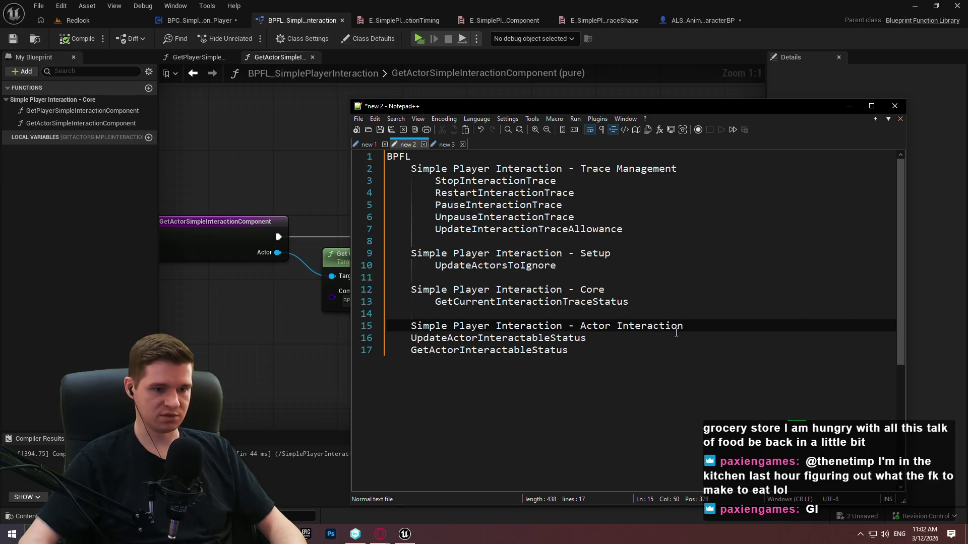
{"action": "left_click", "coordinate": [411, 338]}
{"action": "key", "text": "Tab"}
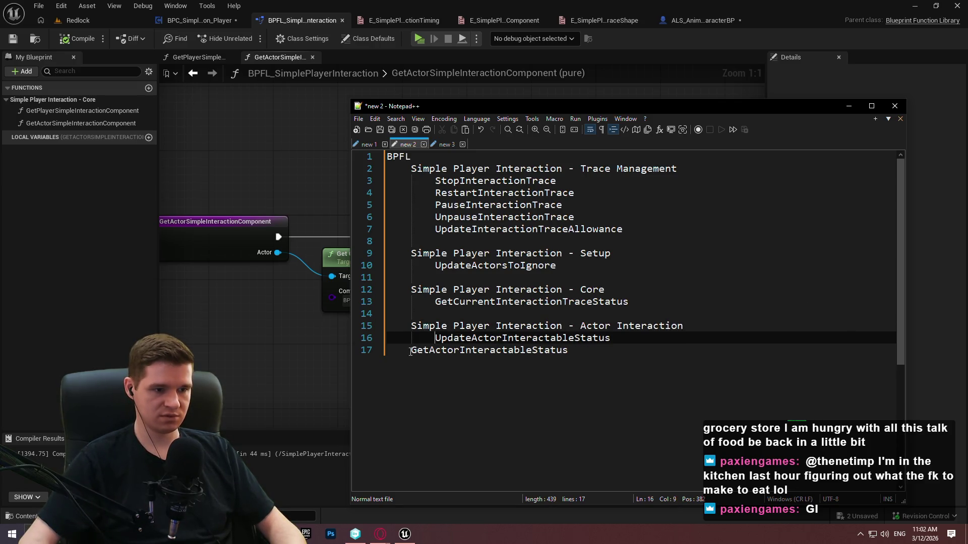
{"action": "left_click", "coordinate": [411, 350]}
{"action": "key", "text": "Tab"}
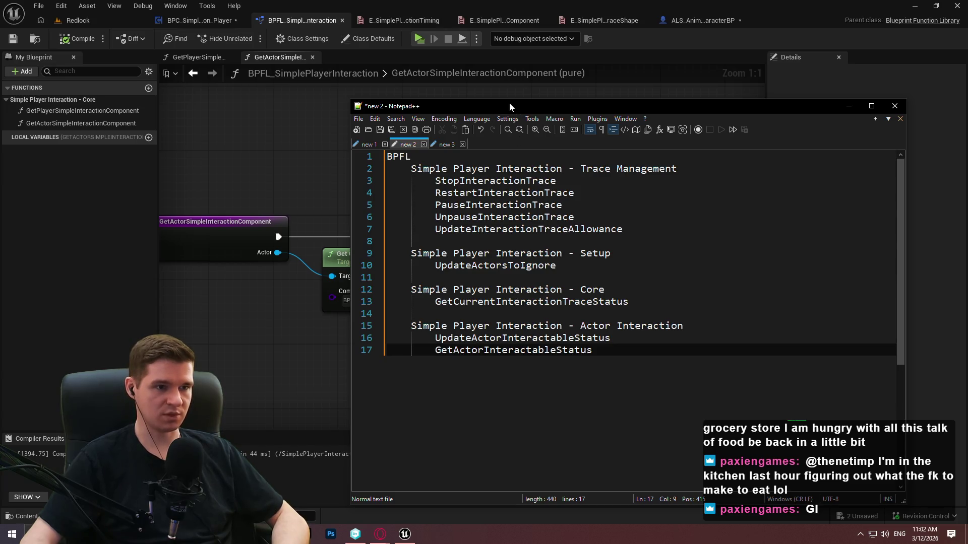
{"action": "key", "text": "alt+Tab"}
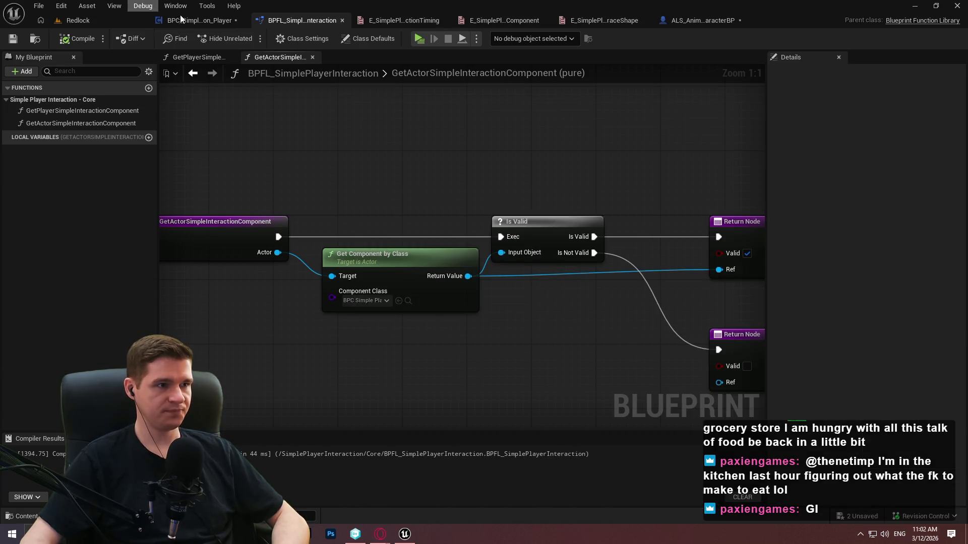
{"action": "key", "text": "ctrl+Tab"}
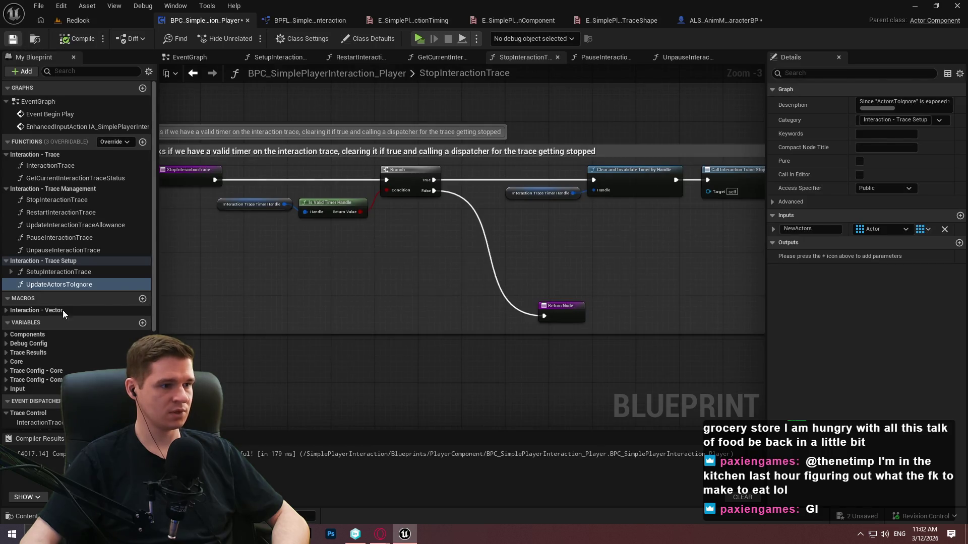
{"action": "double_click", "coordinate": [53, 274]}
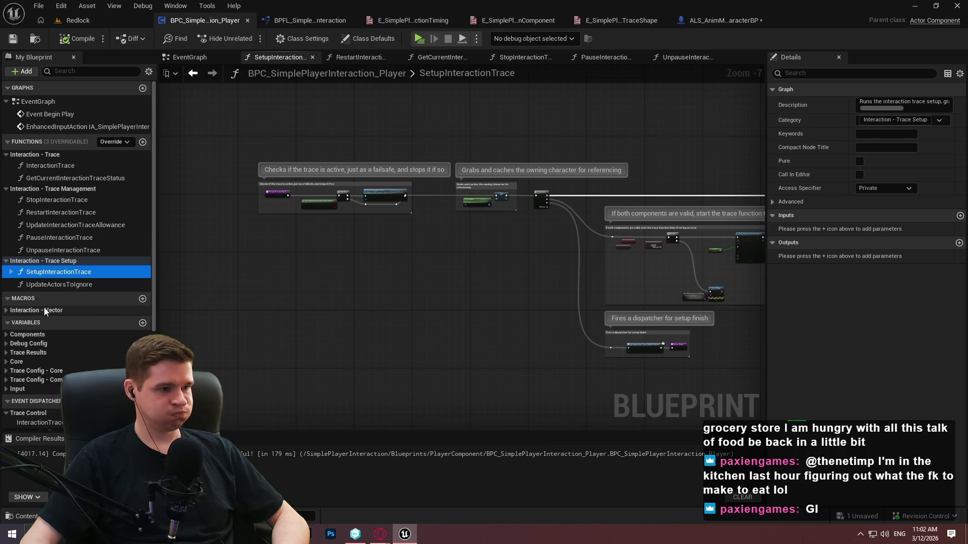
{"action": "left_click", "coordinate": [10, 261]}
{"action": "left_click", "coordinate": [10, 189]}
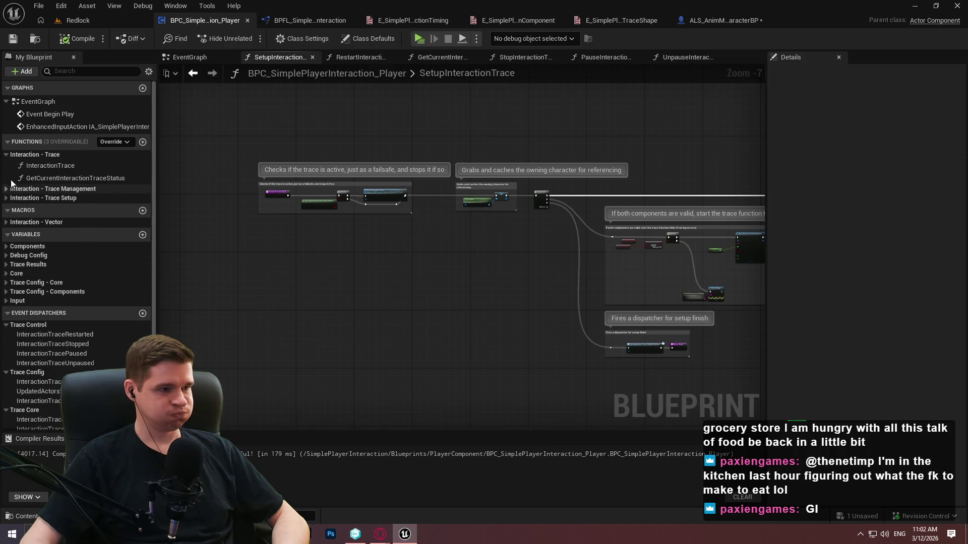
{"action": "left_click", "coordinate": [7, 154]}
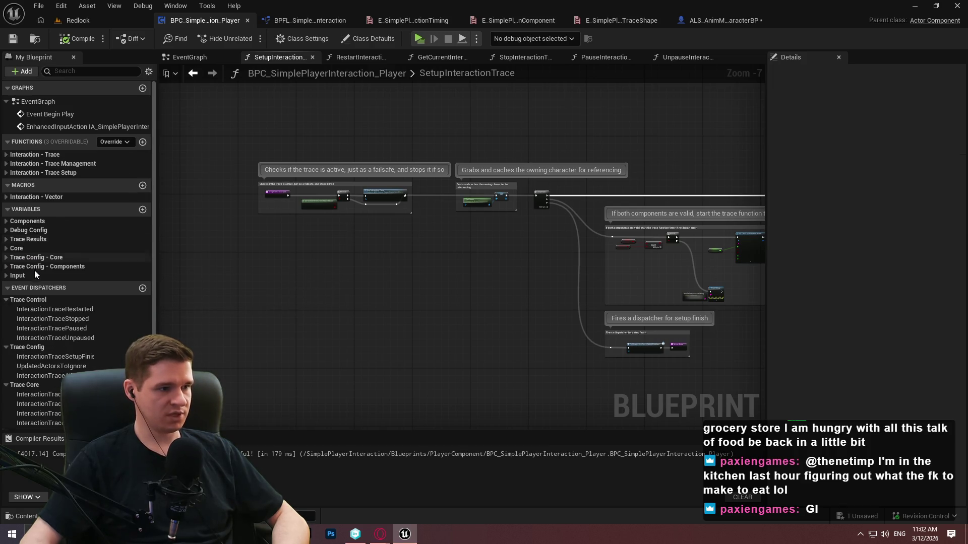
{"action": "left_click", "coordinate": [38, 309]}
{"action": "left_click", "coordinate": [37, 319]}
{"action": "left_click", "coordinate": [40, 328]}
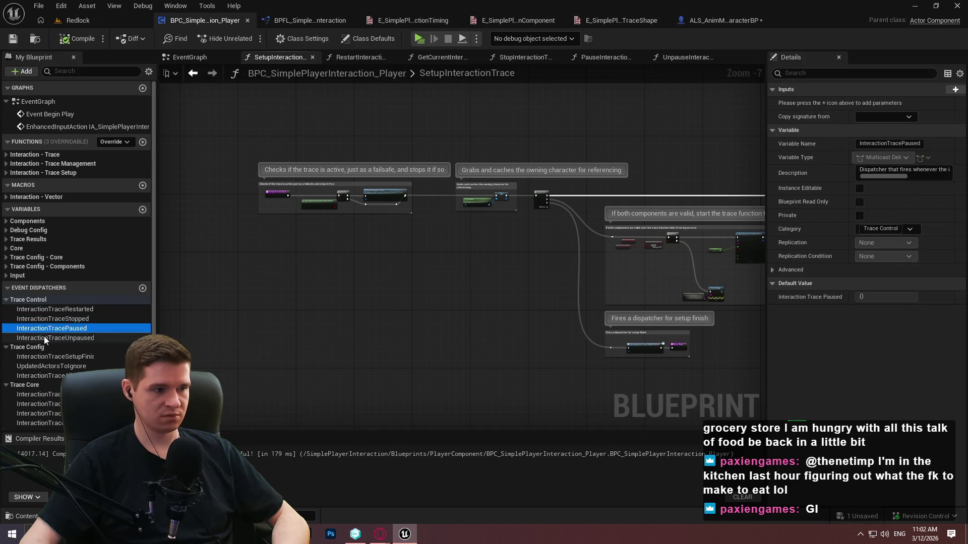
{"action": "left_click", "coordinate": [44, 337]}
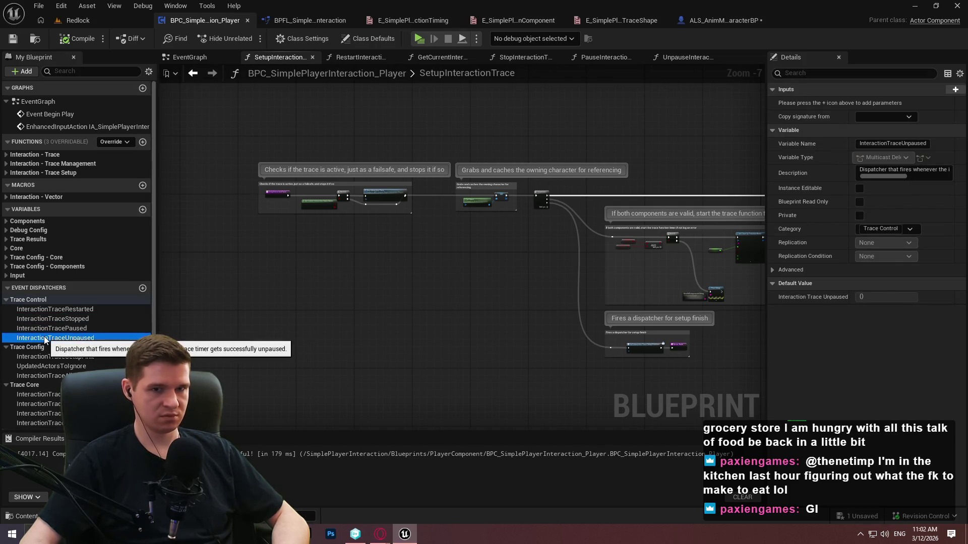
{"action": "left_click", "coordinate": [6, 301]}
{"action": "left_click", "coordinate": [6, 308]}
{"action": "left_click", "coordinate": [6, 317]}
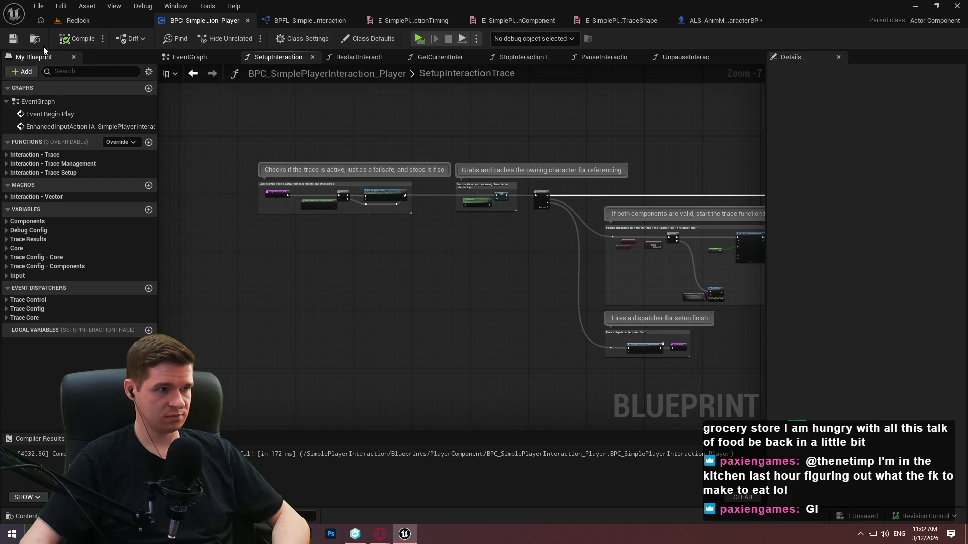
{"action": "left_click", "coordinate": [293, 21]}
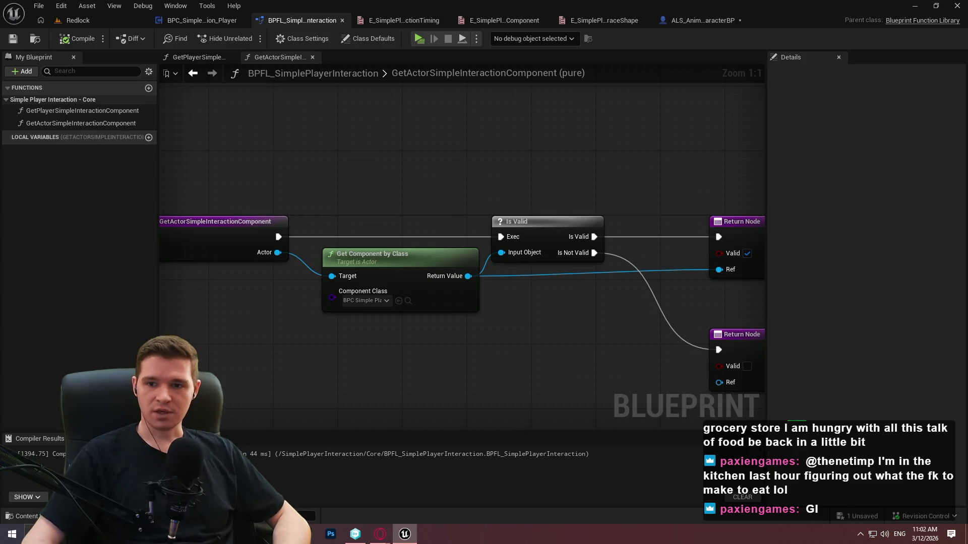
Create a GetCurrentInteractionTraceStatus function in the BPFL library
{"action": "key", "text": "alt+Tab"}
{"action": "left_click_drag", "start_coordinate": [505, 46], "coordinate": [638, 64]}
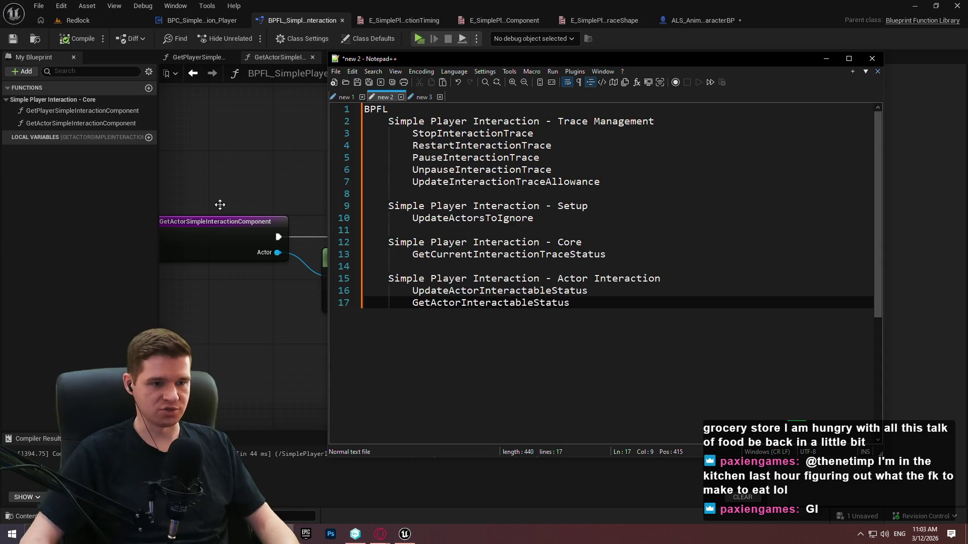
{"action": "left_click", "coordinate": [149, 87]}
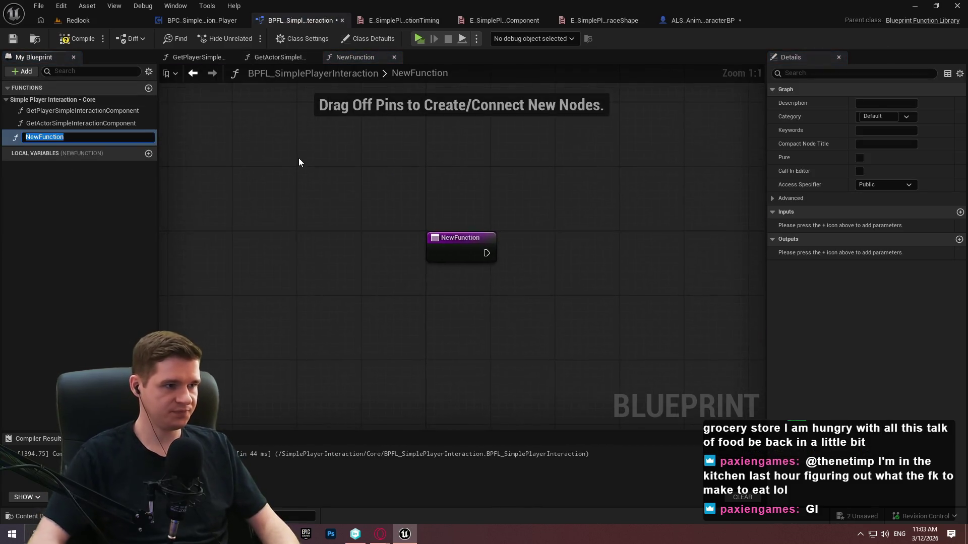
{"action": "type", "text": "GetCurrentInter"}
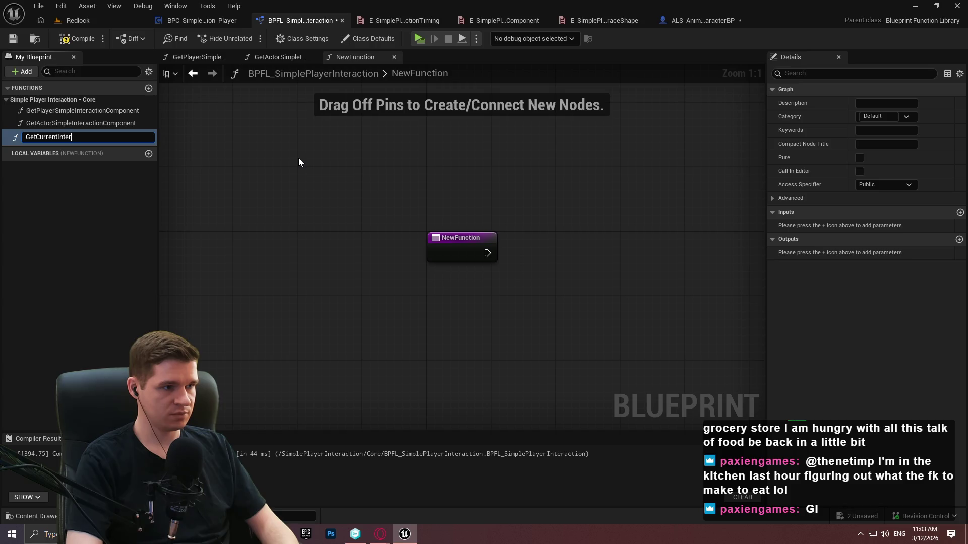
{"action": "type", "text": "Status"}
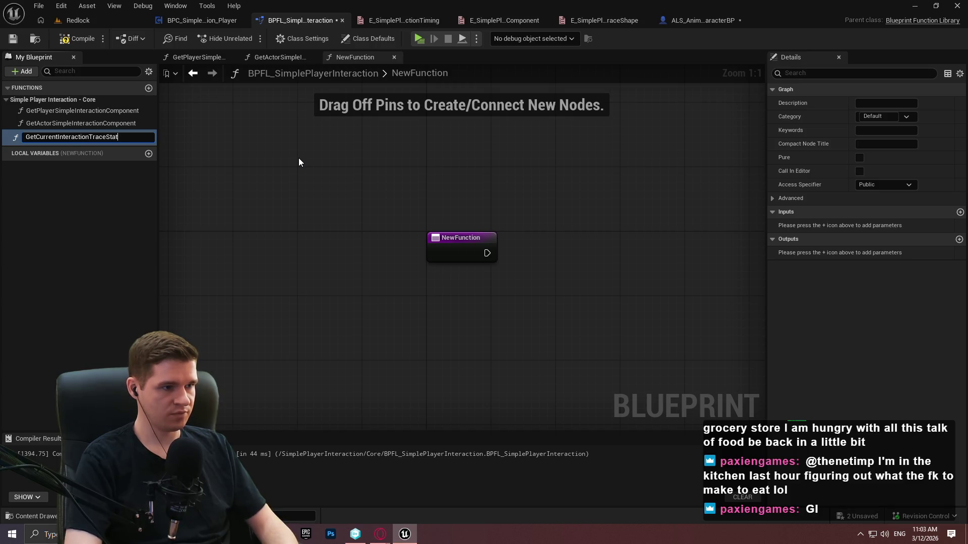
{"action": "key", "text": "Return"}
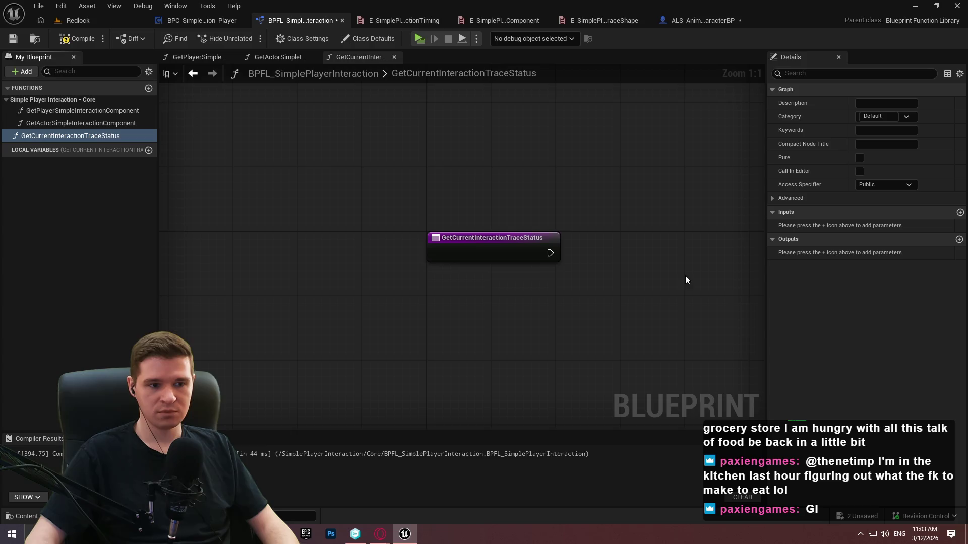
Place a Get Player Simple Interaction Component node in it, discarding a trial status node
{"action": "left_click_drag", "start_coordinate": [563, 290], "coordinate": [454, 273]}
{"action": "mouse_move", "coordinate": [47, 111]}
{"action": "left_mouse_down"}
{"action": "mouse_move", "coordinate": [432, 288]}
{"action": "mouse_move", "coordinate": [509, 286]}
{"action": "mouse_move", "coordinate": [481, 276]}
{"action": "mouse_move", "coordinate": [464, 287]}
{"action": "mouse_move", "coordinate": [589, 301]}
{"action": "left_mouse_up"}
{"action": "type", "text": "s"}
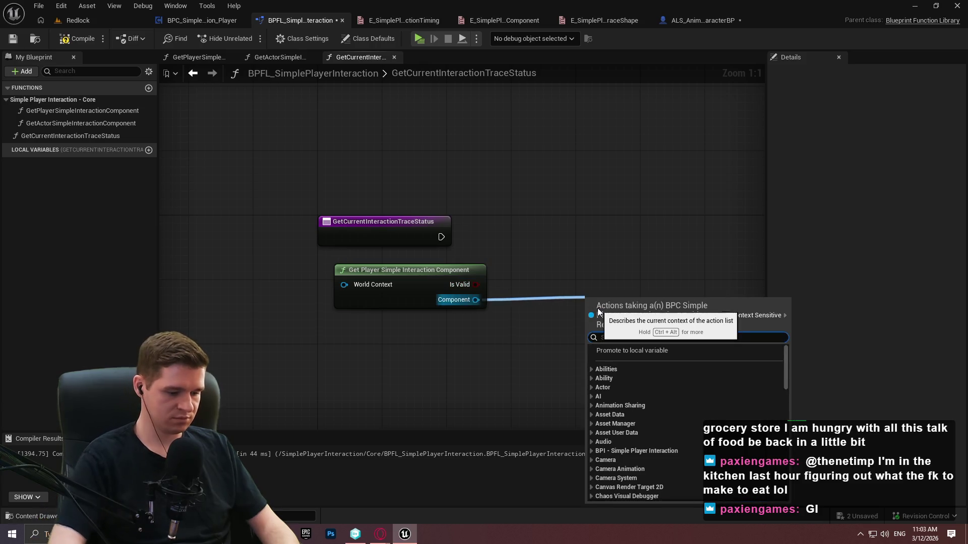
{"action": "type", "text": "tatus"}
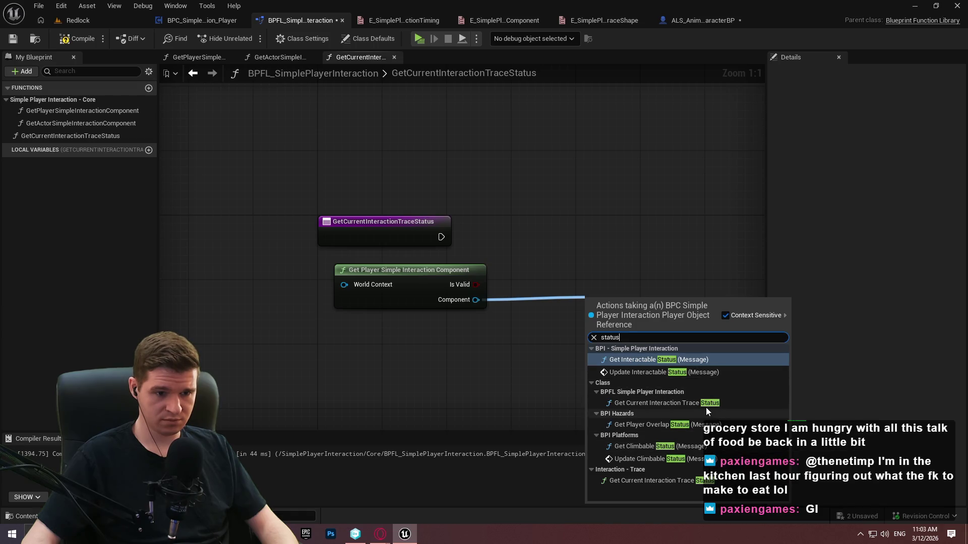
{"action": "left_click", "coordinate": [689, 403]}
{"action": "left_click_drag", "start_coordinate": [641, 255], "coordinate": [661, 390]}
{"action": "key", "text": "Delete"}
{"action": "left_click_drag", "start_coordinate": [473, 300], "coordinate": [538, 299]}
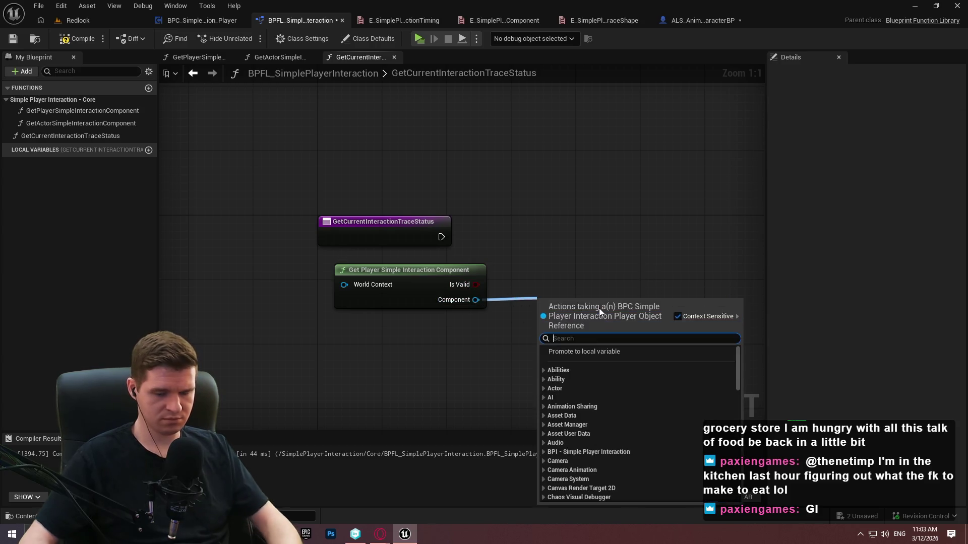
{"action": "left_click", "coordinate": [572, 262]}
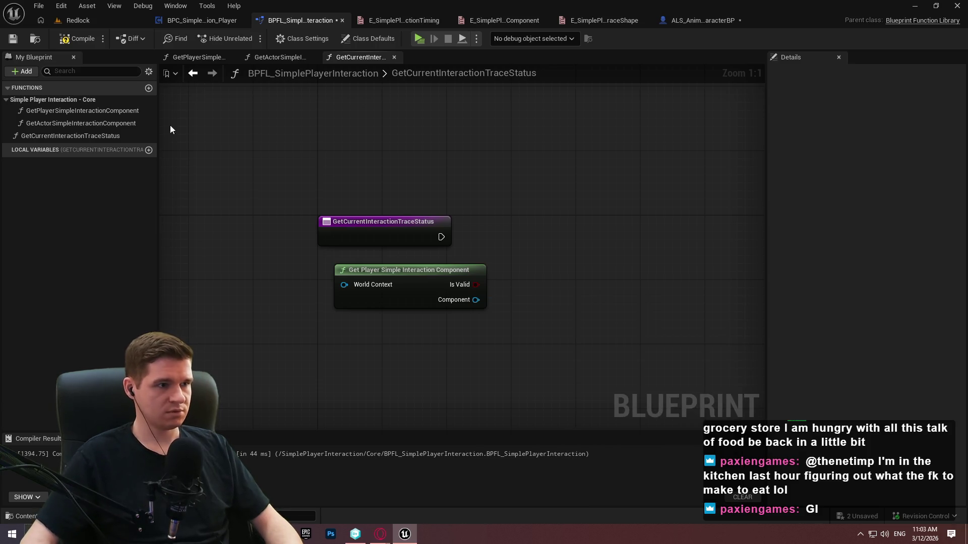
{"action": "left_click", "coordinate": [84, 139]}
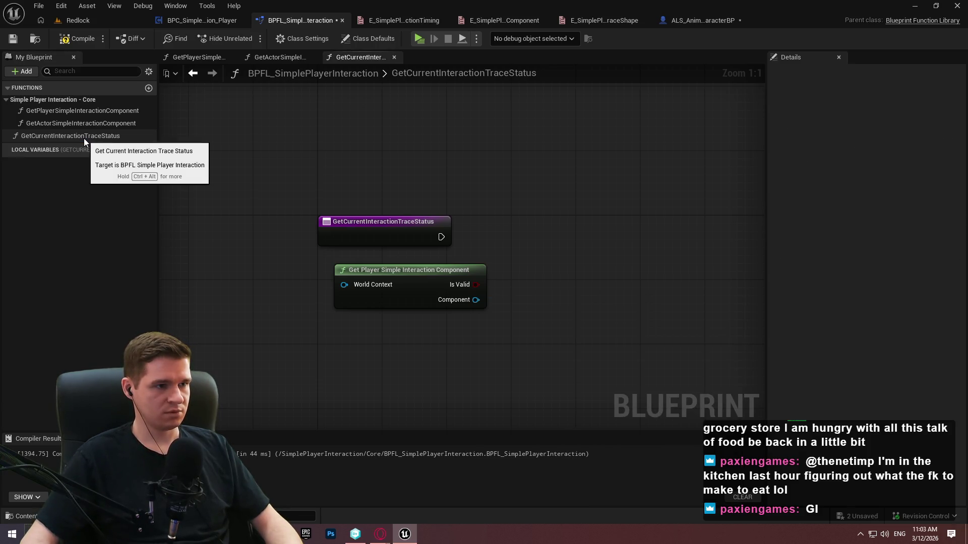
{"action": "left_click", "coordinate": [201, 20]}
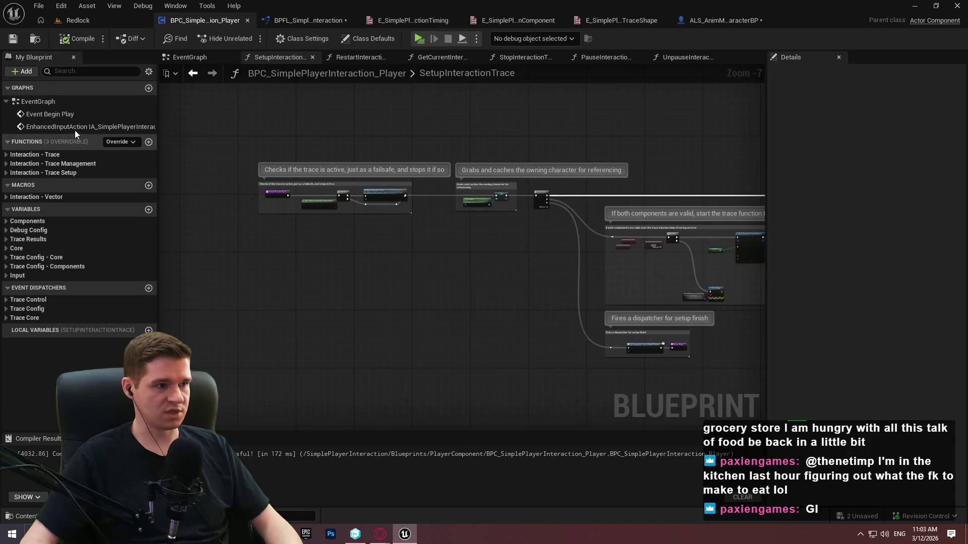
Untick Pure on GetCurrentInteractionTraceStatus and compile the component blueprint
{"action": "left_click", "coordinate": [5, 172]}
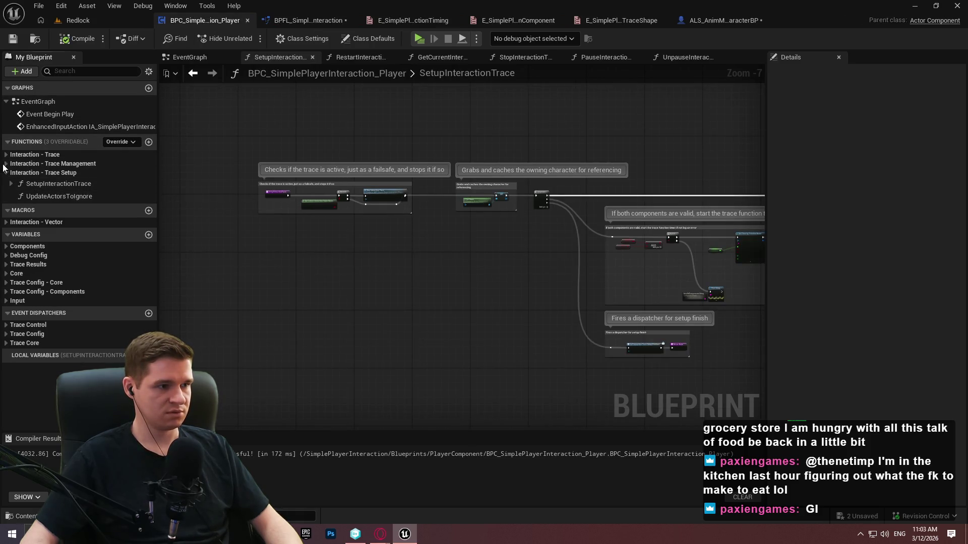
{"action": "left_click", "coordinate": [5, 164]}
{"action": "left_click", "coordinate": [6, 155]}
{"action": "double_click", "coordinate": [76, 178]}
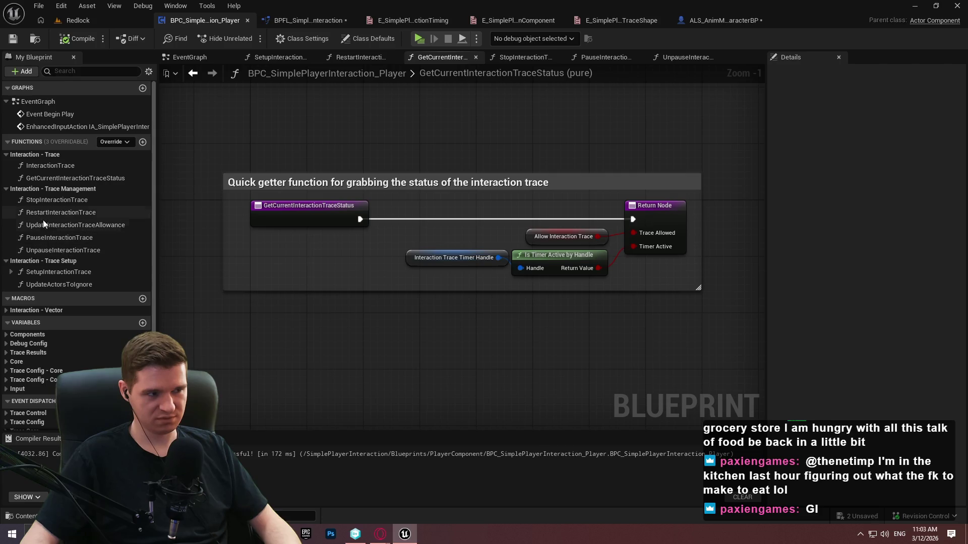
{"action": "double_click", "coordinate": [53, 237]}
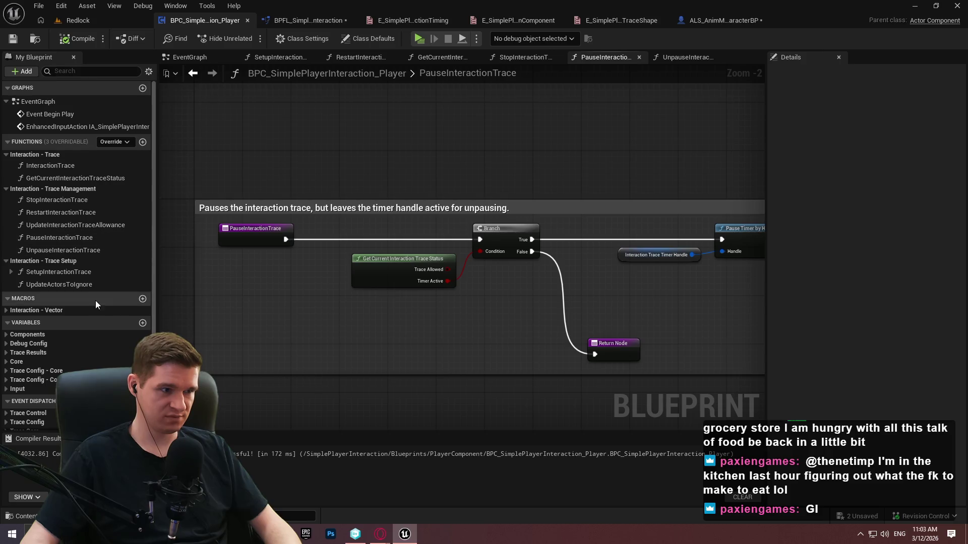
{"action": "left_click", "coordinate": [53, 178]}
{"action": "left_click", "coordinate": [860, 161]}
{"action": "left_click", "coordinate": [859, 162]}
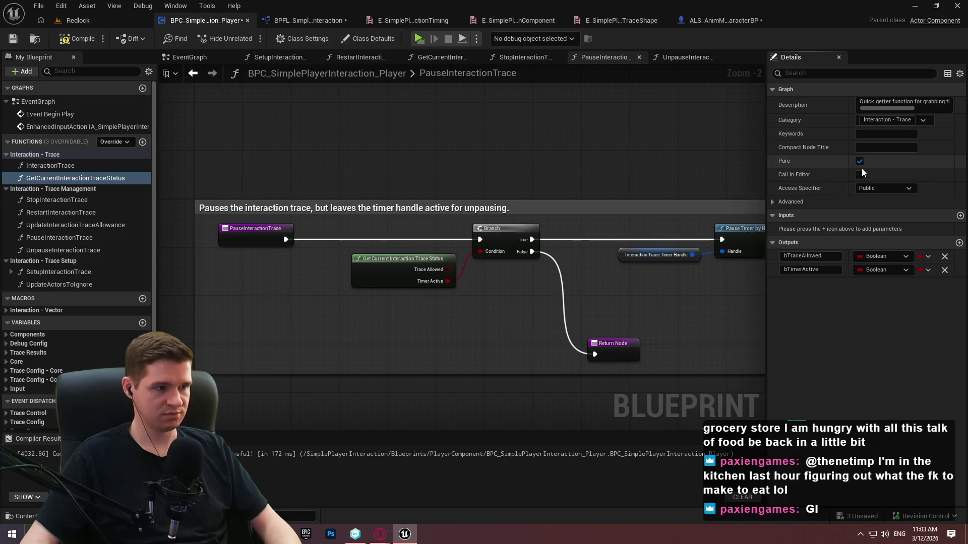
{"action": "left_click", "coordinate": [861, 162]}
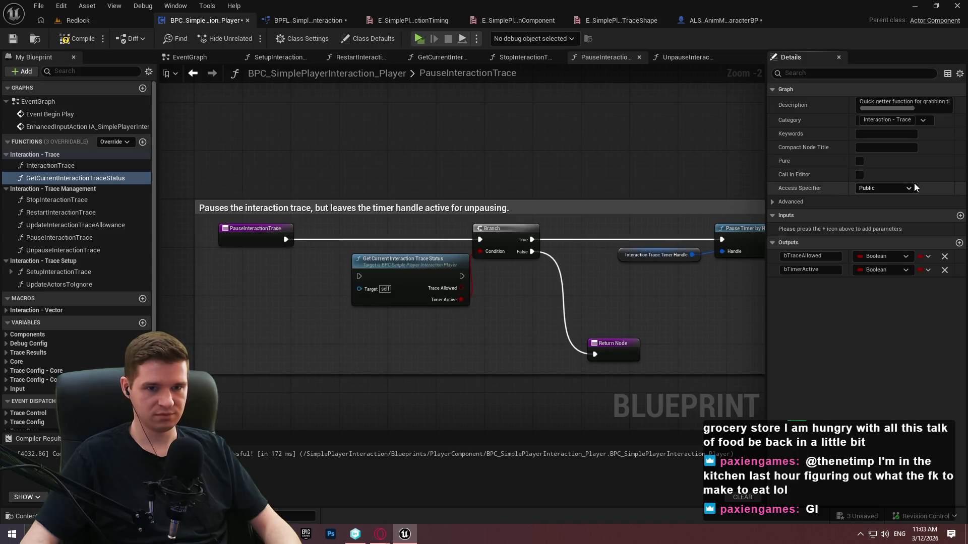
{"action": "left_click", "coordinate": [13, 40]}
Route PauseInteractionTrace's execution through the status getter into the Branch and recompile
{"action": "scroll", "coordinate": [355, 272], "scroll_direction": "up", "scroll_amount": 2}
{"action": "left_click_drag", "start_coordinate": [359, 276], "coordinate": [263, 227]}
{"action": "left_click_drag", "start_coordinate": [425, 281], "coordinate": [392, 231]}
{"action": "left_click_drag", "start_coordinate": [465, 229], "coordinate": [530, 230]}
{"action": "left_click", "coordinate": [76, 39]}
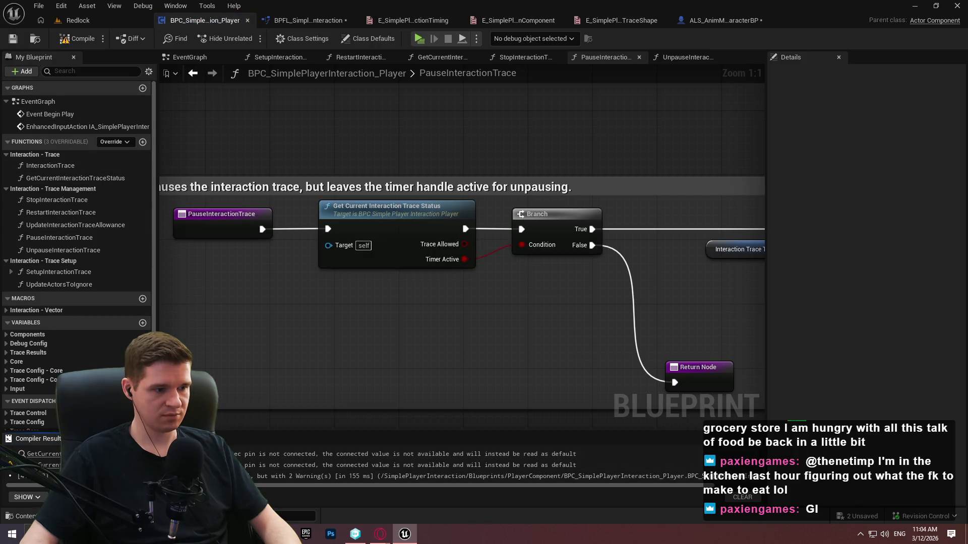
{"action": "left_click", "coordinate": [44, 454]}
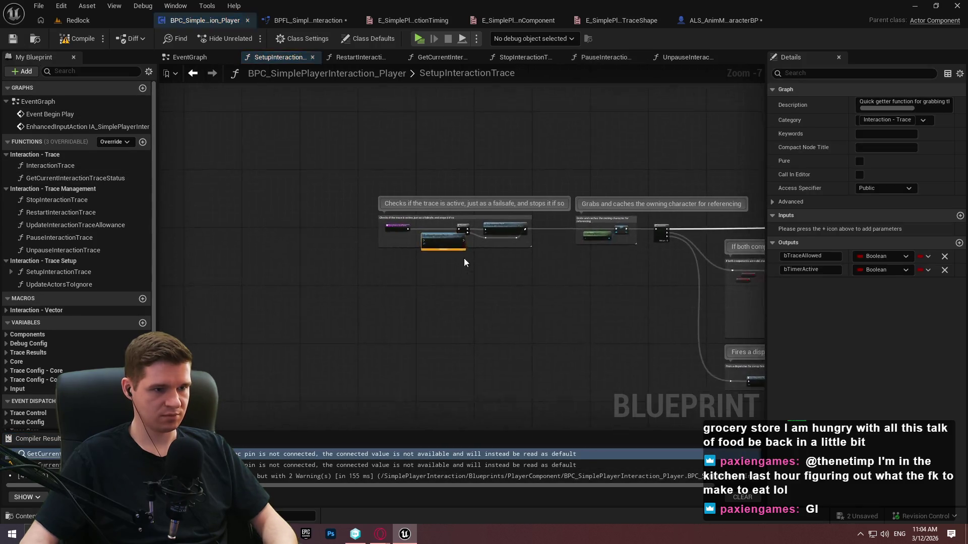
Wire SetupInteractionTrace's execution through the status getter to its Branch, compile and save
{"action": "scroll", "coordinate": [390, 252], "scroll_direction": "up", "scroll_amount": 2}
{"action": "left_click_drag", "start_coordinate": [301, 192], "coordinate": [382, 243]}
{"action": "left_click_drag", "start_coordinate": [520, 243], "coordinate": [544, 201]}
{"action": "left_click_drag", "start_coordinate": [468, 257], "coordinate": [434, 210]}
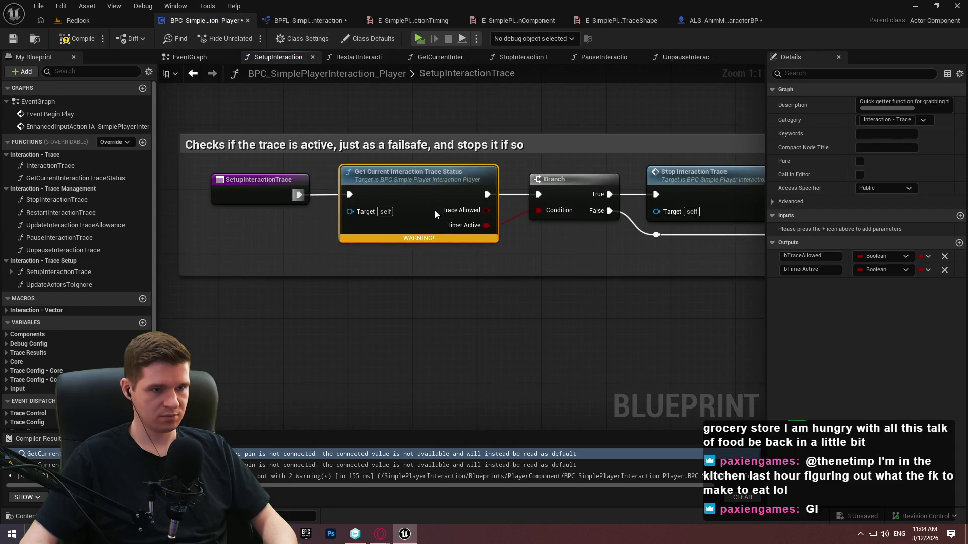
{"action": "left_click", "coordinate": [76, 38]}
{"action": "left_click", "coordinate": [14, 40]}
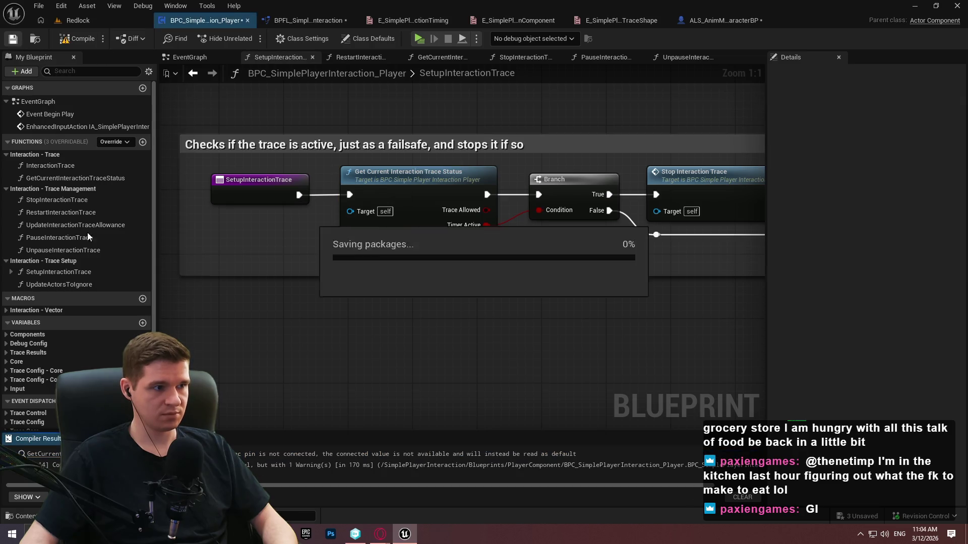
Wire UnpauseInteractionTrace's execution through the status getter to its Branch and compile
{"action": "left_click", "coordinate": [50, 455]}
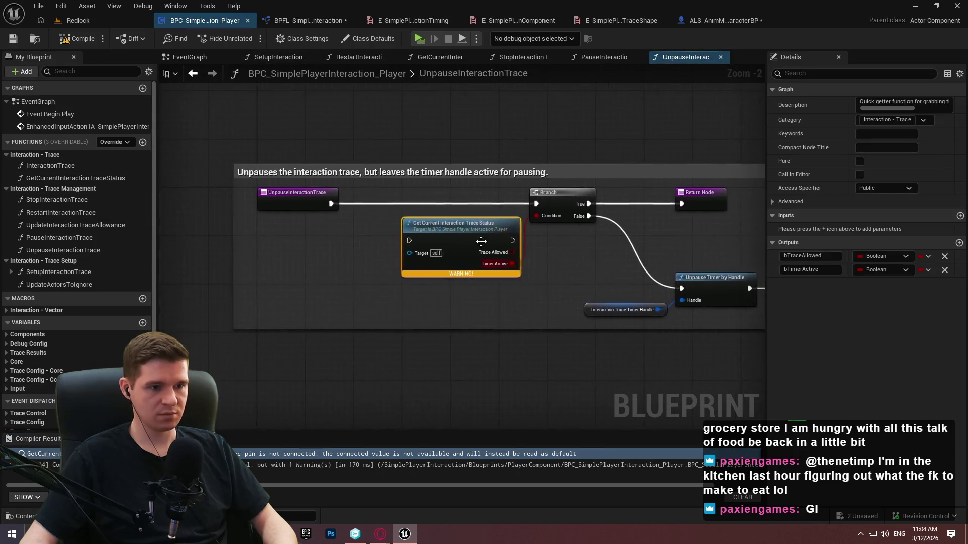
{"action": "left_click_drag", "start_coordinate": [393, 238], "coordinate": [292, 192]}
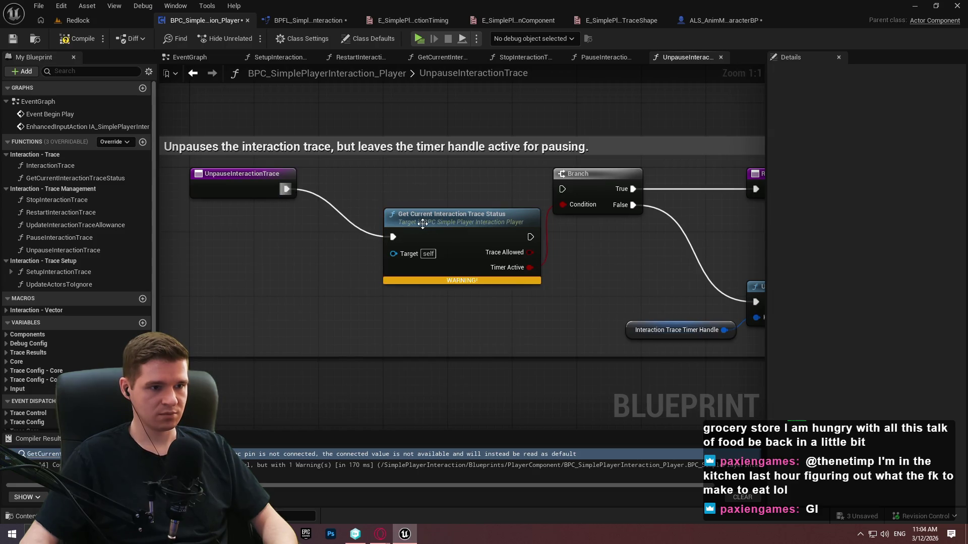
{"action": "left_click_drag", "start_coordinate": [457, 226], "coordinate": [432, 178]}
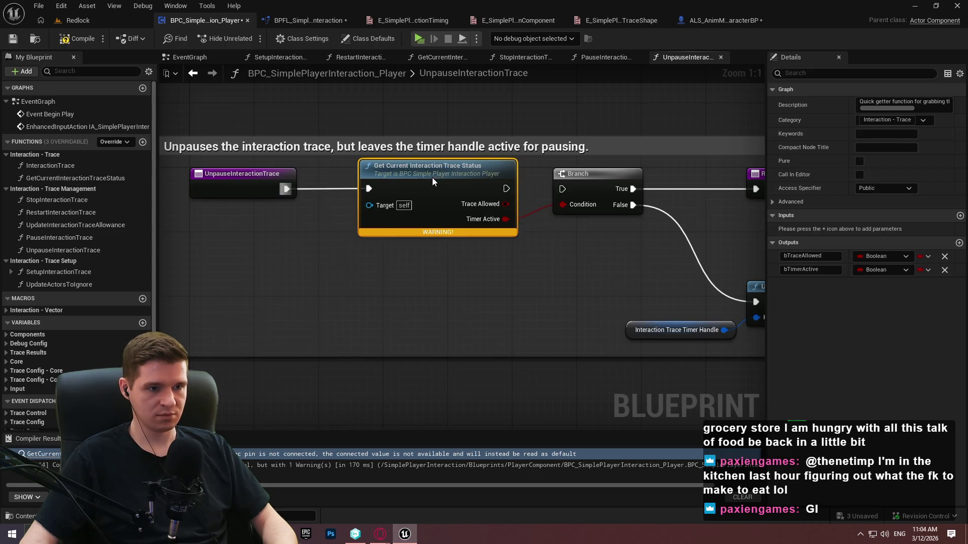
{"action": "mouse_move", "coordinate": [506, 188]}
{"action": "left_mouse_down"}
{"action": "mouse_move", "coordinate": [563, 189]}
{"action": "mouse_move", "coordinate": [482, 186]}
{"action": "left_mouse_up"}
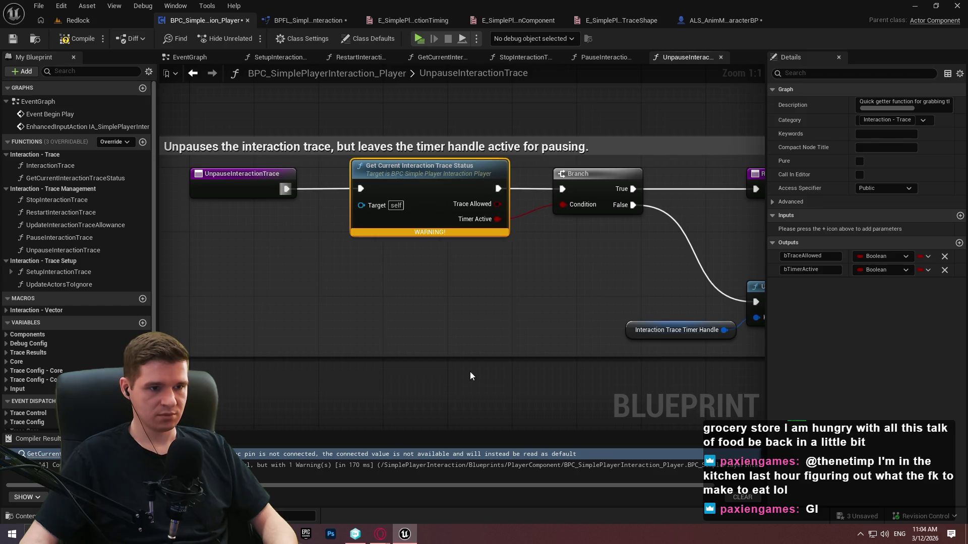
{"action": "left_click", "coordinate": [473, 378]}
{"action": "left_click", "coordinate": [76, 38]}
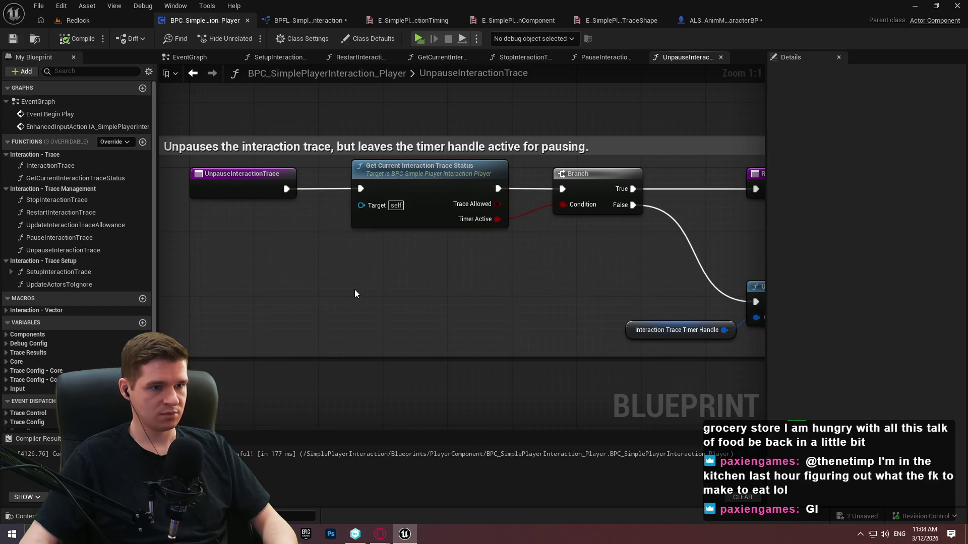
{"action": "left_click", "coordinate": [303, 21]}
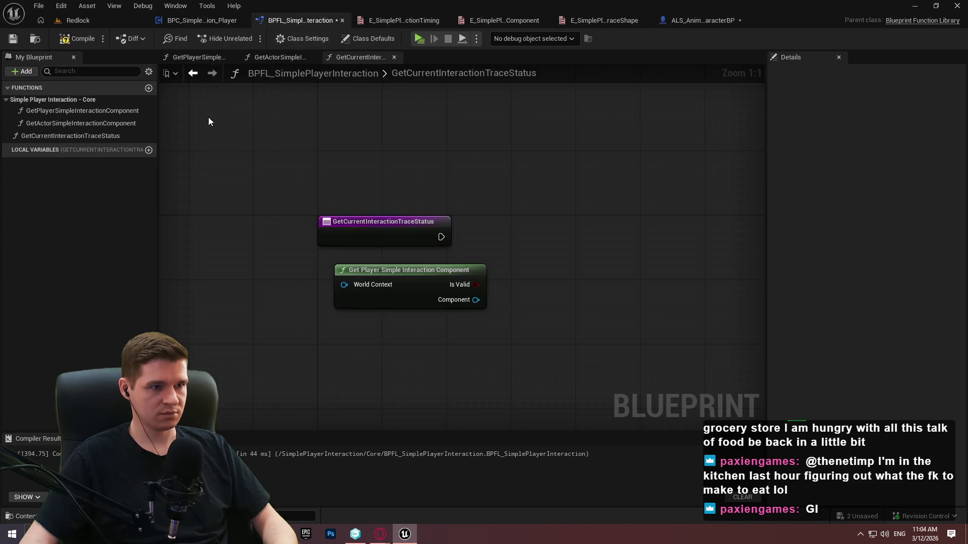
Wire Component into the component's Get Current Interaction Trace Status call, replacing the mistakenly added library version
{"action": "left_click_drag", "start_coordinate": [476, 299], "coordinate": [566, 279]}
{"action": "type", "text": "get interaction"}
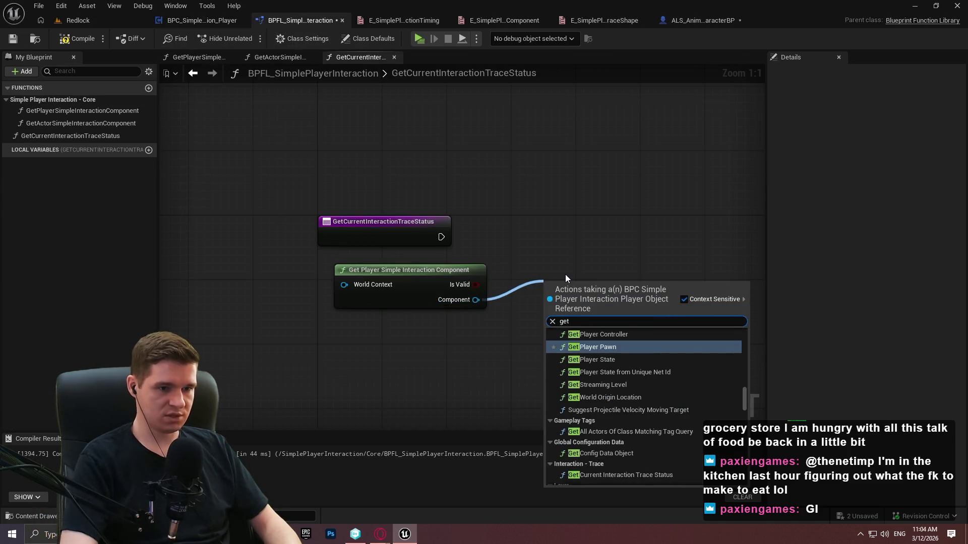
{"action": "key", "text": "Return"}
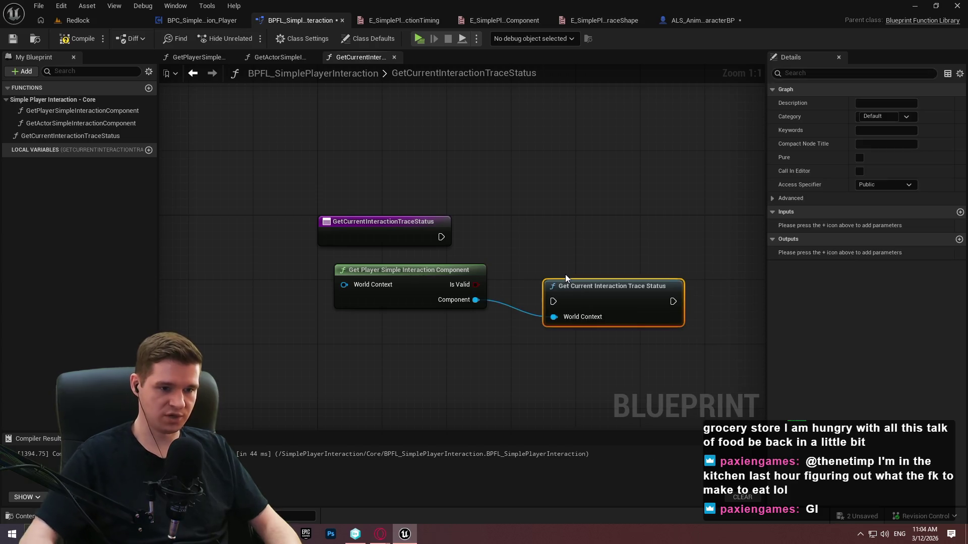
{"action": "left_click", "coordinate": [592, 286]}
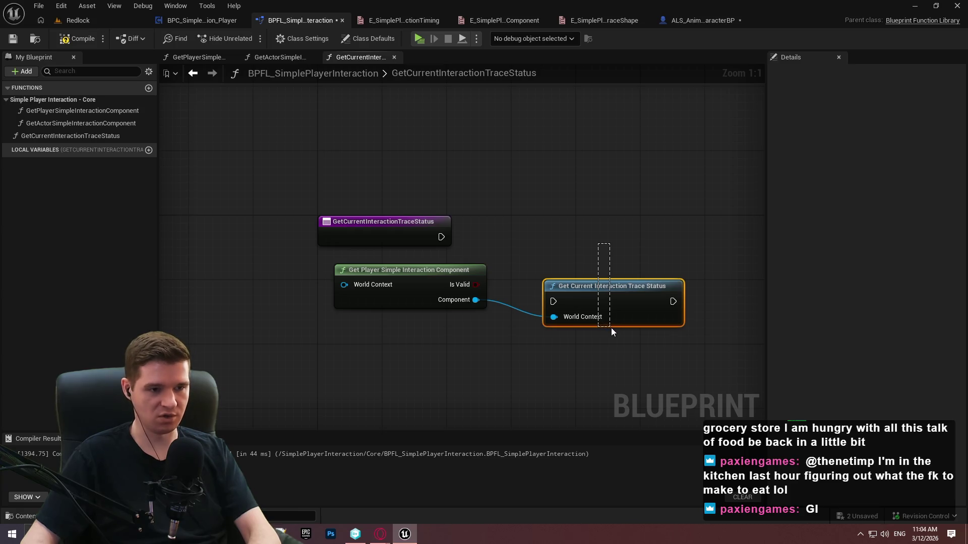
{"action": "key", "text": "Delete"}
{"action": "left_click_drag", "start_coordinate": [476, 299], "coordinate": [565, 292]}
{"action": "type", "text": "ge"}
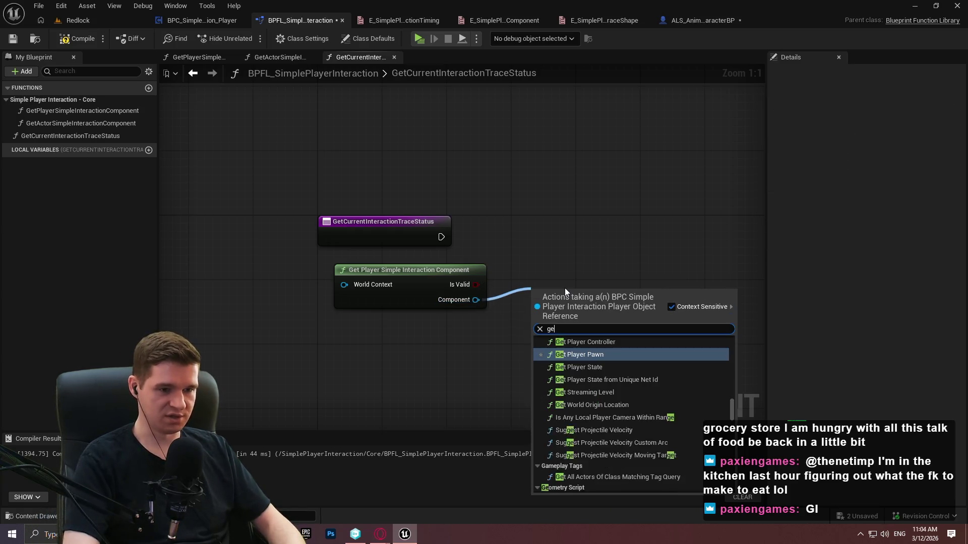
{"action": "type", "text": "t "}
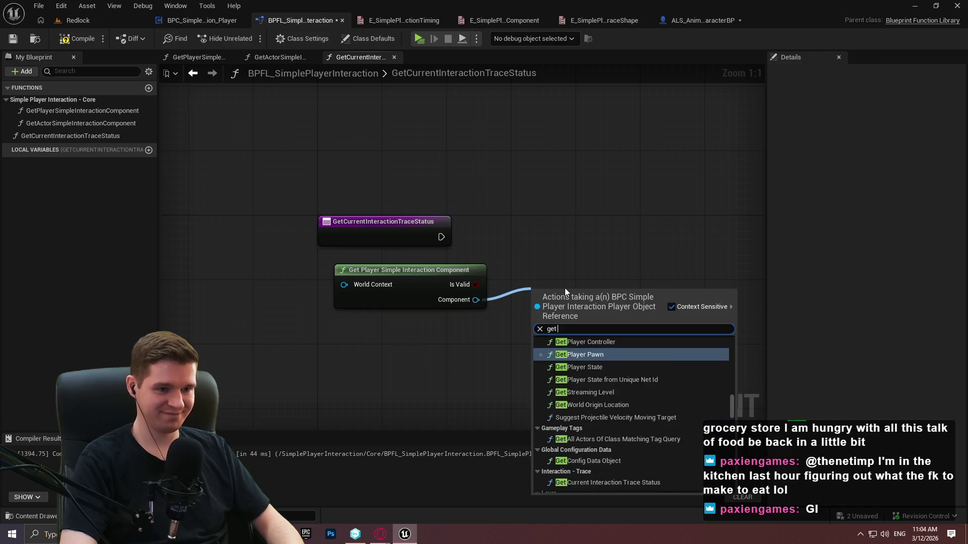
{"action": "type", "text": "current"}
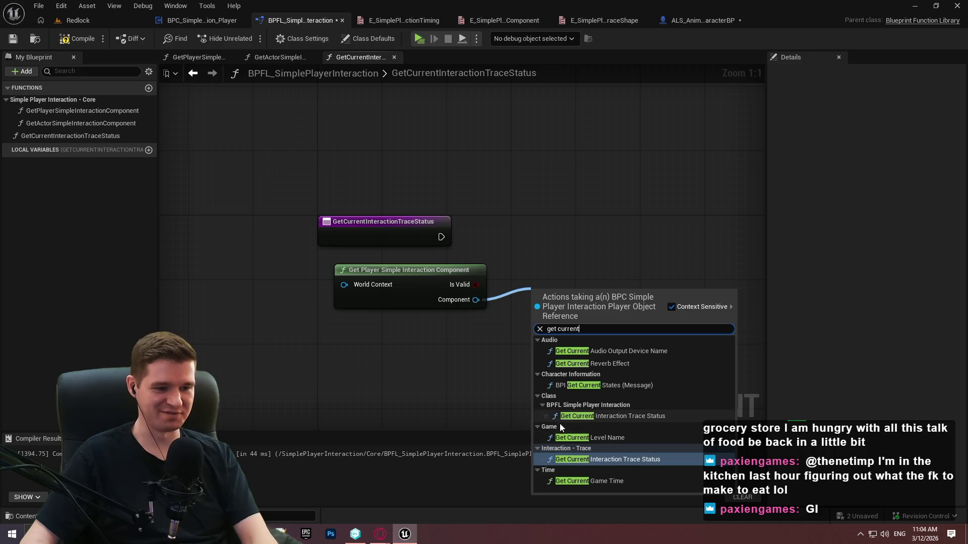
{"action": "left_click", "coordinate": [600, 459]}
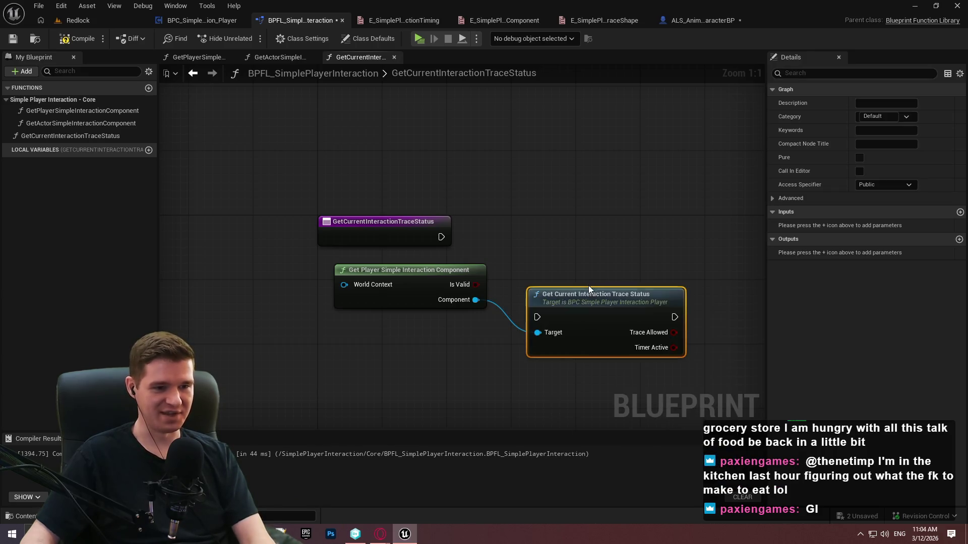
{"action": "left_click_drag", "start_coordinate": [580, 244], "coordinate": [572, 276]}
Make the player component's GetCurrentInteractionTraceStatus function pure, then compile and save the component blueprint
{"action": "left_click", "coordinate": [566, 202]}
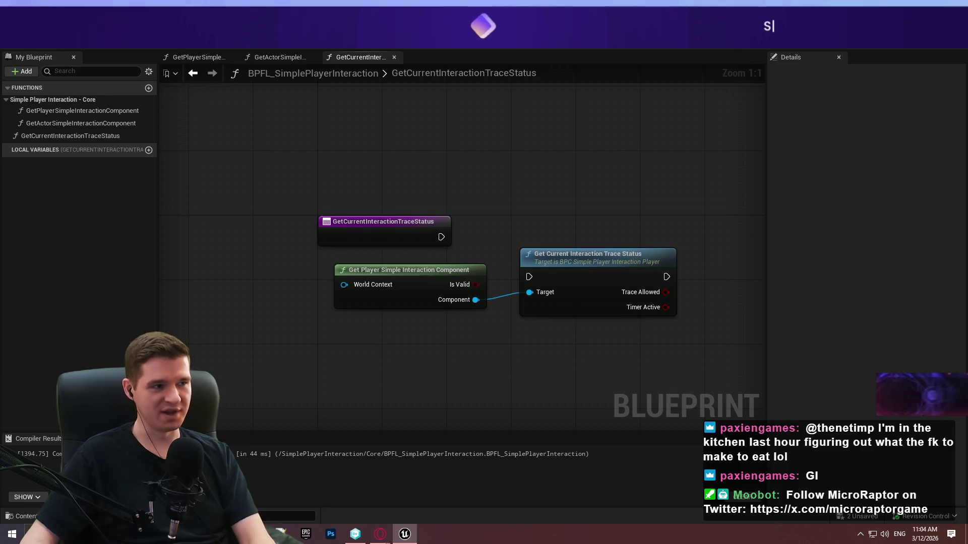
{"action": "left_click", "coordinate": [41, 47]}
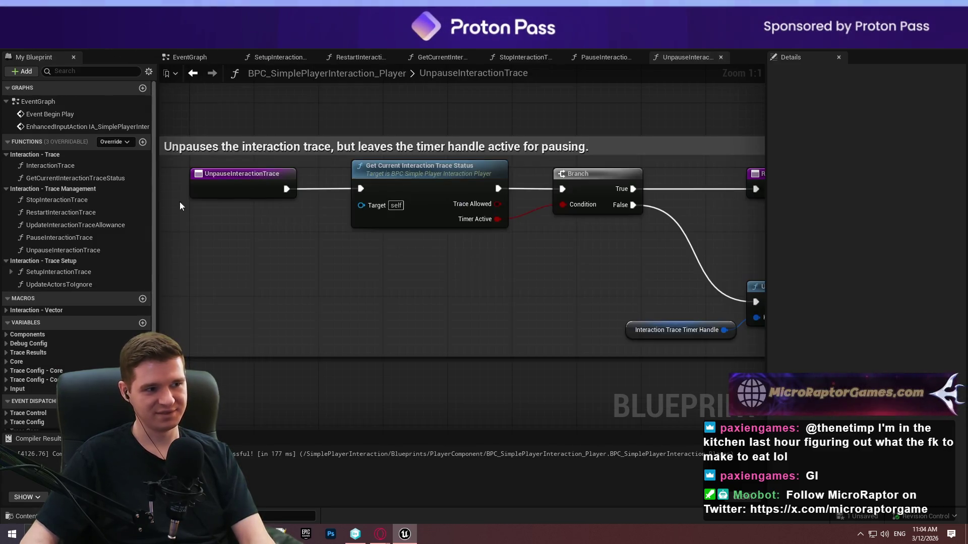
{"action": "left_click", "coordinate": [80, 179]}
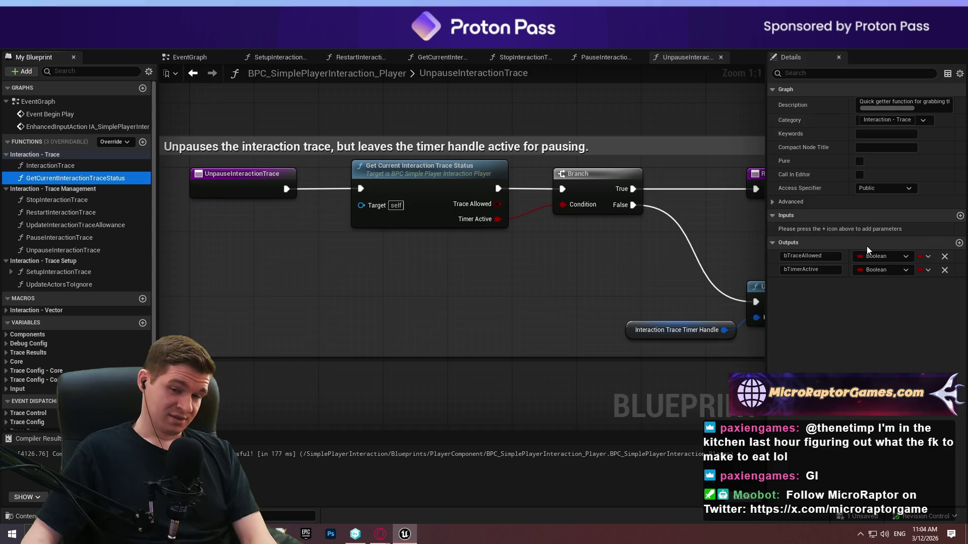
{"action": "left_click", "coordinate": [860, 161]}
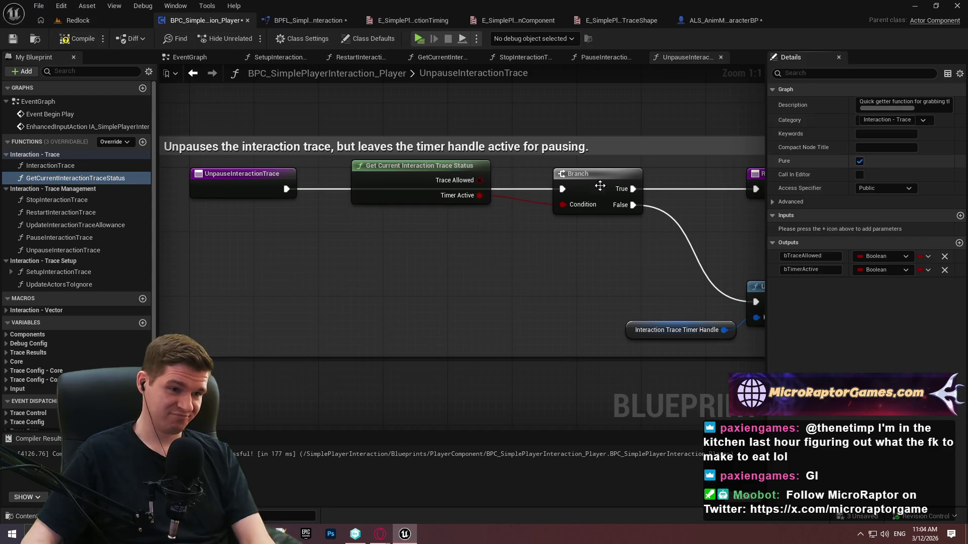
{"action": "left_click_drag", "start_coordinate": [413, 196], "coordinate": [455, 219]}
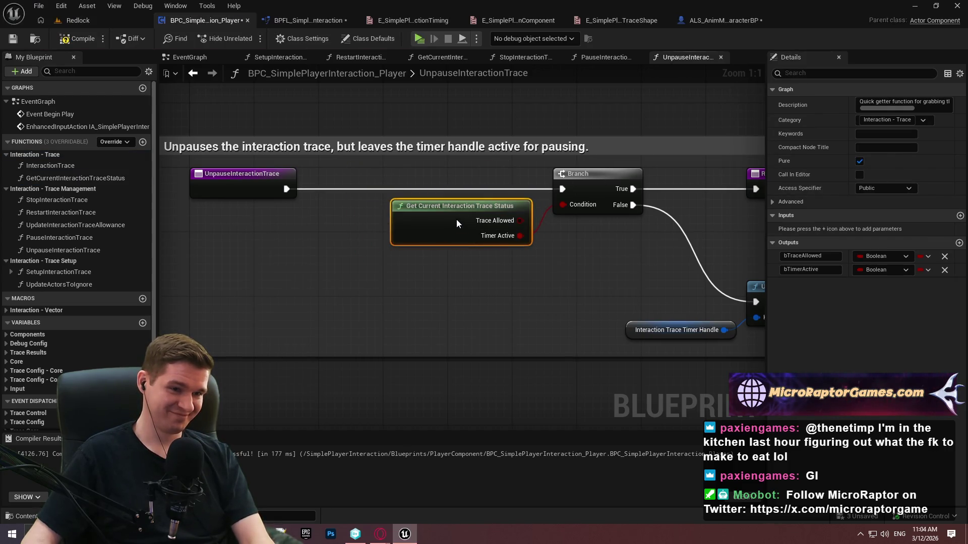
{"action": "left_click", "coordinate": [307, 195]}
{"action": "left_click", "coordinate": [75, 39]}
{"action": "left_click", "coordinate": [13, 38]}
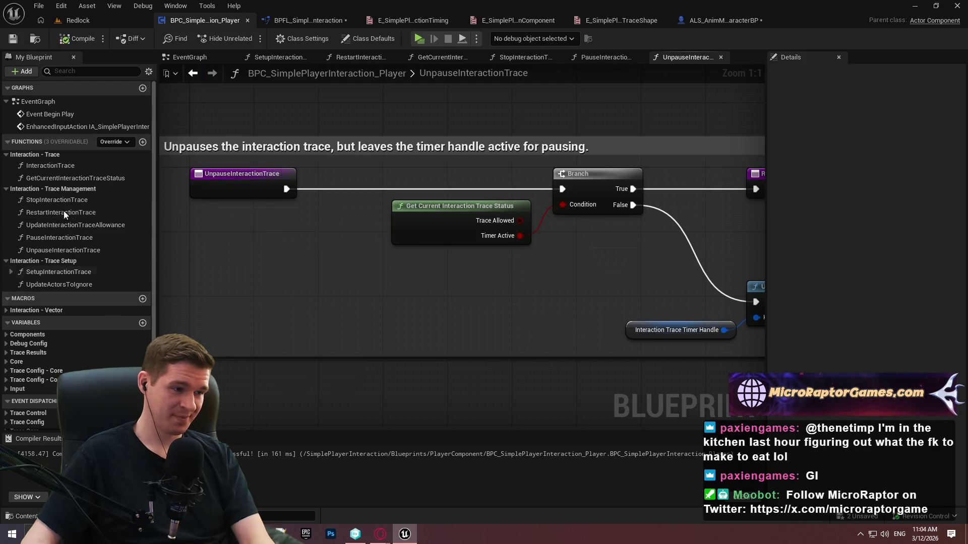
Review the Pause, Unpause, InteractionTrace and SetupInteractionTrace graphs, repositioning the pure status node
{"action": "left_click", "coordinate": [60, 238]}
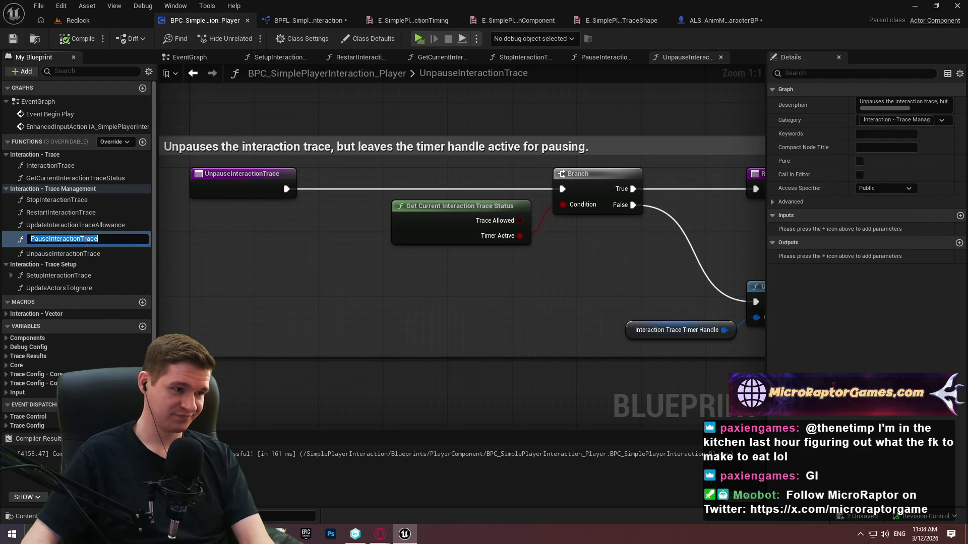
{"action": "left_click", "coordinate": [349, 250]}
{"action": "double_click", "coordinate": [71, 239]}
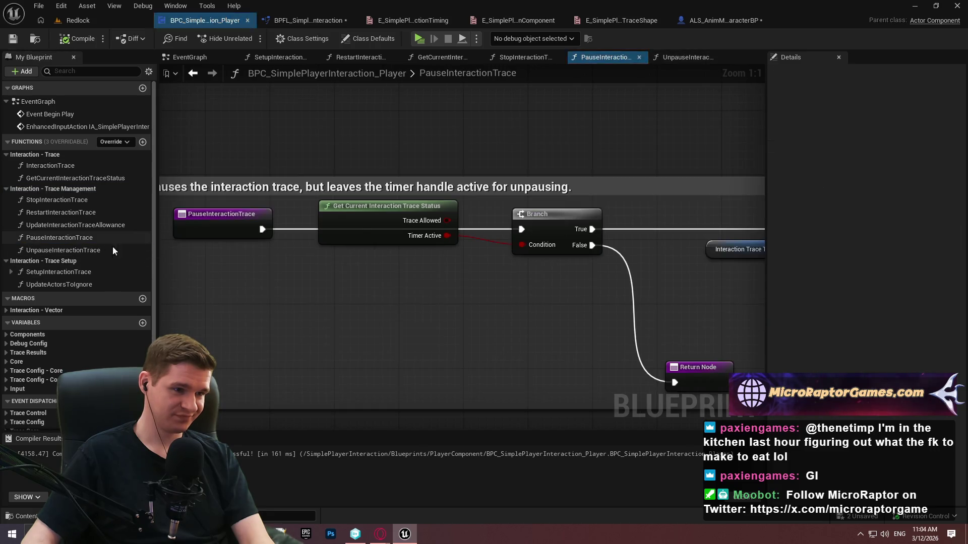
{"action": "left_click", "coordinate": [418, 268]}
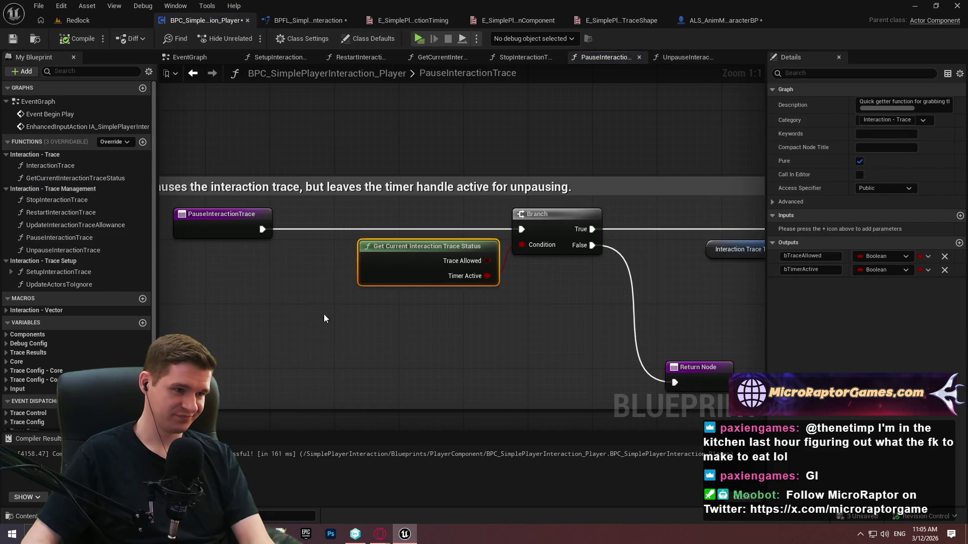
{"action": "double_click", "coordinate": [63, 250]}
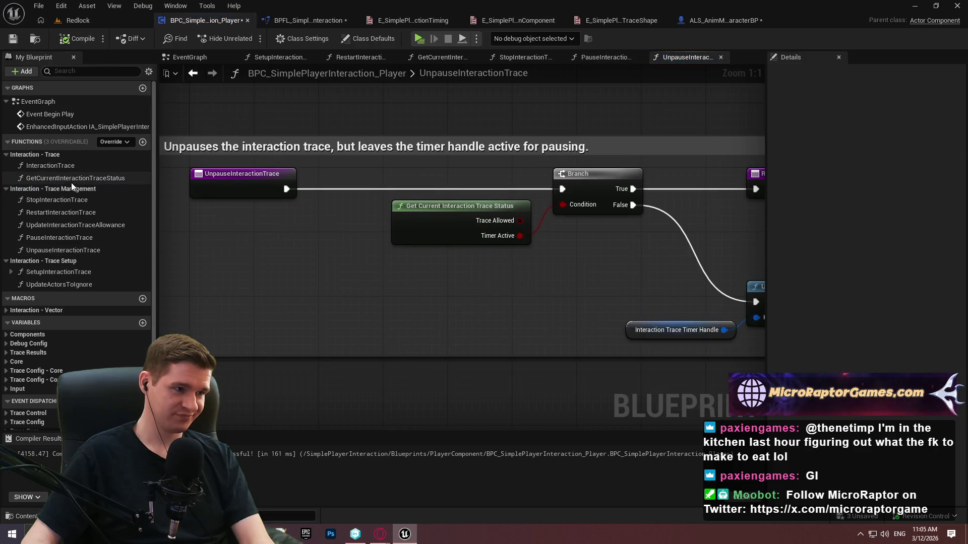
{"action": "double_click", "coordinate": [67, 177]}
{"action": "double_click", "coordinate": [69, 166]}
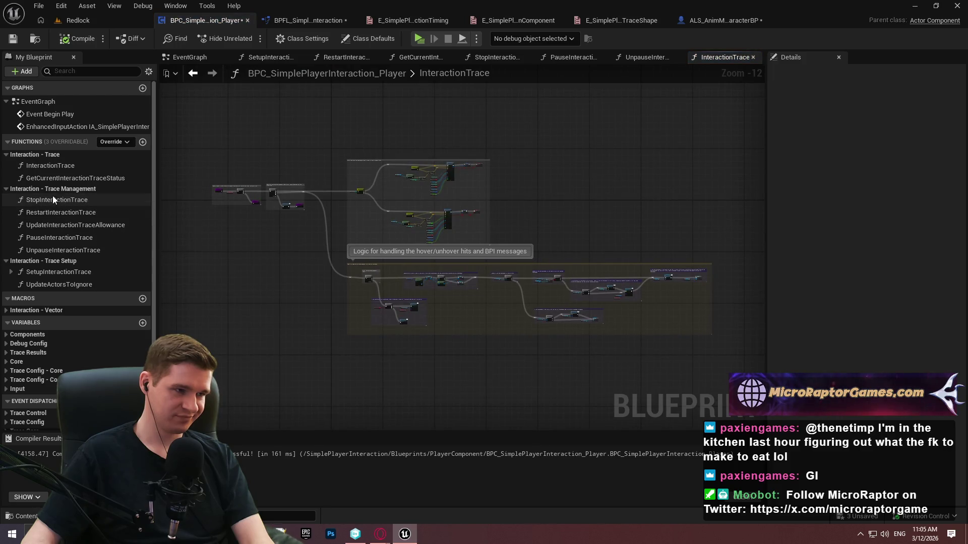
{"action": "double_click", "coordinate": [56, 272]}
{"action": "left_click_drag", "start_coordinate": [442, 179], "coordinate": [474, 219]}
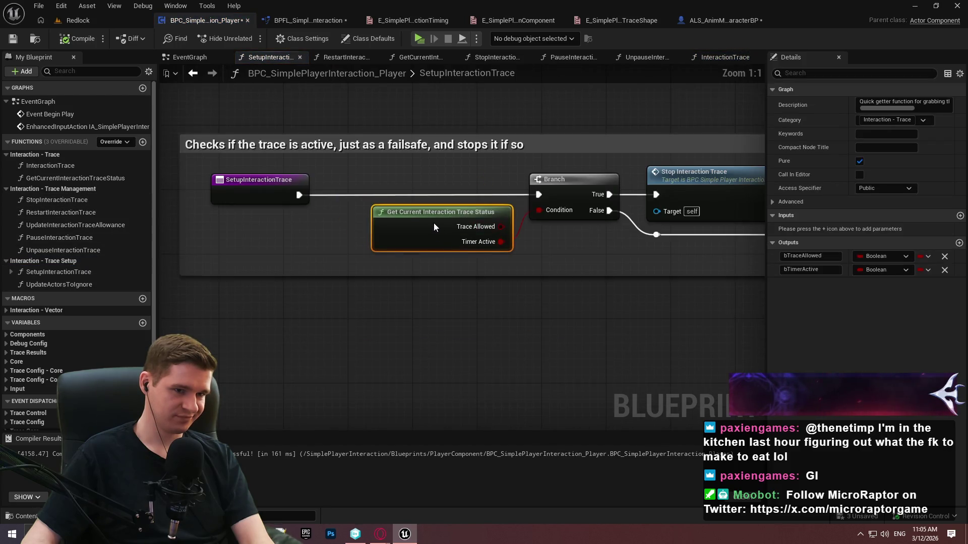
Save the component blueprint and return to the library's GetCurrentInteractionTraceStatus graph
{"action": "left_click", "coordinate": [13, 39]}
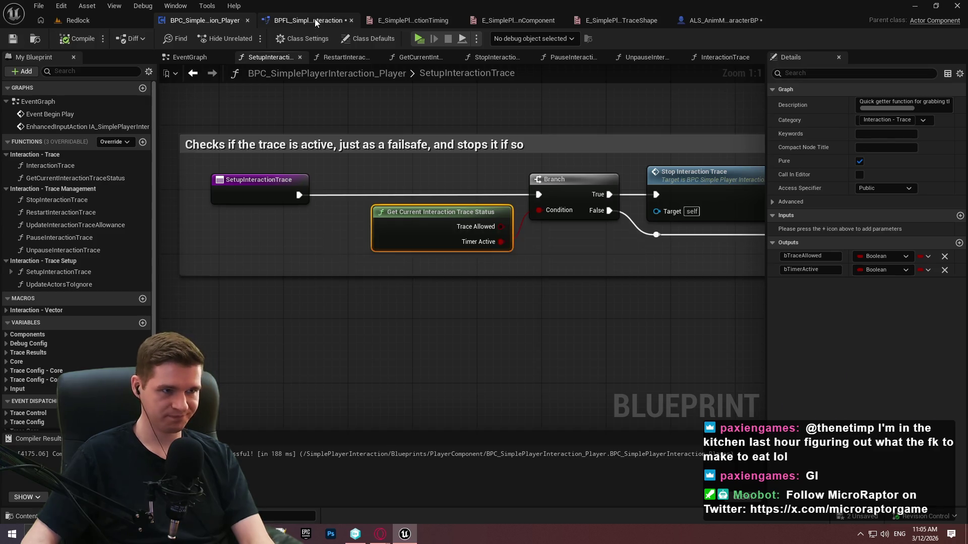
{"action": "left_click", "coordinate": [315, 19]}
{"action": "left_click_drag", "start_coordinate": [615, 274], "coordinate": [578, 275]}
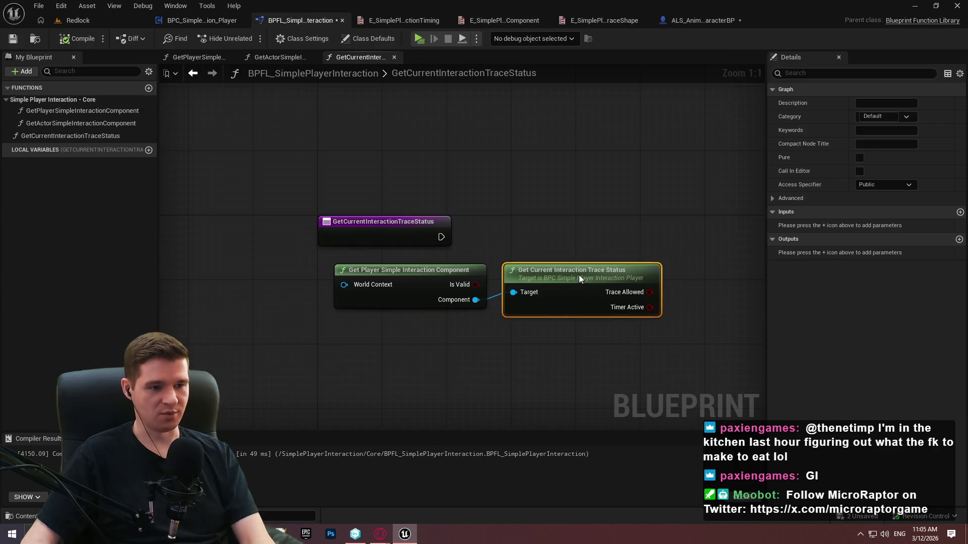
Add a Return Node from the entry outputting Trace Allowed and Timer Active, then compile
{"action": "left_click_drag", "start_coordinate": [678, 233], "coordinate": [510, 212]}
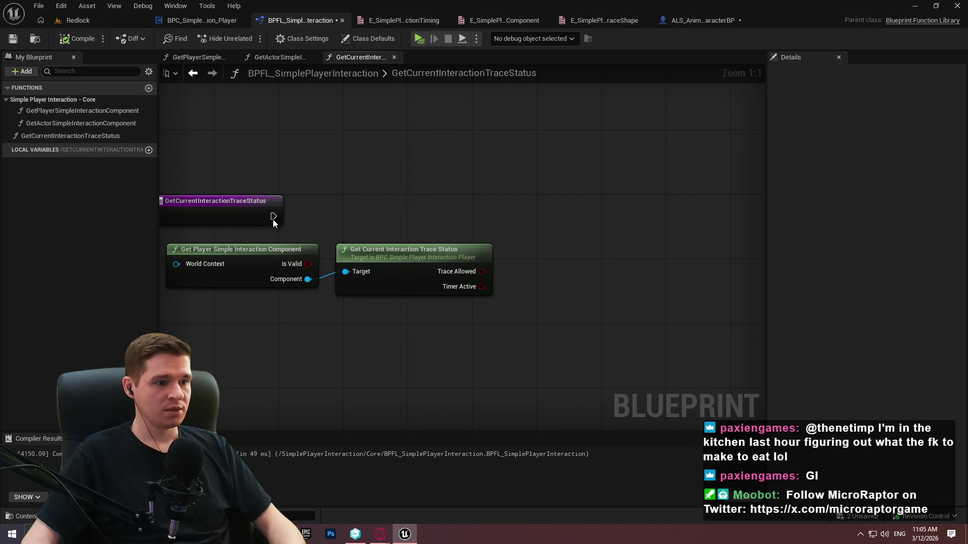
{"action": "left_click_drag", "start_coordinate": [273, 217], "coordinate": [535, 192]}
{"action": "type", "text": "return"}
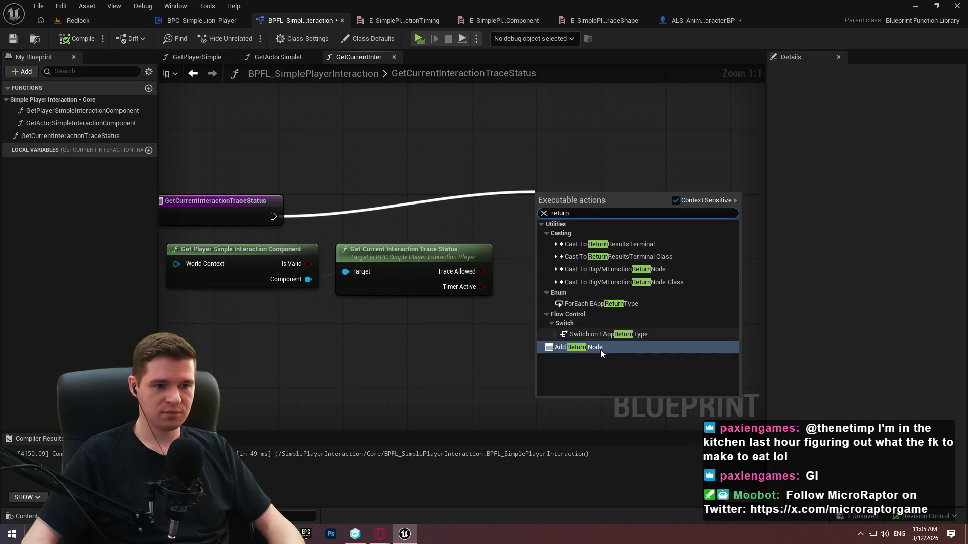
{"action": "left_click", "coordinate": [584, 347]}
{"action": "left_click_drag", "start_coordinate": [482, 271], "coordinate": [587, 216]}
{"action": "left_click_drag", "start_coordinate": [479, 285], "coordinate": [574, 237]}
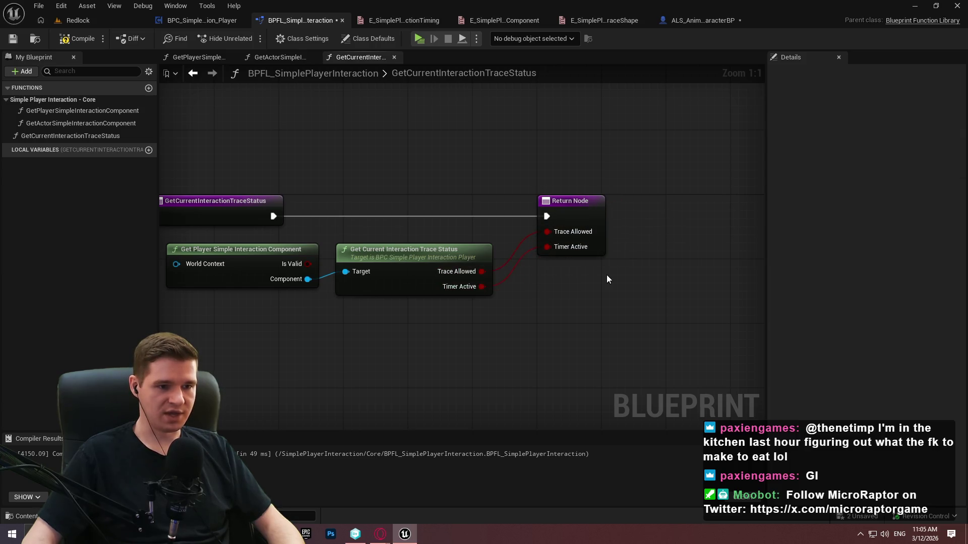
{"action": "left_click", "coordinate": [575, 221]}
{"action": "left_click_drag", "start_coordinate": [418, 292], "coordinate": [487, 307]}
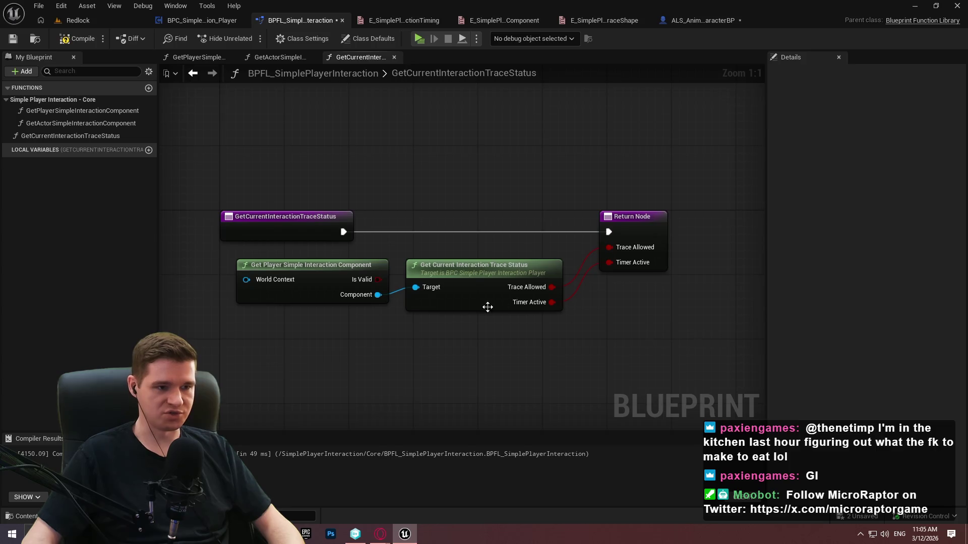
{"action": "left_click", "coordinate": [82, 39]}
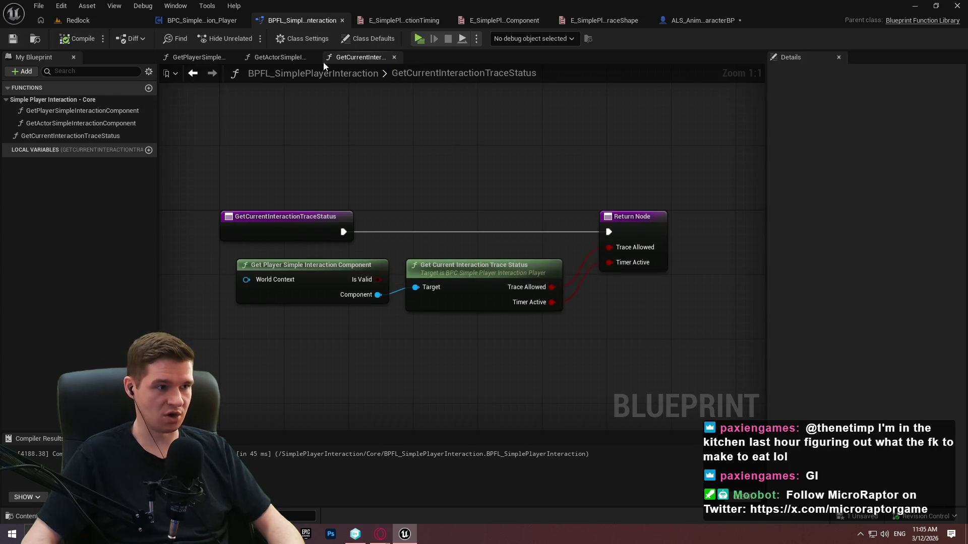
{"action": "mouse_move", "coordinate": [475, 337]}
{"action": "left_mouse_down"}
{"action": "mouse_move", "coordinate": [283, 275]}
{"action": "mouse_move", "coordinate": [294, 260]}
{"action": "mouse_move", "coordinate": [270, 253]}
{"action": "left_mouse_up"}
Insert a Branch after the function entry with its Condition fed by Is Valid
{"action": "right_click", "coordinate": [286, 273]}
{"action": "left_click", "coordinate": [338, 332]}
{"action": "left_click", "coordinate": [13, 38]}
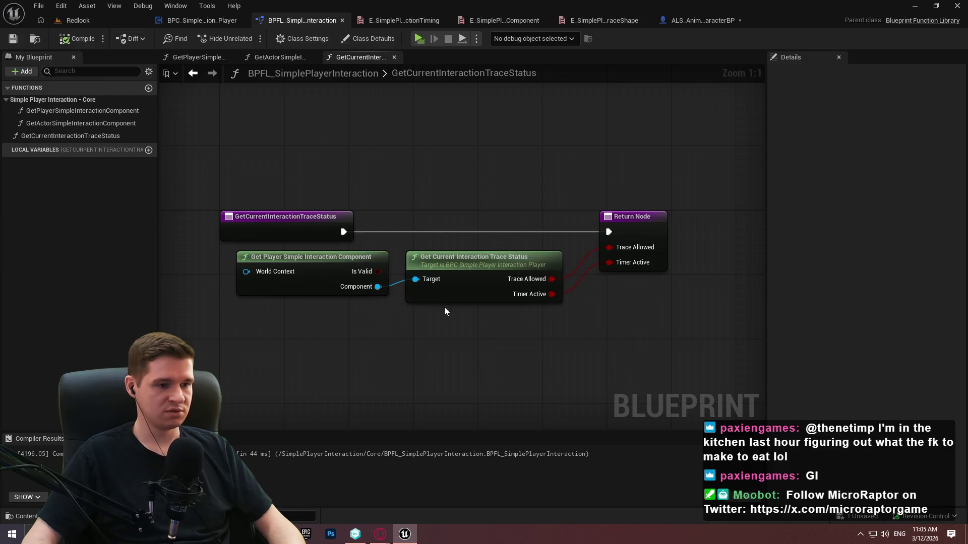
{"action": "left_click", "coordinate": [428, 204]}
{"action": "mouse_move", "coordinate": [441, 240]}
{"action": "left_mouse_down"}
{"action": "mouse_move", "coordinate": [378, 271]}
{"action": "mouse_move", "coordinate": [352, 230]}
{"action": "mouse_move", "coordinate": [343, 232]}
{"action": "left_mouse_up"}
{"action": "left_click_drag", "start_coordinate": [470, 223], "coordinate": [445, 231]}
{"action": "left_click_drag", "start_coordinate": [477, 282], "coordinate": [475, 306]}
{"action": "left_click", "coordinate": [563, 211]}
Run the Return Node from True and a pasted empty Return Node from False
{"action": "left_click_drag", "start_coordinate": [608, 232], "coordinate": [486, 232]}
{"action": "left_click_drag", "start_coordinate": [664, 236], "coordinate": [705, 236]}
{"action": "key", "text": "ctrl+c"}
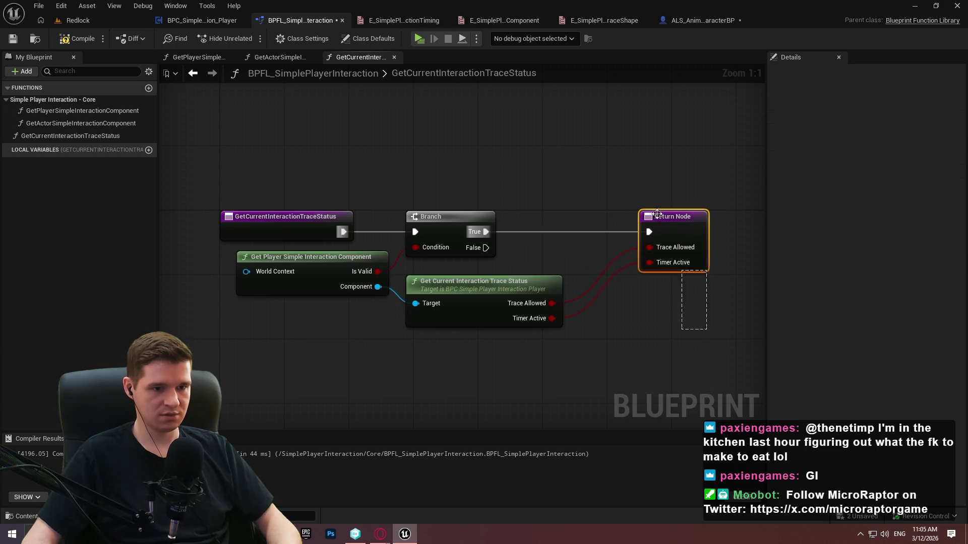
{"action": "key", "text": "ctrl+v"}
{"action": "left_click_drag", "start_coordinate": [665, 329], "coordinate": [486, 247]}
{"action": "left_click_drag", "start_coordinate": [693, 324], "coordinate": [677, 324]}
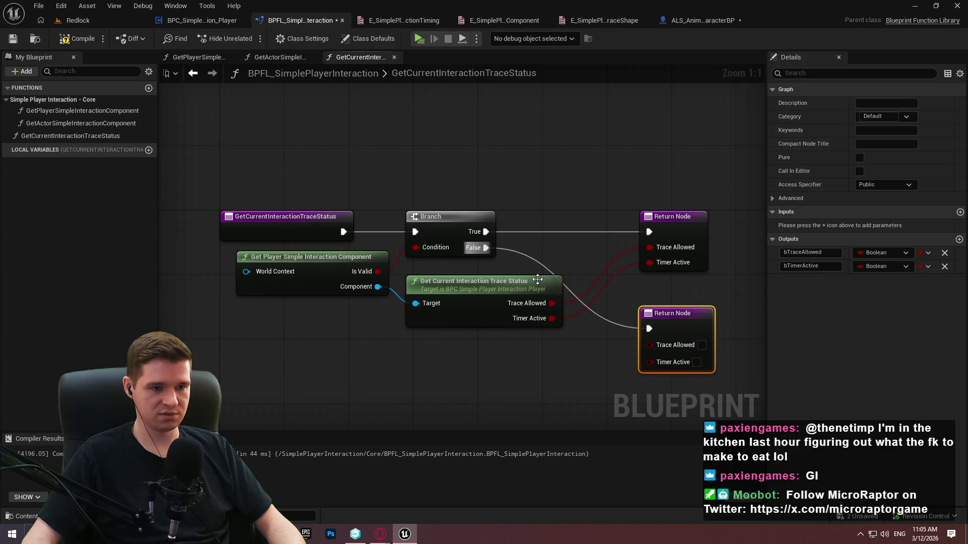
{"action": "left_click_drag", "start_coordinate": [454, 160], "coordinate": [459, 206]}
{"action": "mouse_move", "coordinate": [643, 209]}
{"action": "left_mouse_down"}
{"action": "mouse_move", "coordinate": [577, 206]}
{"action": "mouse_move", "coordinate": [537, 146]}
{"action": "mouse_move", "coordinate": [513, 151]}
{"action": "mouse_move", "coordinate": [553, 142]}
{"action": "left_mouse_up"}
{"action": "left_click_drag", "start_coordinate": [647, 109], "coordinate": [727, 109]}
Add reroute points on the Trace Allowed and Timer Active wires and tidy the layout
{"action": "double_click", "coordinate": [639, 200]}
{"action": "mouse_move", "coordinate": [640, 200]}
{"action": "left_mouse_down"}
{"action": "mouse_move", "coordinate": [590, 219]}
{"action": "mouse_move", "coordinate": [702, 242]}
{"action": "mouse_move", "coordinate": [716, 229]}
{"action": "mouse_move", "coordinate": [684, 230]}
{"action": "left_mouse_up"}
{"action": "left_click", "coordinate": [590, 247]}
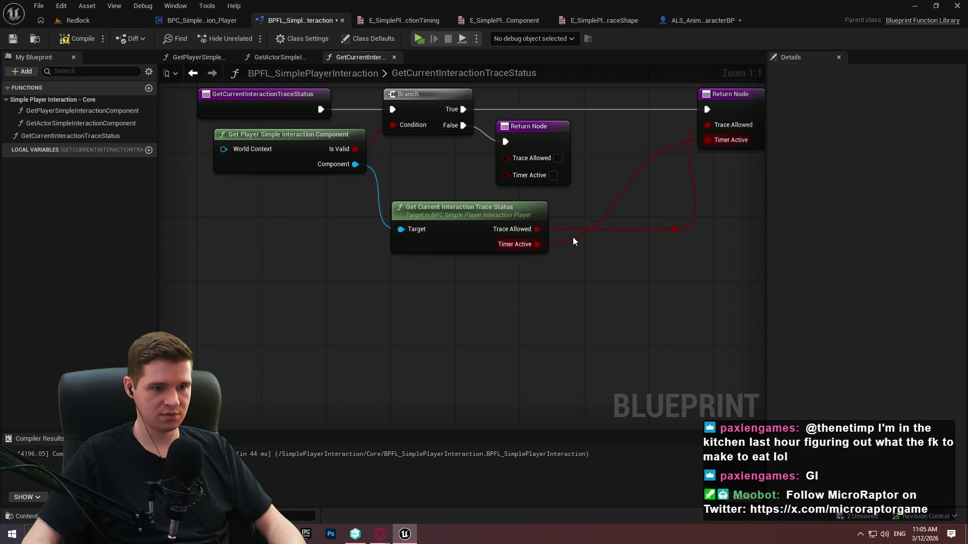
{"action": "double_click", "coordinate": [576, 235]}
{"action": "left_click_drag", "start_coordinate": [576, 236], "coordinate": [688, 258]}
{"action": "left_click_drag", "start_coordinate": [611, 154], "coordinate": [665, 157]}
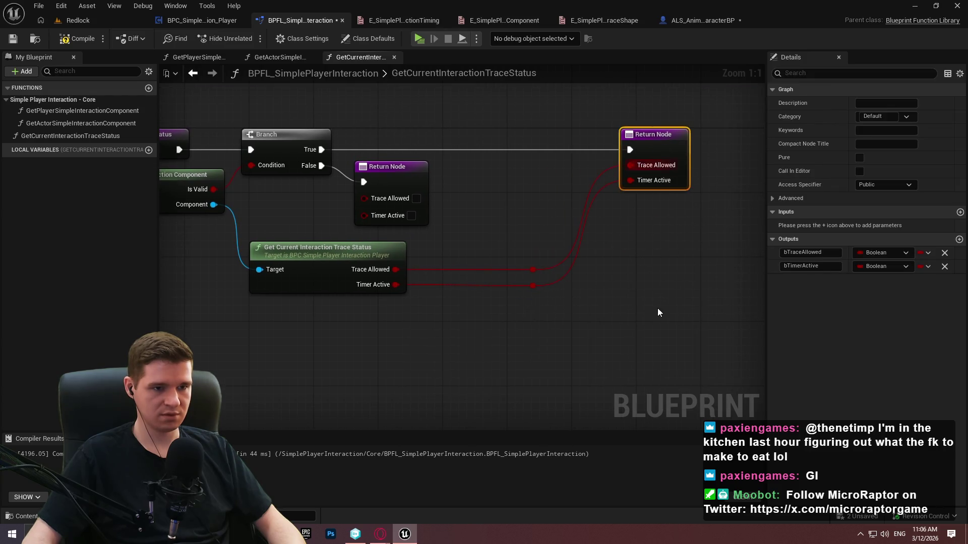
{"action": "left_click", "coordinate": [659, 311]}
{"action": "left_click_drag", "start_coordinate": [315, 229], "coordinate": [524, 268]}
{"action": "left_click_drag", "start_coordinate": [329, 214], "coordinate": [313, 229]}
{"action": "left_click", "coordinate": [332, 282]}
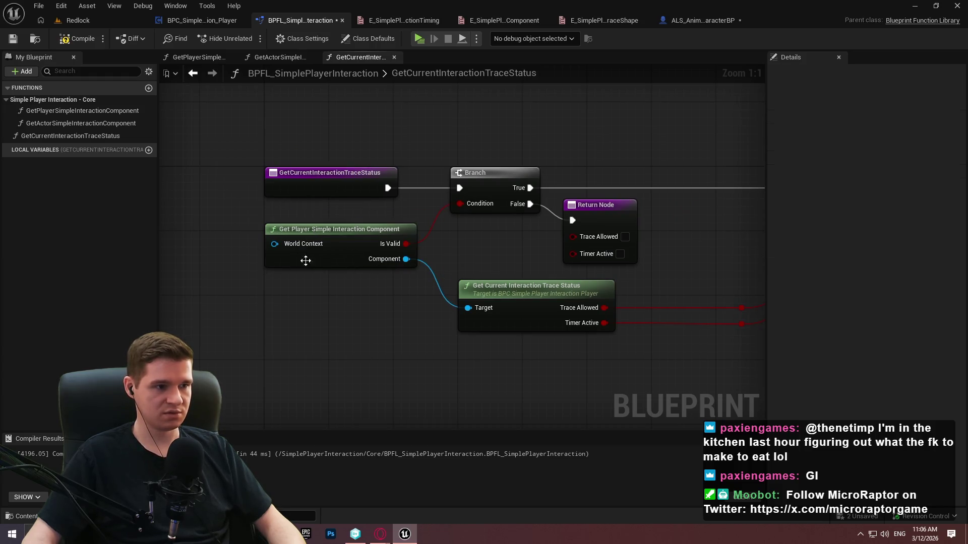
Compile and save the library, check GetPlayerSimpleInteractionComponent, then reselect GetCurrentInteractionTraceStatus
{"action": "left_click", "coordinate": [77, 39]}
{"action": "left_click", "coordinate": [13, 39]}
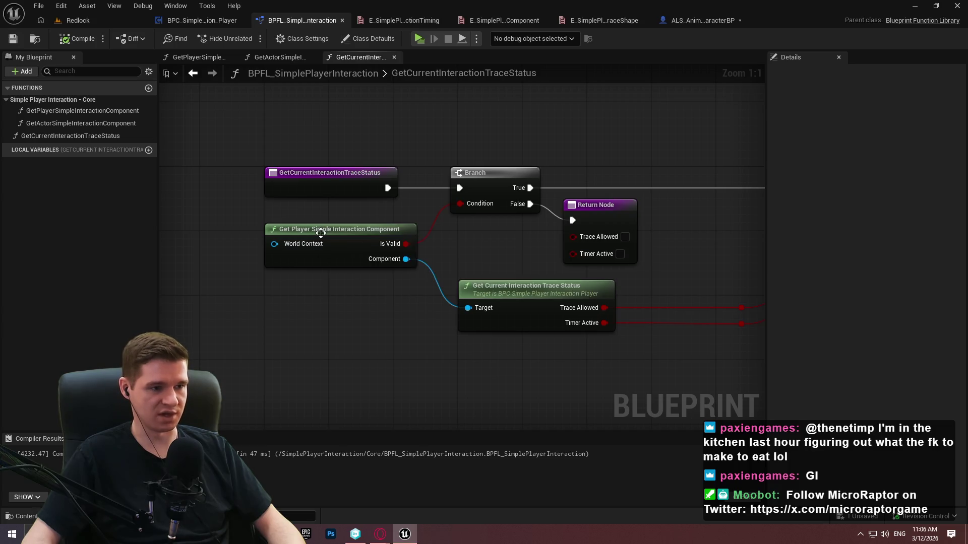
{"action": "double_click", "coordinate": [320, 230]}
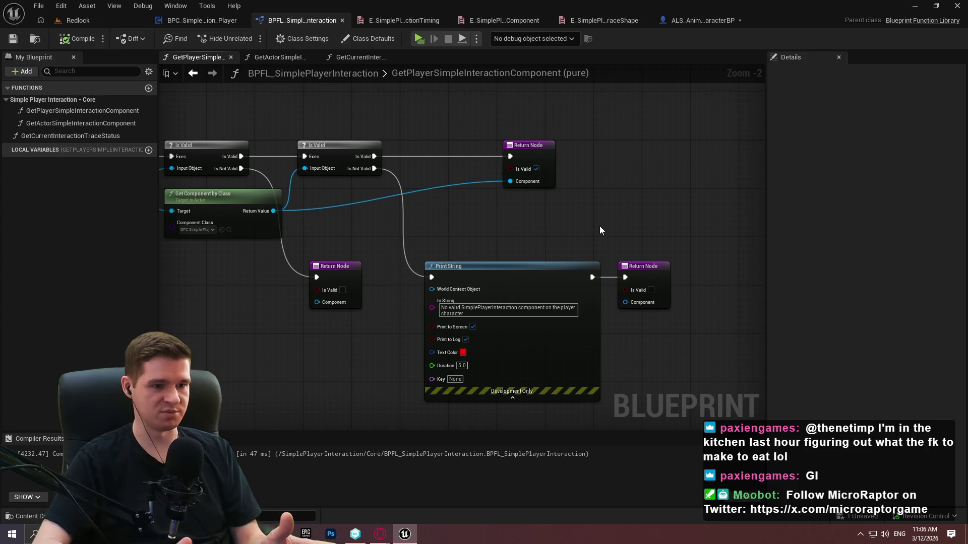
{"action": "double_click", "coordinate": [74, 135]}
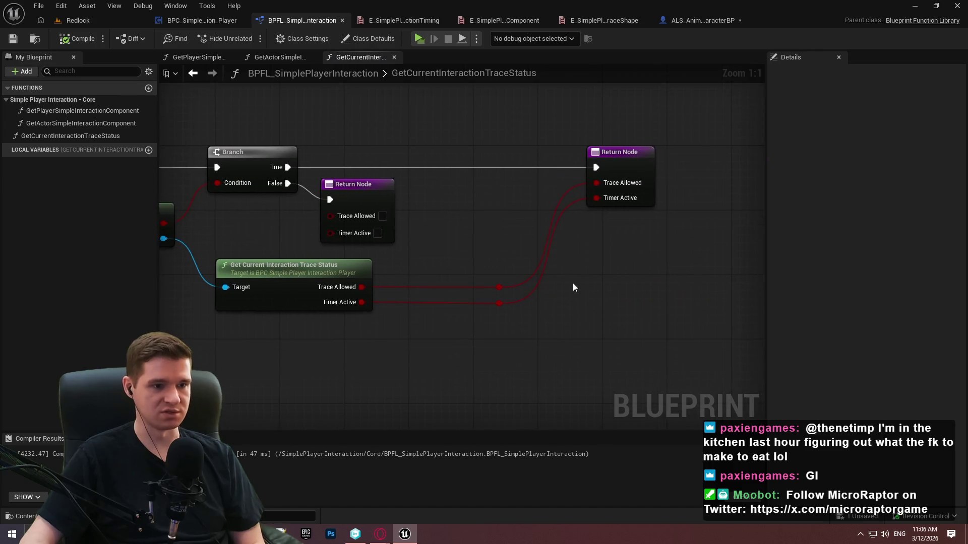
{"action": "mouse_move", "coordinate": [559, 232]}
{"action": "left_mouse_down"}
{"action": "mouse_move", "coordinate": [601, 236]}
{"action": "mouse_move", "coordinate": [699, 280]}
{"action": "left_mouse_up"}
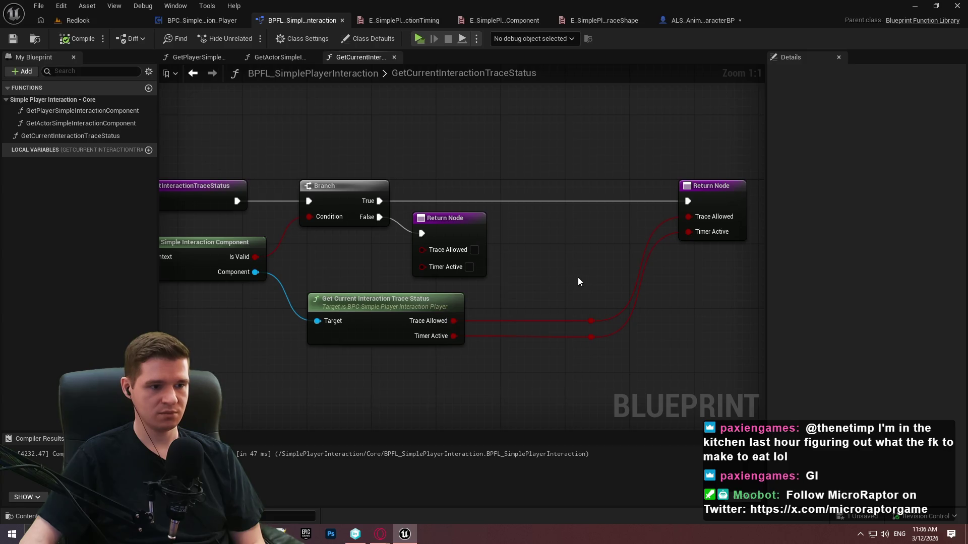
{"action": "scroll", "coordinate": [534, 233], "scroll_direction": "down", "scroll_amount": 2}
{"action": "left_click", "coordinate": [44, 135]}
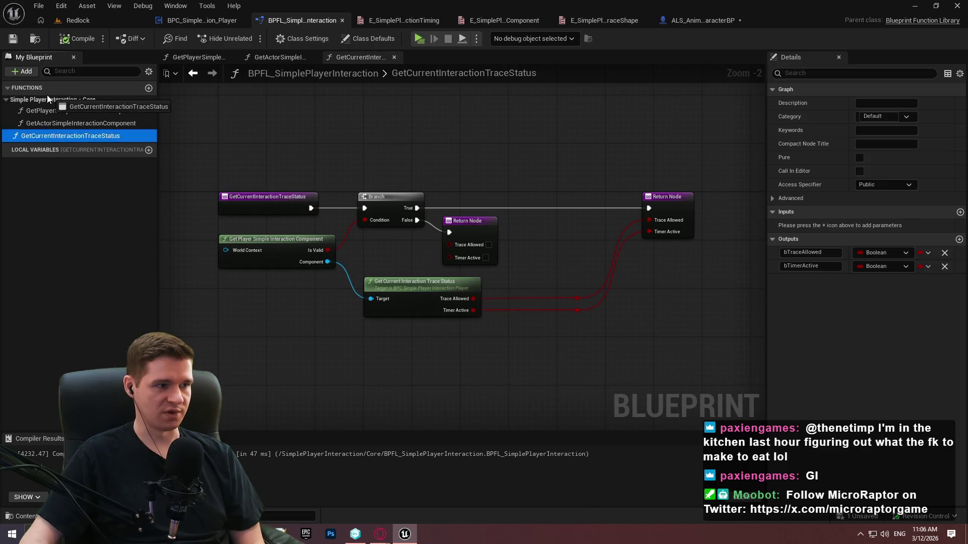
Duplicate GetCurrentInteractionTraceStatus and rename the copy StopInteractionTrace
{"action": "right_click", "coordinate": [76, 137]}
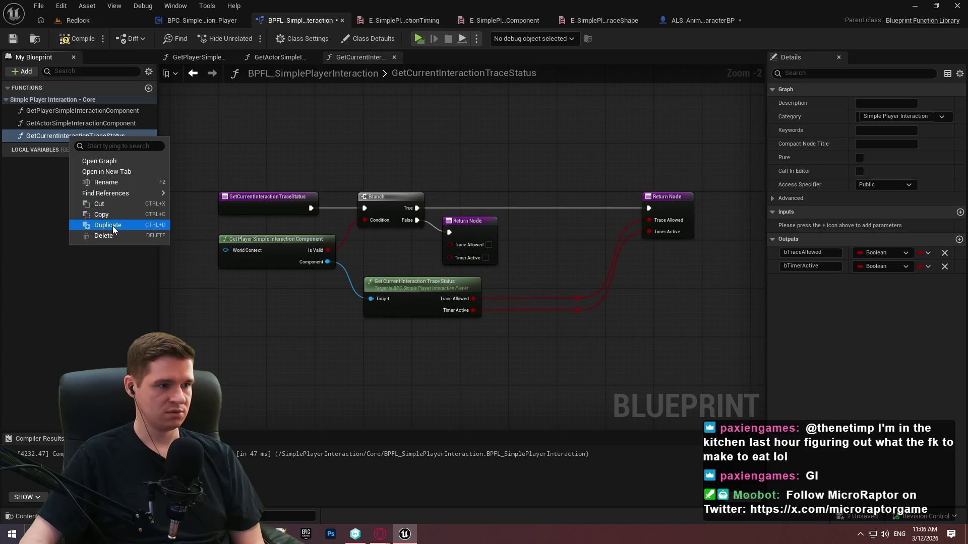
{"action": "left_click", "coordinate": [113, 225]}
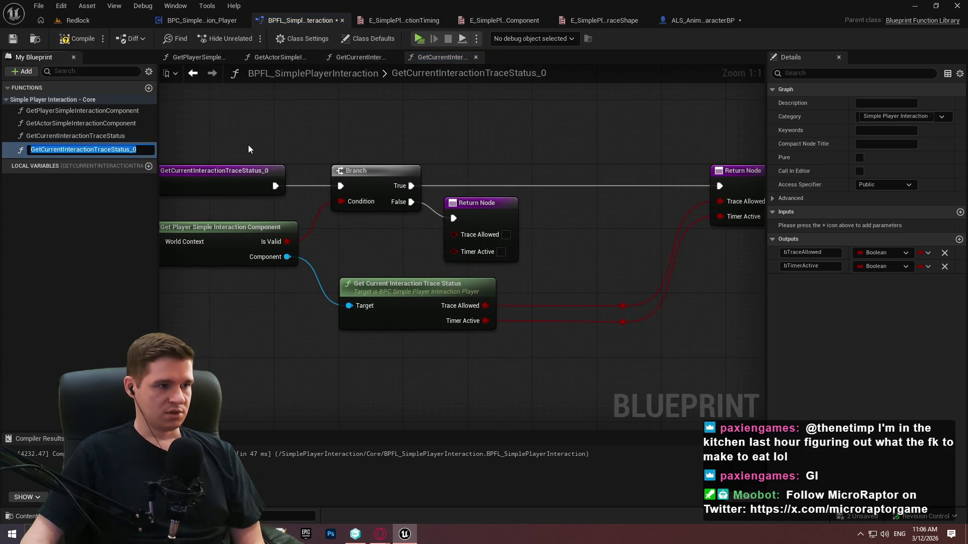
{"action": "key", "text": "Return"}
{"action": "key", "text": "alt+Tab"}
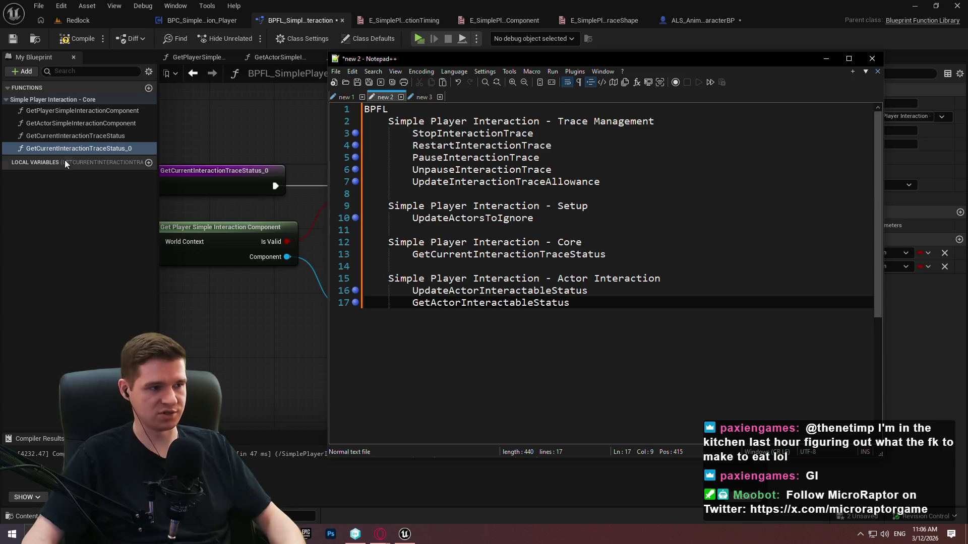
{"action": "left_click", "coordinate": [58, 147]}
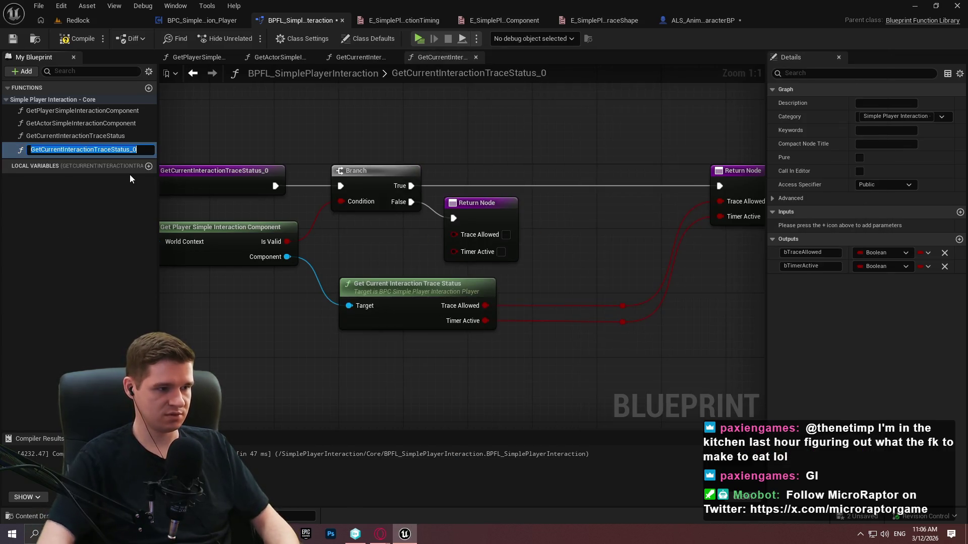
{"action": "type", "text": "StopInteractionTrace"}
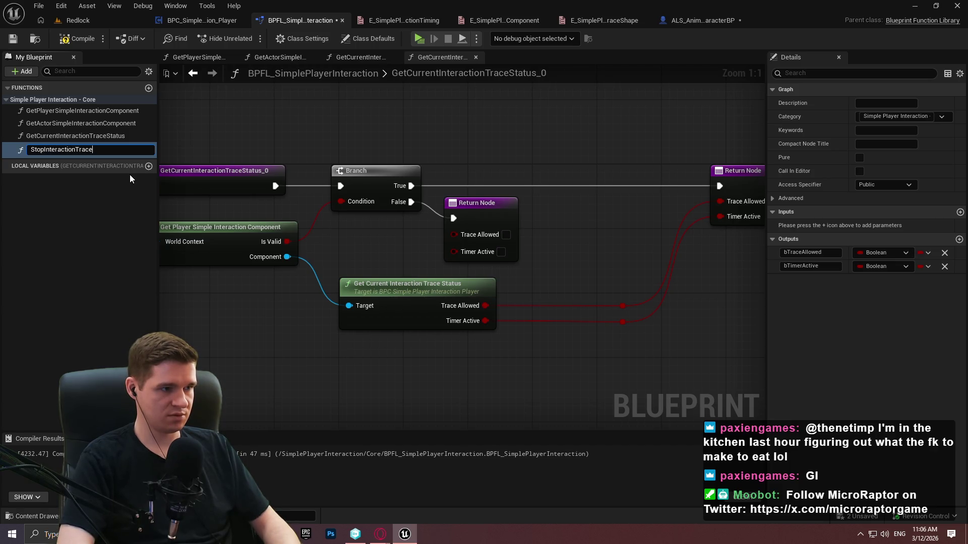
{"action": "key", "text": "Return"}
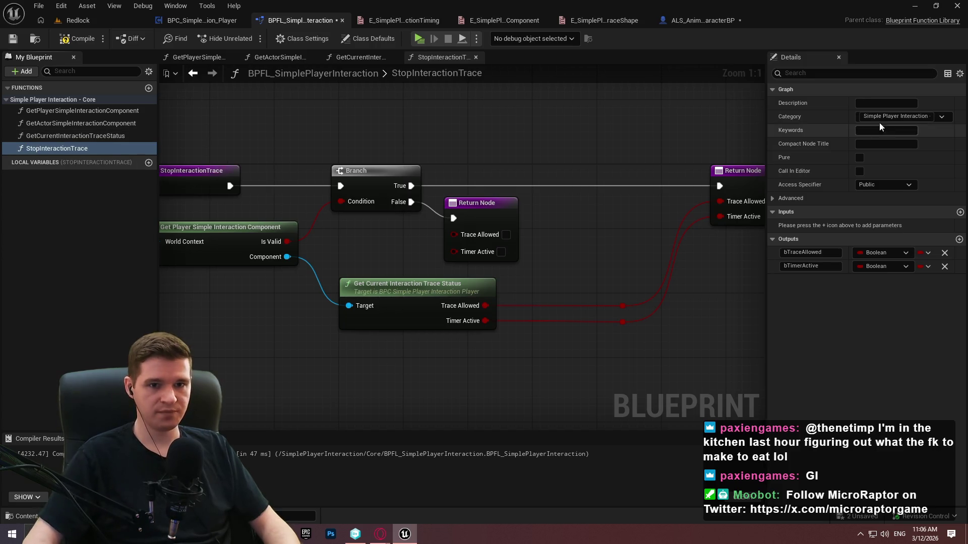
File StopInteractionTrace under the Simple Player Interaction - Trace Management category
{"action": "left_click", "coordinate": [932, 117]}
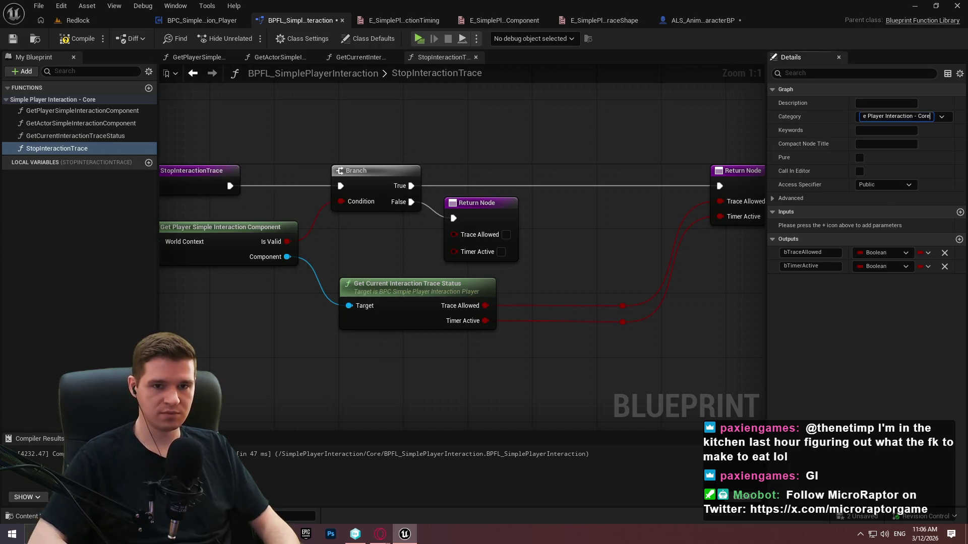
{"action": "key", "text": "BackSpace"}
{"action": "key", "text": "BackSpace"}
{"action": "type", "text": "Trac"}
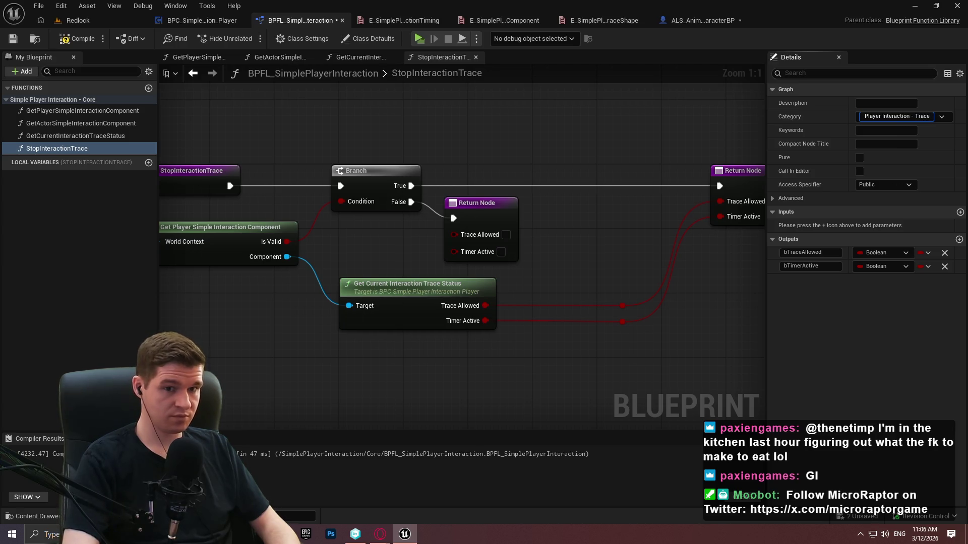
{"action": "type", "text": "nt"}
{"action": "key", "text": "Return"}
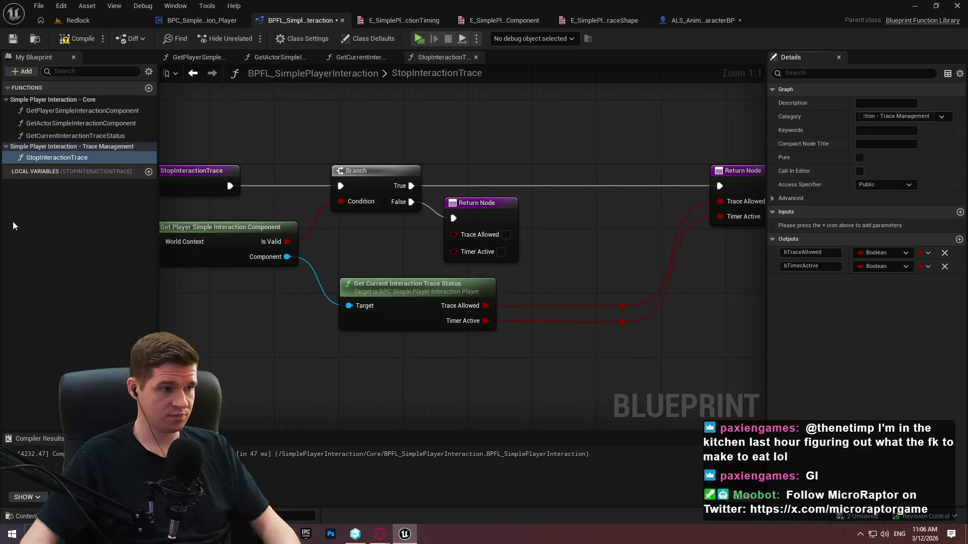
{"action": "left_click", "coordinate": [8, 226]}
{"action": "scroll", "coordinate": [380, 231], "scroll_direction": "down", "scroll_amount": 2}
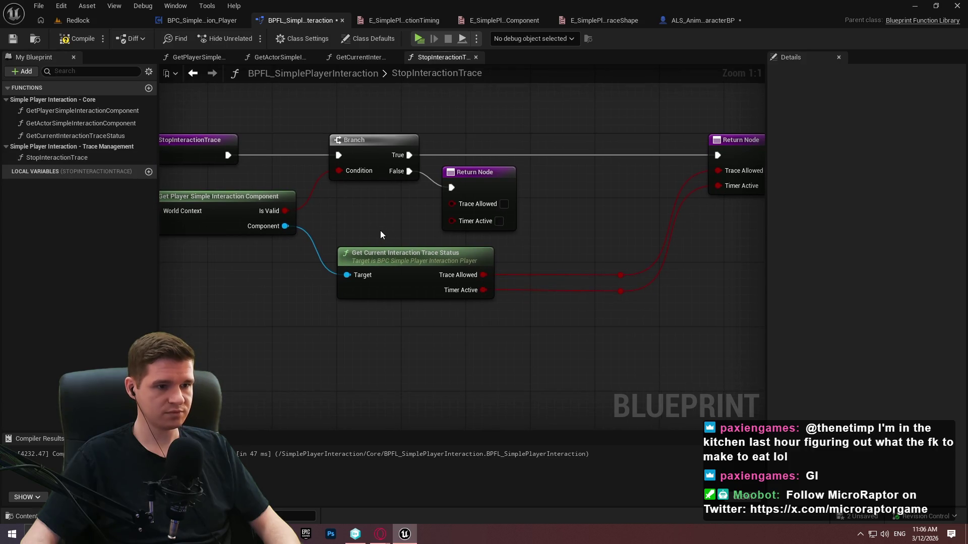
Add the component's Stop Interaction Trace call wired from Component, discarding a wrong first pick
{"action": "left_click_drag", "start_coordinate": [303, 227], "coordinate": [328, 353]}
{"action": "type", "text": "sto"}
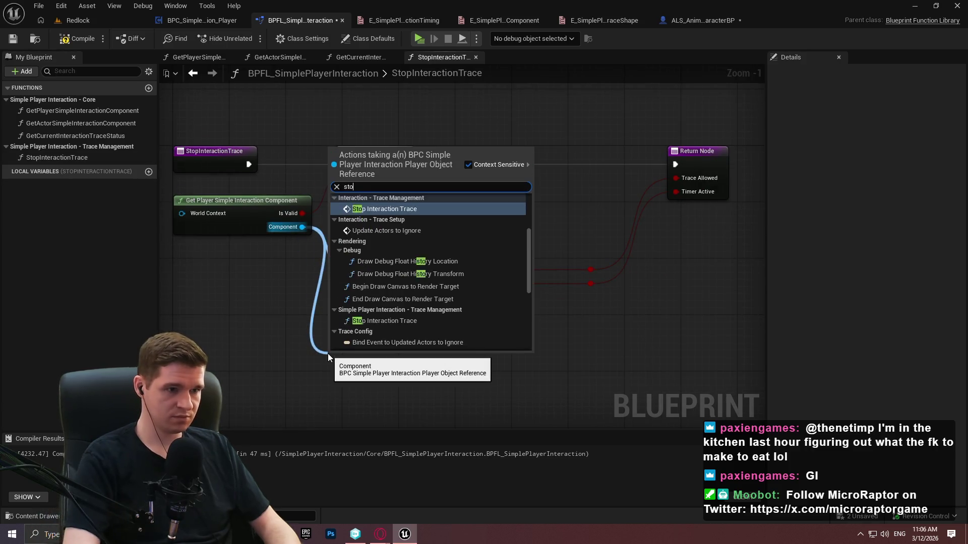
{"action": "type", "text": "p inter"}
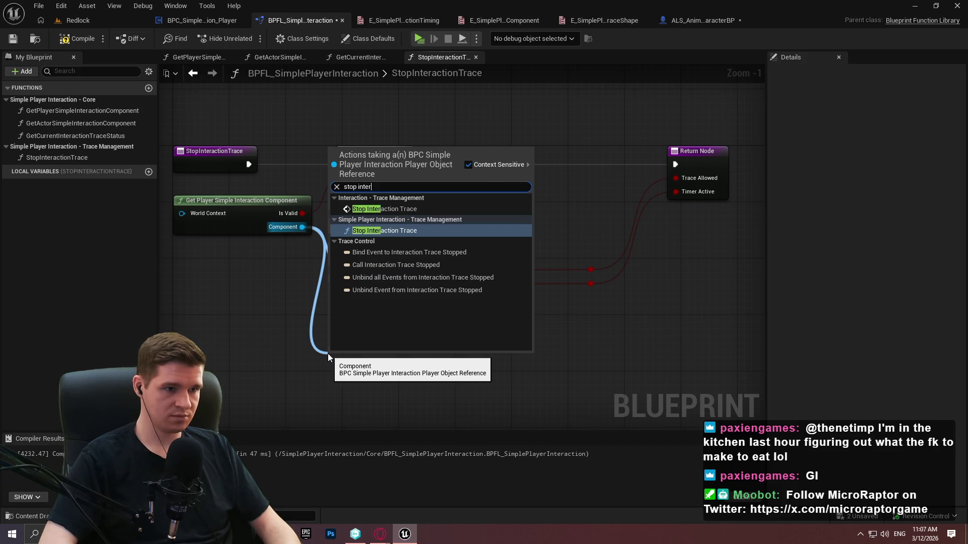
{"action": "key", "text": "Return"}
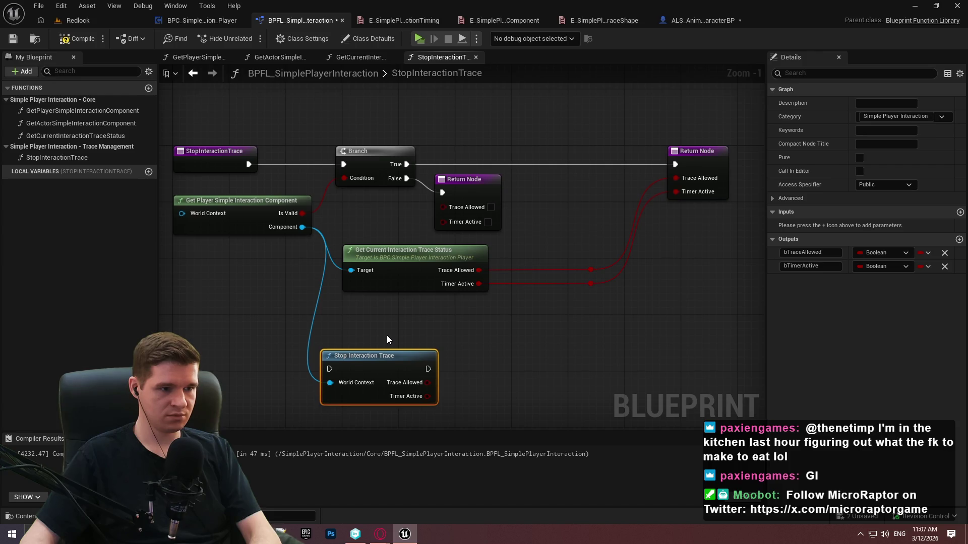
{"action": "key", "text": "Delete"}
{"action": "left_click_drag", "start_coordinate": [302, 226], "coordinate": [339, 362]}
{"action": "type", "text": "stop"}
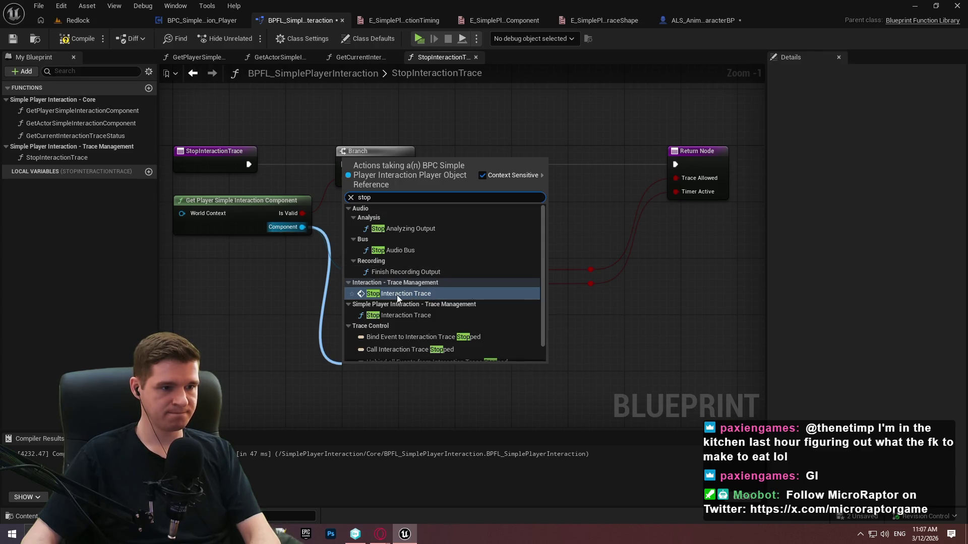
{"action": "left_click", "coordinate": [392, 292]}
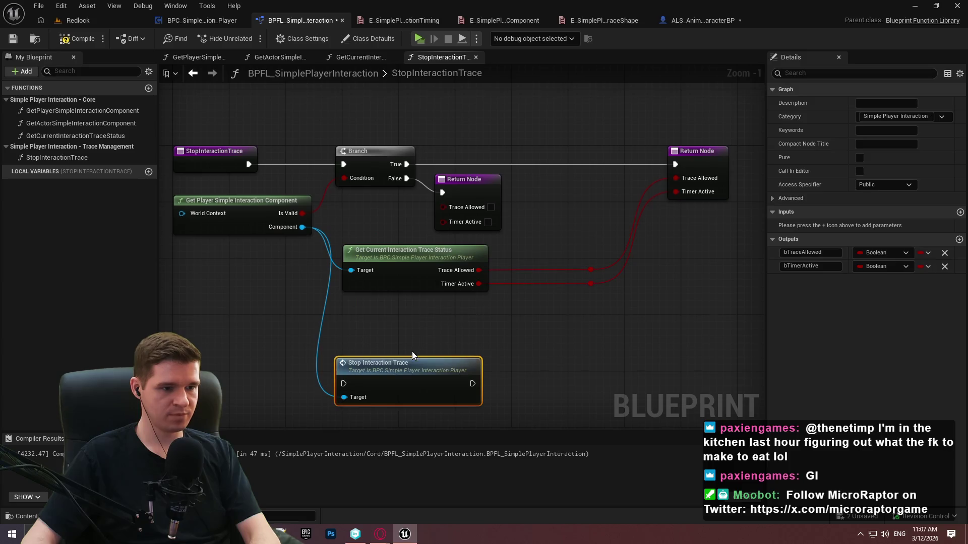
Remove the Boolean outputs and status call, wiring Branch True through Stop Interaction Trace to Return
{"action": "left_click", "coordinate": [715, 167]}
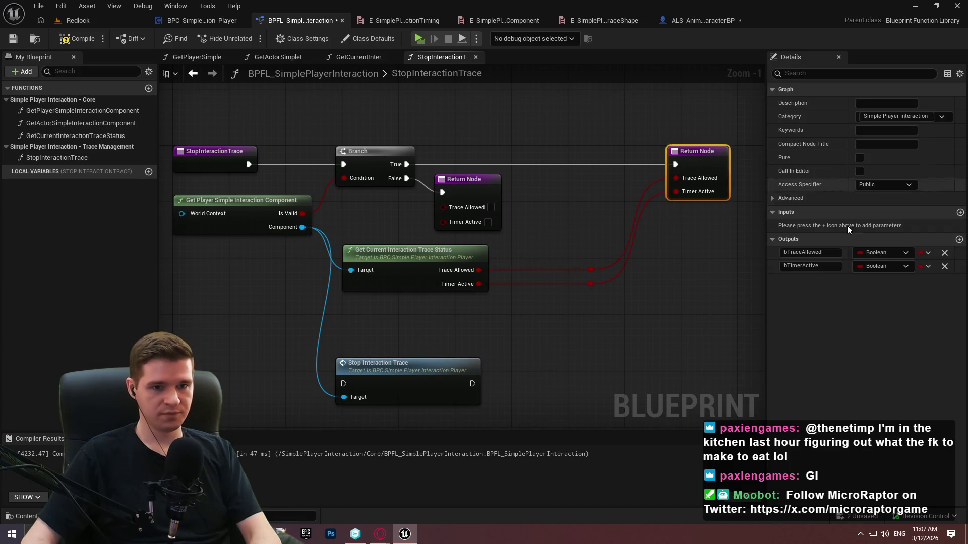
{"action": "left_click", "coordinate": [944, 253]}
{"action": "left_click", "coordinate": [944, 252]}
{"action": "left_click", "coordinate": [590, 301]}
{"action": "left_click_drag", "start_coordinate": [627, 312], "coordinate": [384, 234]}
{"action": "key", "text": "Delete"}
{"action": "mouse_move", "coordinate": [404, 366]}
{"action": "left_mouse_down"}
{"action": "mouse_move", "coordinate": [418, 274]}
{"action": "mouse_move", "coordinate": [508, 223]}
{"action": "mouse_move", "coordinate": [566, 168]}
{"action": "mouse_move", "coordinate": [576, 172]}
{"action": "left_mouse_up"}
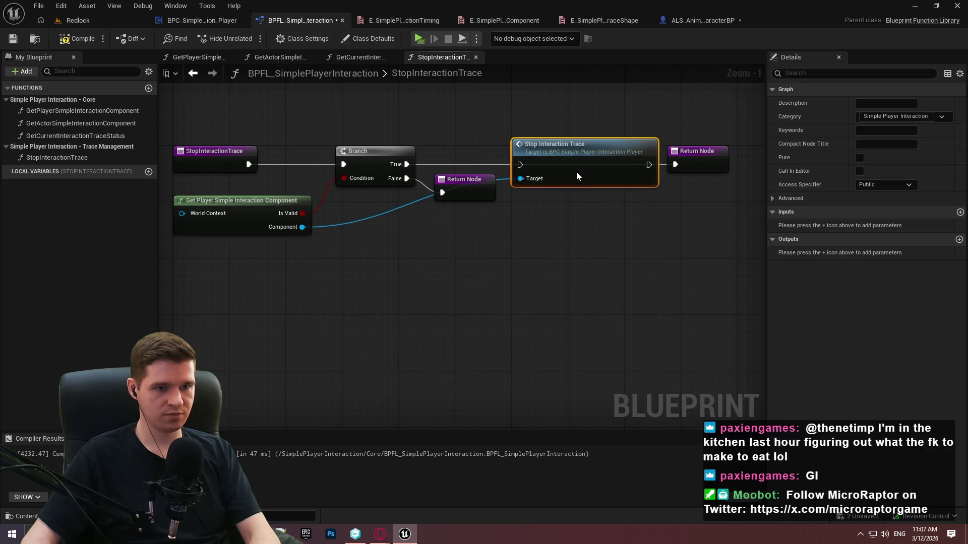
{"action": "left_click_drag", "start_coordinate": [665, 164], "coordinate": [685, 162]}
{"action": "left_click_drag", "start_coordinate": [478, 164], "coordinate": [519, 164]}
Add a reroute point on the Component wire, shift the stop nodes right, and save
{"action": "double_click", "coordinate": [388, 209]}
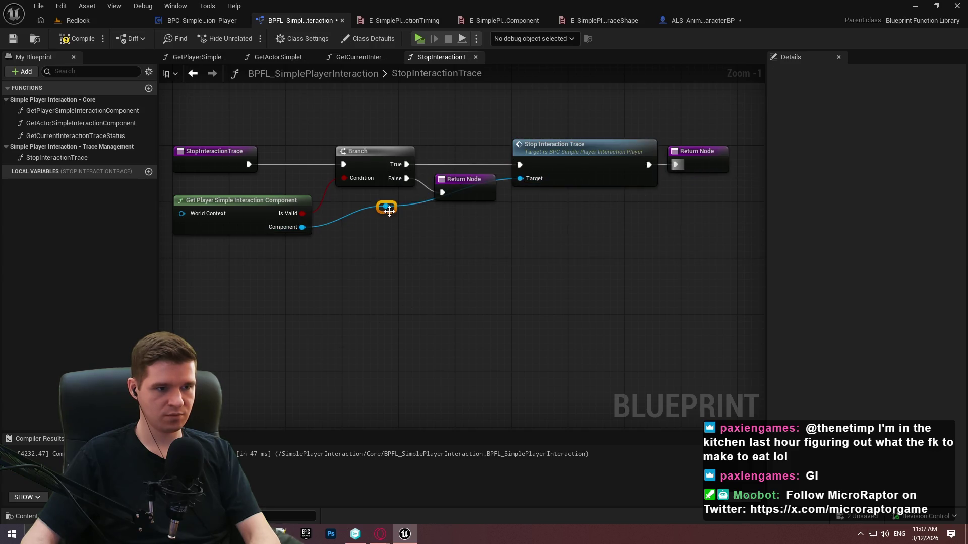
{"action": "left_click_drag", "start_coordinate": [396, 208], "coordinate": [488, 228]}
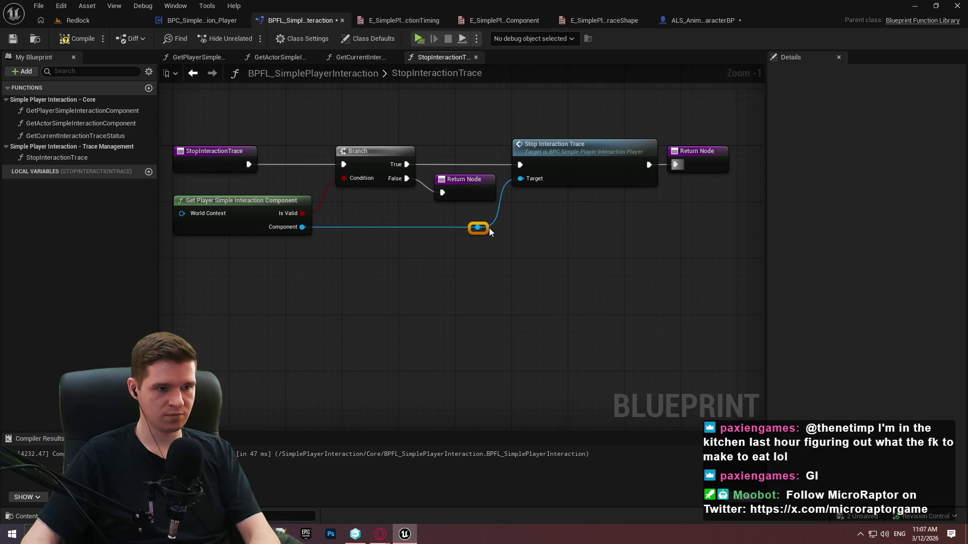
{"action": "mouse_move", "coordinate": [662, 265]}
{"action": "left_mouse_down"}
{"action": "mouse_move", "coordinate": [464, 150]}
{"action": "mouse_move", "coordinate": [433, 149]}
{"action": "mouse_move", "coordinate": [452, 205]}
{"action": "mouse_move", "coordinate": [583, 159]}
{"action": "mouse_move", "coordinate": [622, 160]}
{"action": "left_mouse_up"}
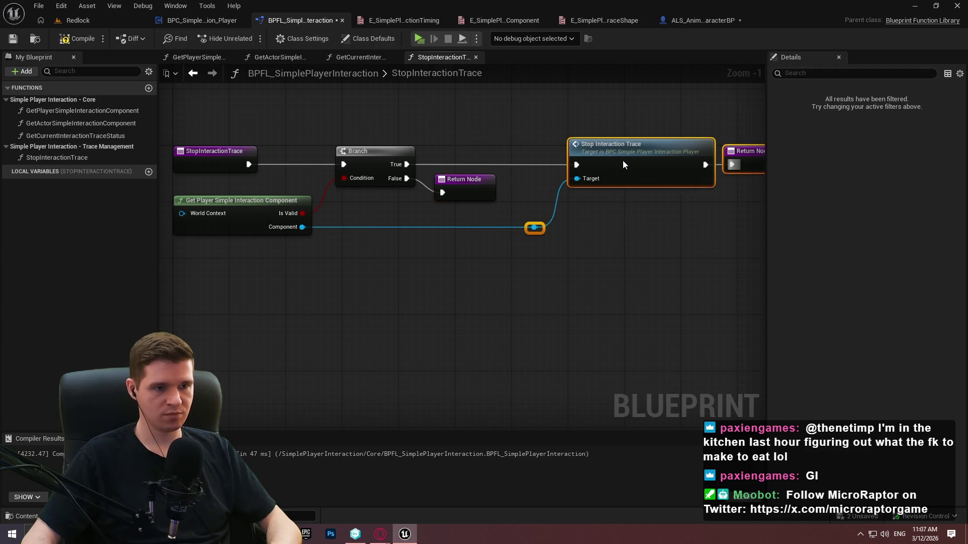
{"action": "left_click_drag", "start_coordinate": [462, 183], "coordinate": [474, 190]}
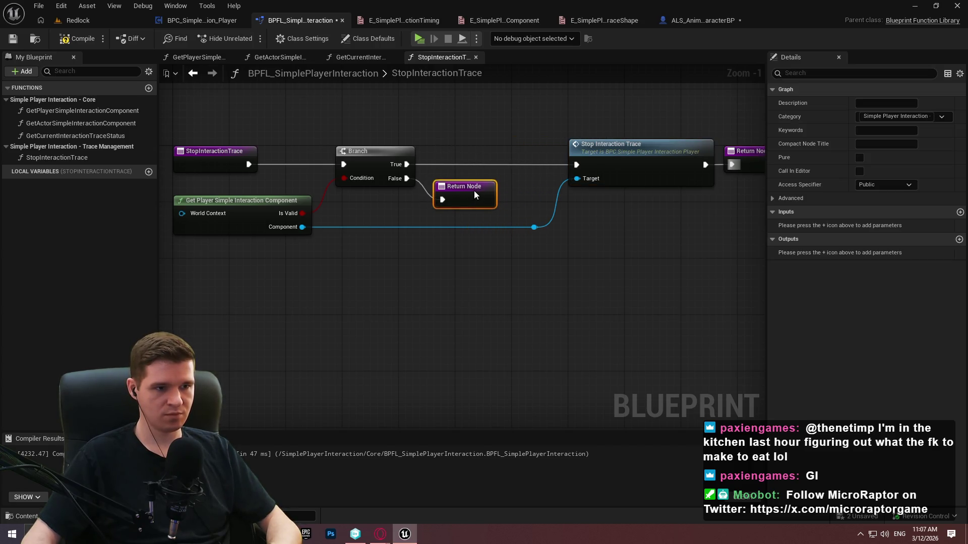
{"action": "left_click", "coordinate": [504, 252]}
{"action": "scroll", "coordinate": [565, 297], "scroll_direction": "down", "scroll_amount": 2}
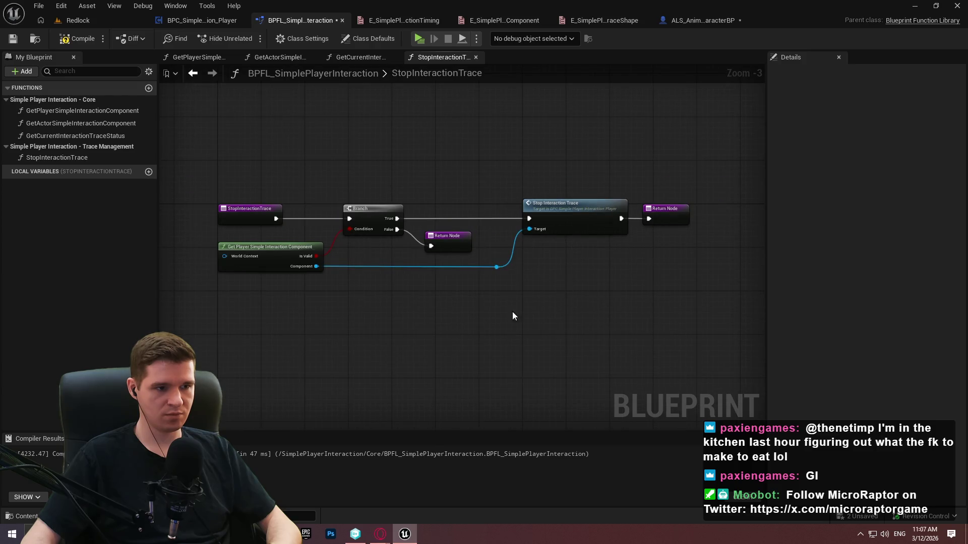
{"action": "scroll", "coordinate": [512, 313], "scroll_direction": "up", "scroll_amount": 2}
{"action": "left_click", "coordinate": [12, 39]}
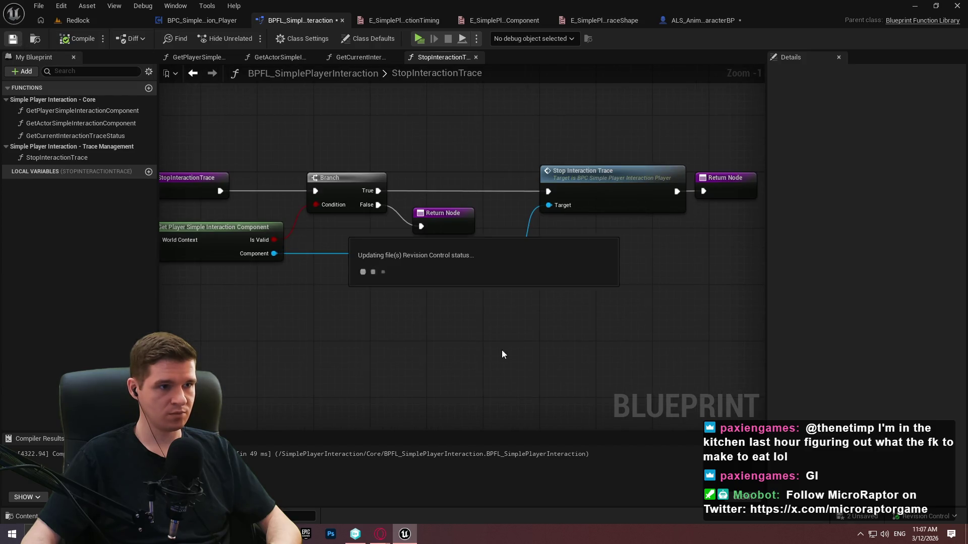
Shift the final Return Node slightly right and recompile the function library
{"action": "left_click_drag", "start_coordinate": [396, 356], "coordinate": [485, 345]}
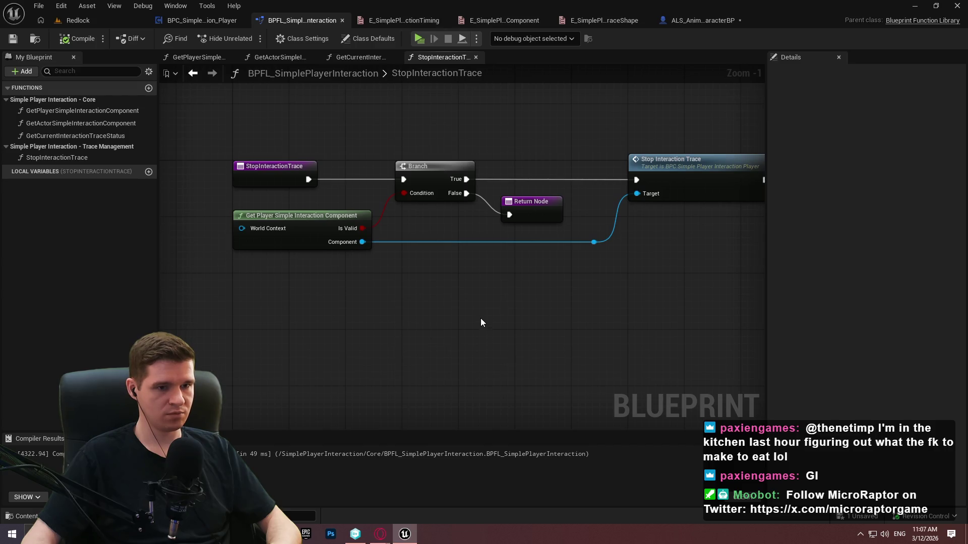
{"action": "mouse_move", "coordinate": [488, 306]}
{"action": "left_mouse_down"}
{"action": "mouse_move", "coordinate": [309, 302]}
{"action": "mouse_move", "coordinate": [347, 294]}
{"action": "left_mouse_up"}
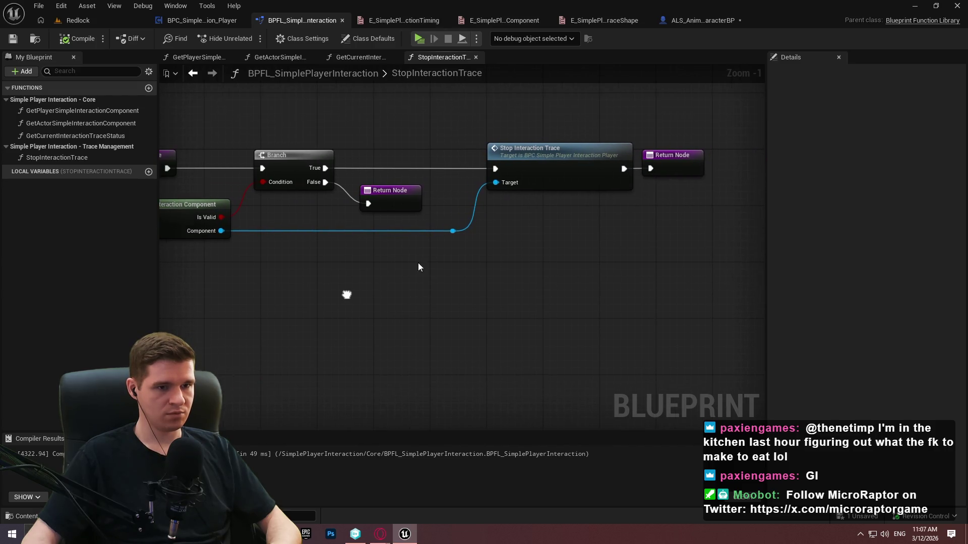
{"action": "left_click_drag", "start_coordinate": [696, 167], "coordinate": [711, 167]}
{"action": "left_click", "coordinate": [639, 246]}
{"action": "scroll", "coordinate": [720, 339], "scroll_direction": "down", "scroll_amount": 1}
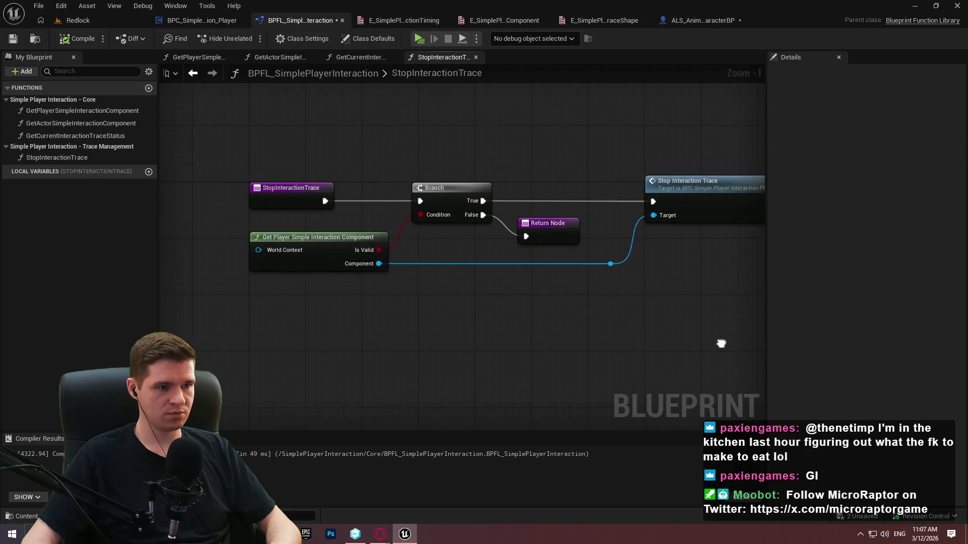
{"action": "scroll", "coordinate": [720, 339], "scroll_direction": "up", "scroll_amount": 1}
{"action": "left_click", "coordinate": [75, 41]}
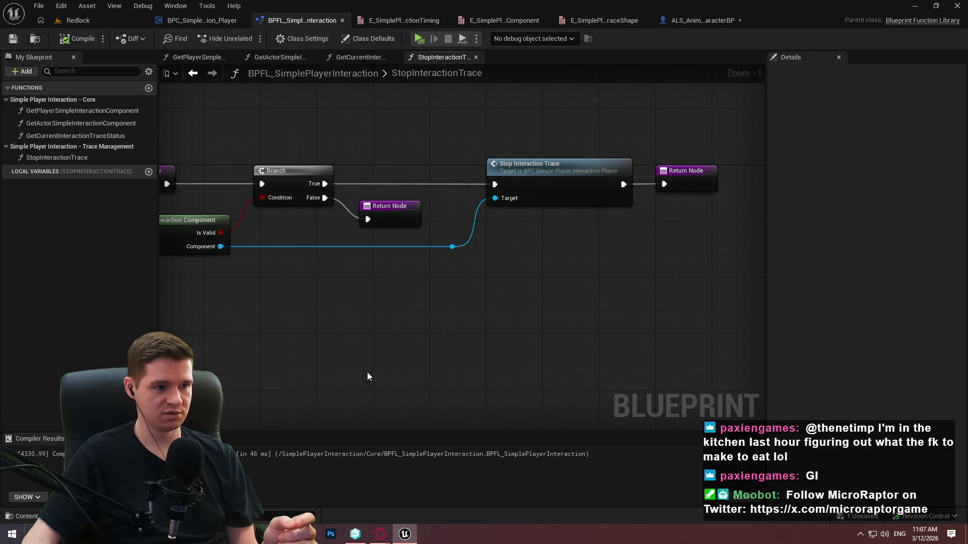
{"action": "left_click_drag", "start_coordinate": [342, 313], "coordinate": [591, 339]}
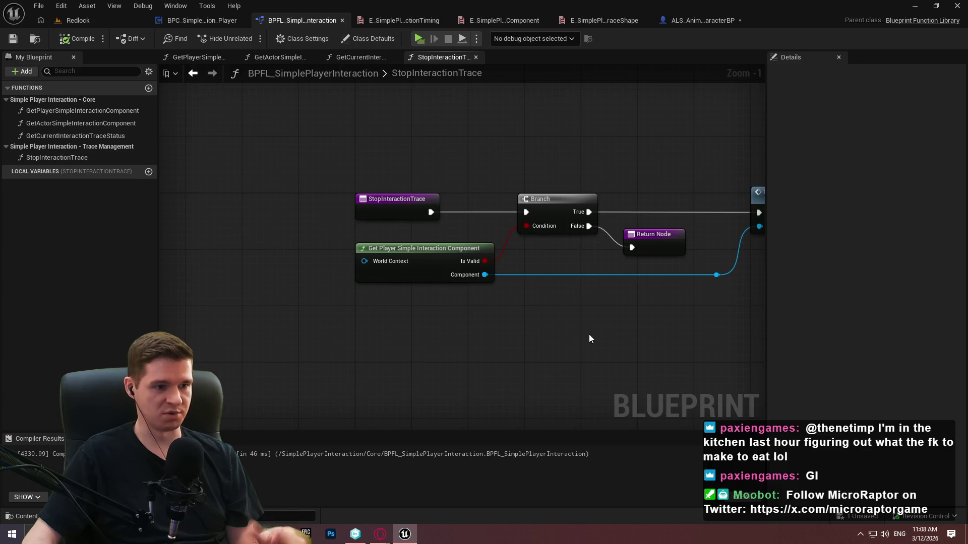
{"action": "key", "text": "alt+Tab"}
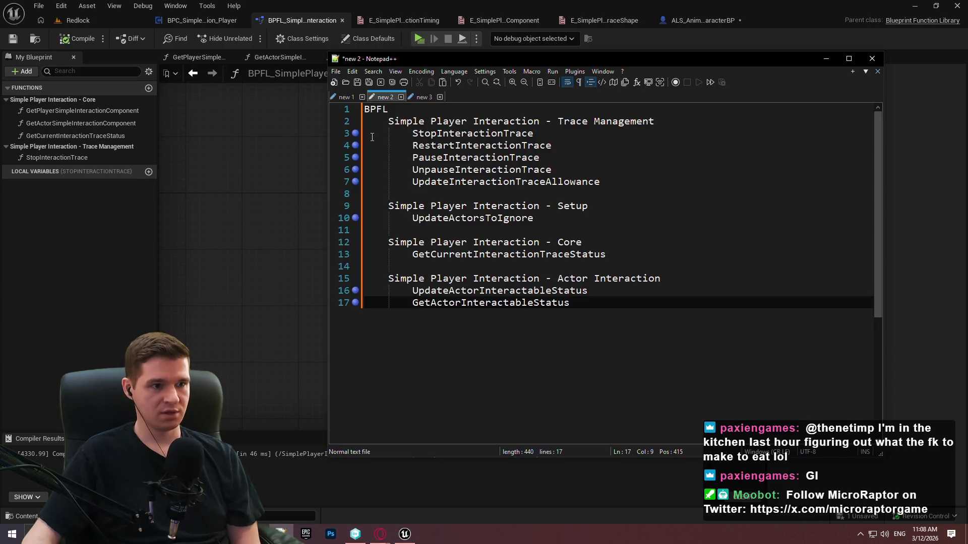
Duplicate StopInteractionTrace as a new function named RestartInteractionTrace
{"action": "left_click", "coordinate": [234, 180]}
{"action": "left_click", "coordinate": [54, 158]}
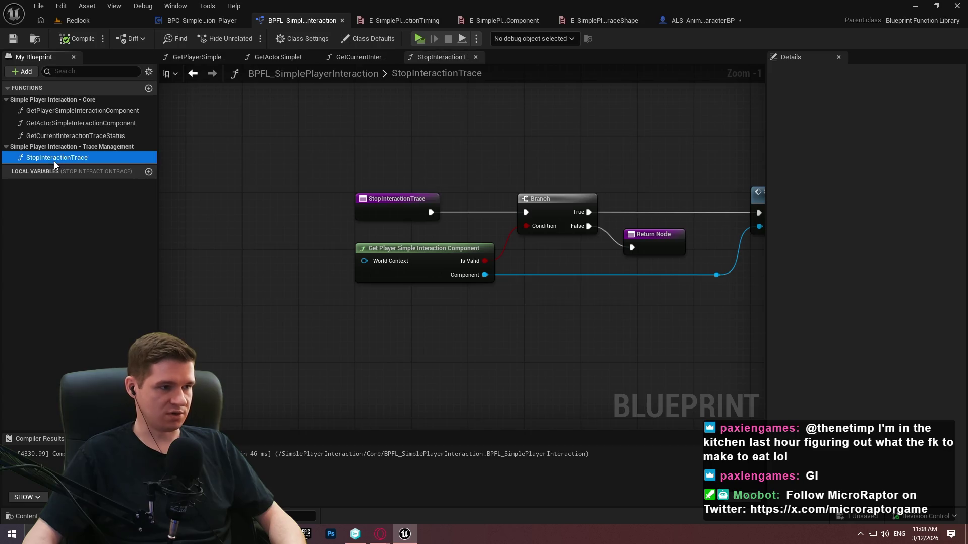
{"action": "key", "text": "ctrl+w"}
{"action": "type", "text": "RestartInteraction"}
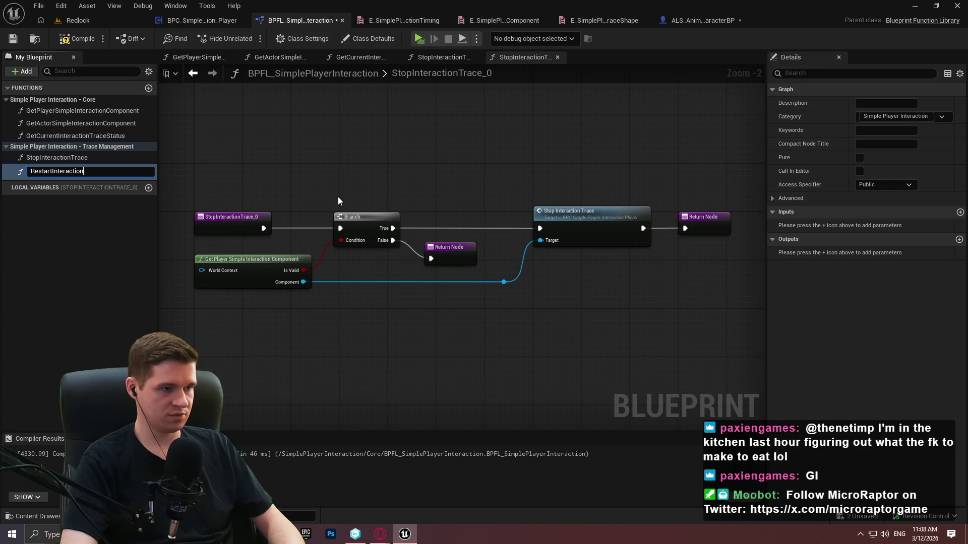
{"action": "type", "text": "Trace"}
{"action": "key", "text": "Return"}
Swap the Stop call for Restart Interaction Trace between Branch True and Return, then compile and save
{"action": "scroll", "coordinate": [300, 279], "scroll_direction": "up", "scroll_amount": 1}
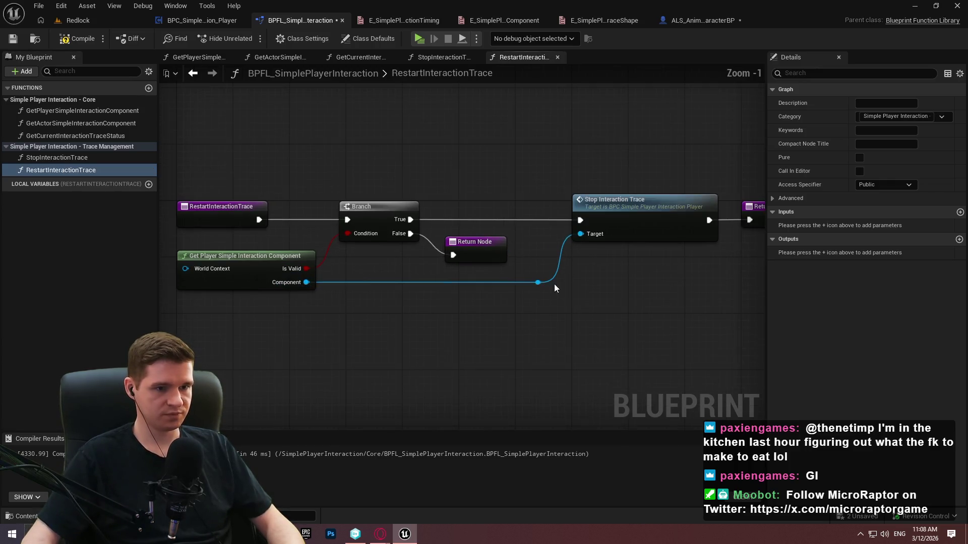
{"action": "left_click_drag", "start_coordinate": [539, 283], "coordinate": [576, 277]}
{"action": "type", "text": "restar"}
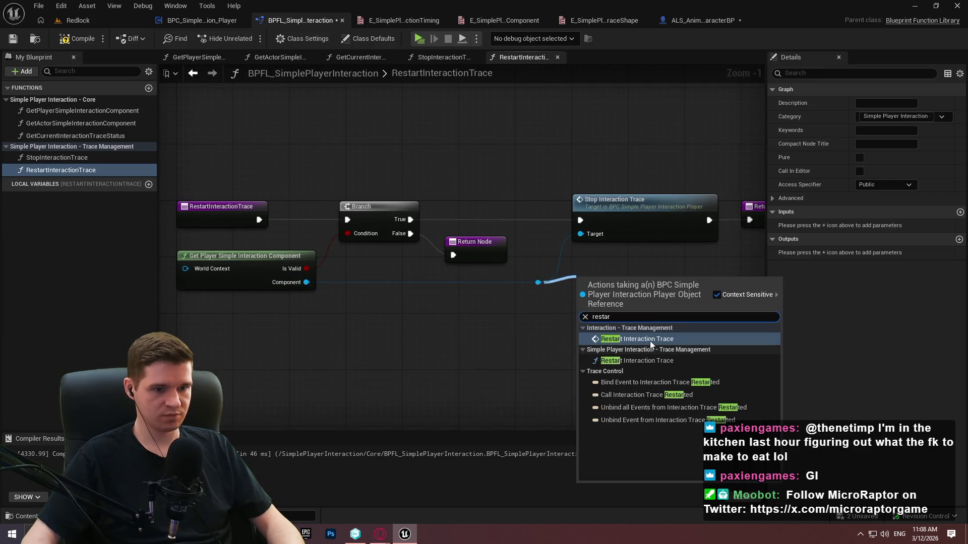
{"action": "left_click", "coordinate": [649, 341]}
{"action": "left_click_drag", "start_coordinate": [580, 298], "coordinate": [410, 220]}
{"action": "left_click_drag", "start_coordinate": [708, 298], "coordinate": [749, 220]}
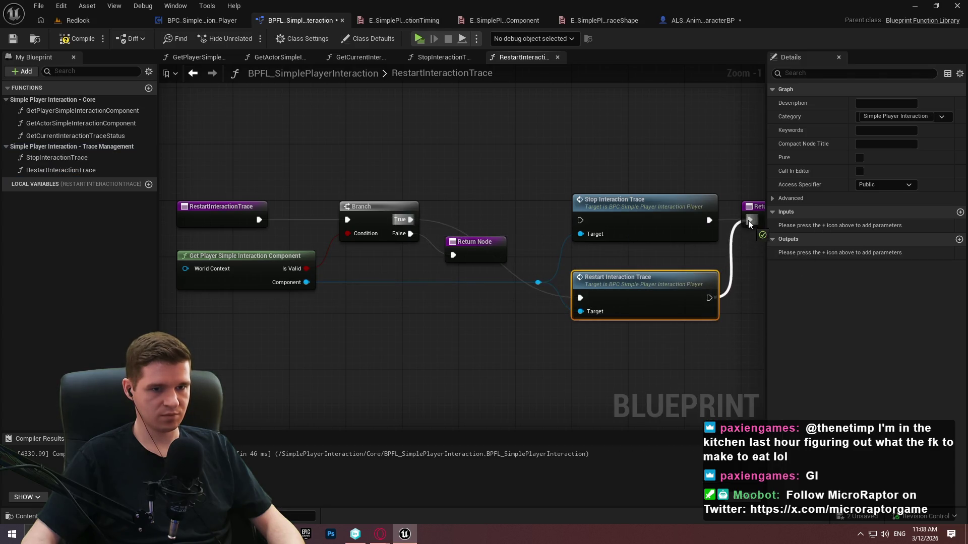
{"action": "mouse_move", "coordinate": [636, 281]}
{"action": "left_mouse_down"}
{"action": "mouse_move", "coordinate": [639, 188]}
{"action": "mouse_move", "coordinate": [661, 215]}
{"action": "left_mouse_up"}
{"action": "key", "text": "Delete"}
{"action": "left_click", "coordinate": [77, 38]}
{"action": "left_click", "coordinate": [13, 38]}
Check the planned function names and duplicate RestartInteractionTrace for the next wrapper
{"action": "key", "text": "alt+Tab"}
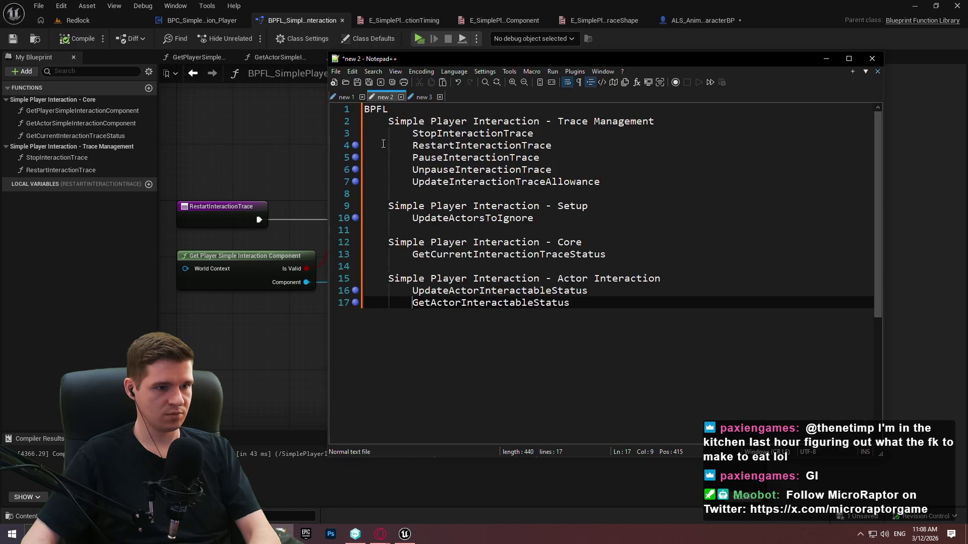
{"action": "key", "text": "alt+Tab"}
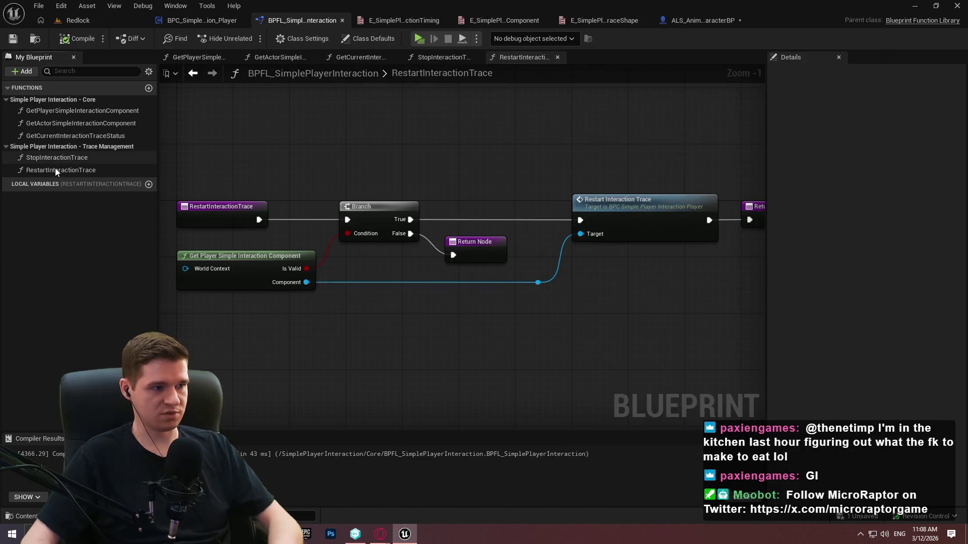
{"action": "right_click", "coordinate": [54, 169]}
{"action": "left_click", "coordinate": [81, 194]}
Name the duplicate PauseInteractionTrace and wire a Pause Interaction Trace call between Branch True and Return
{"action": "type", "text": "Pause"}
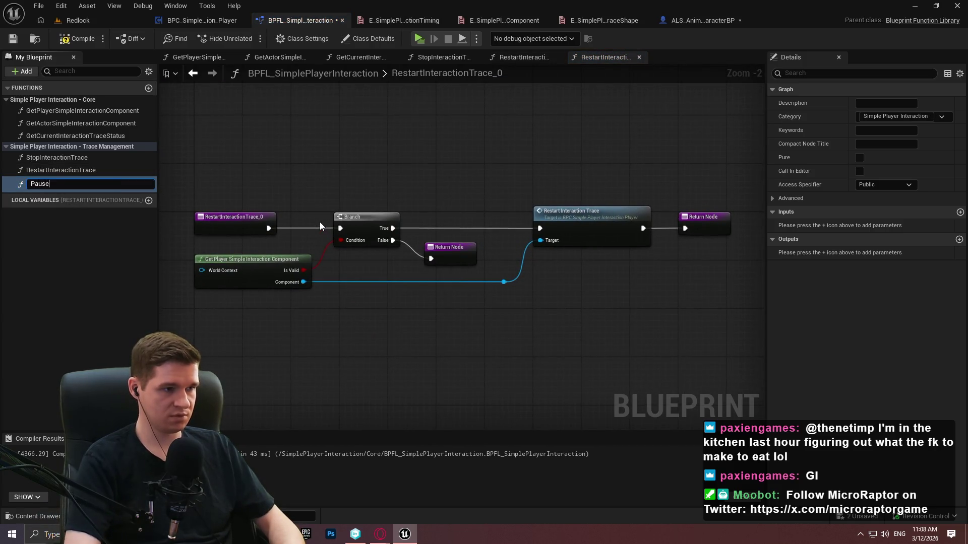
{"action": "type", "text": "Trace"}
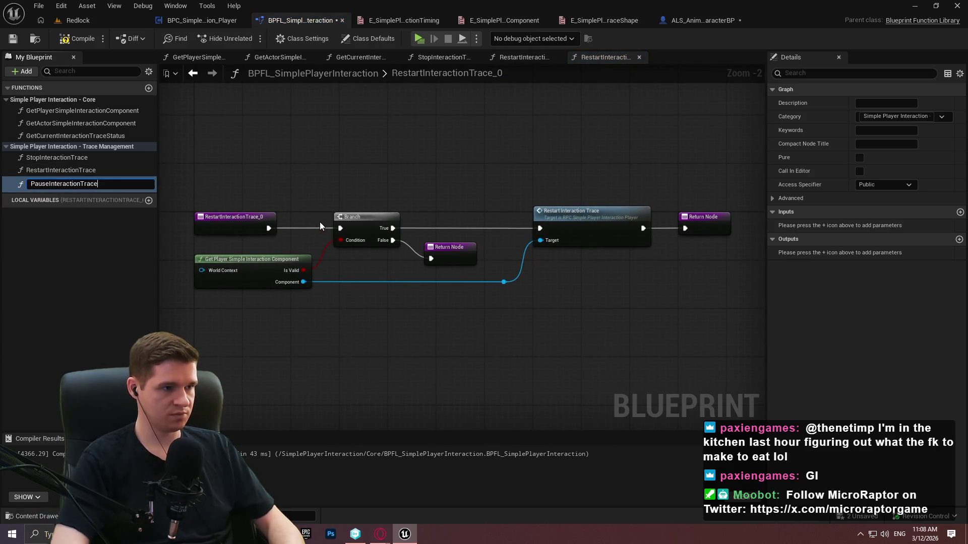
{"action": "key", "text": "Return"}
{"action": "left_click_drag", "start_coordinate": [504, 283], "coordinate": [530, 283]}
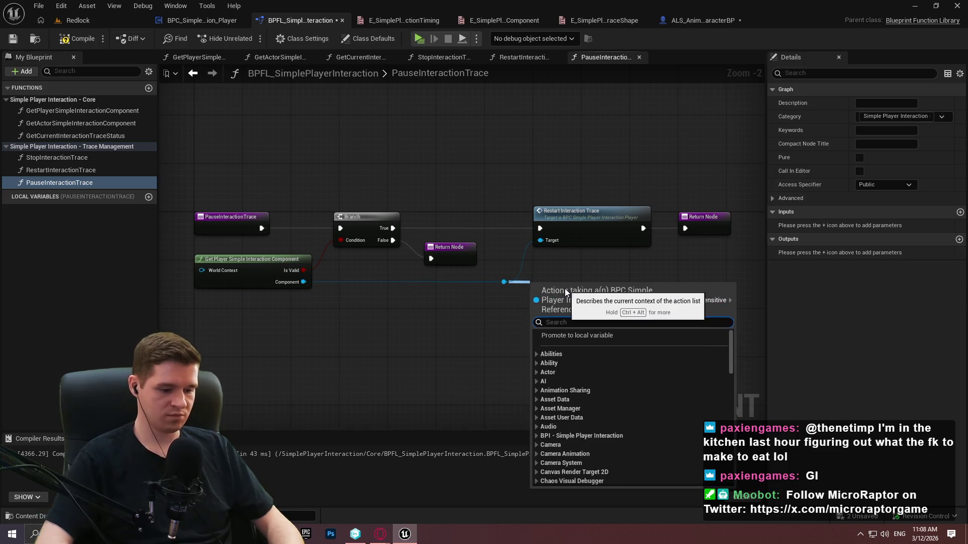
{"action": "type", "text": "pause"}
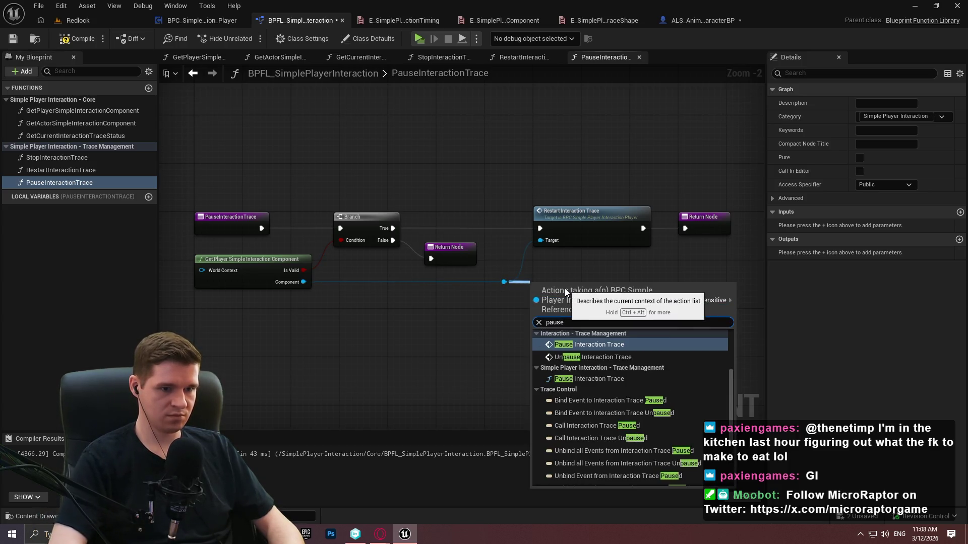
{"action": "key", "text": "Return"}
{"action": "mouse_move", "coordinate": [534, 301]}
{"action": "left_mouse_down"}
{"action": "mouse_move", "coordinate": [425, 232]}
{"action": "mouse_move", "coordinate": [392, 228]}
{"action": "left_mouse_up"}
{"action": "mouse_move", "coordinate": [557, 300]}
{"action": "left_mouse_down"}
{"action": "mouse_move", "coordinate": [576, 258]}
{"action": "mouse_move", "coordinate": [565, 267]}
{"action": "left_mouse_up"}
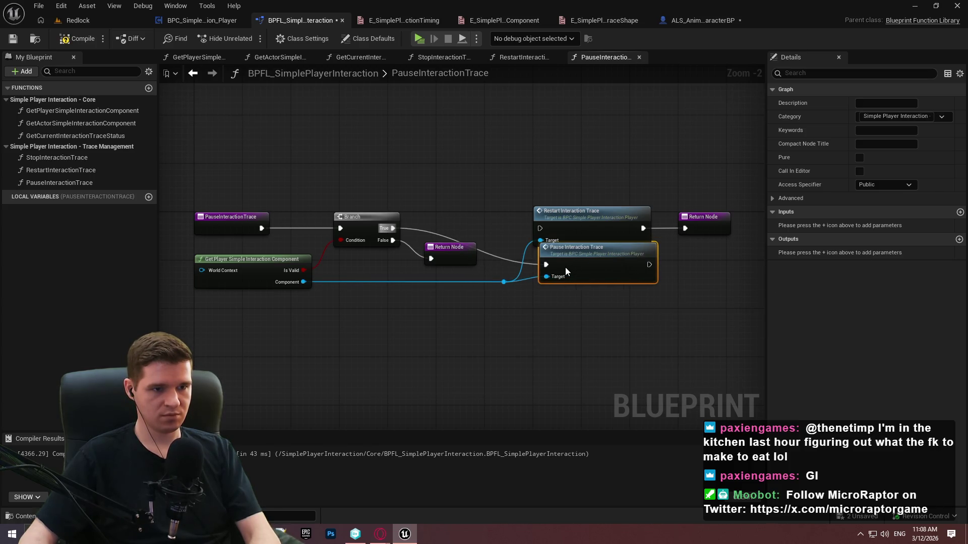
Delete the old Restart Interaction Trace call, position the pause call, compile, and duplicate PauseInteractionTrace
{"action": "left_click_drag", "start_coordinate": [642, 265], "coordinate": [685, 229]}
{"action": "left_click", "coordinate": [605, 224]}
{"action": "key", "text": "Delete"}
{"action": "mouse_move", "coordinate": [596, 266]}
{"action": "left_mouse_down"}
{"action": "mouse_move", "coordinate": [598, 229]}
{"action": "mouse_move", "coordinate": [598, 239]}
{"action": "left_mouse_up"}
{"action": "left_click", "coordinate": [607, 304]}
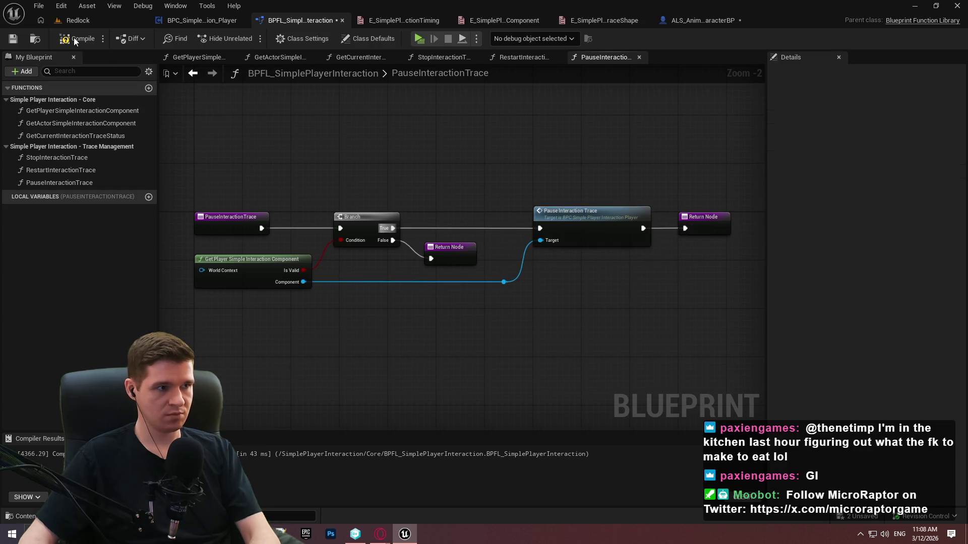
{"action": "left_click", "coordinate": [11, 41]}
{"action": "left_click", "coordinate": [37, 182]}
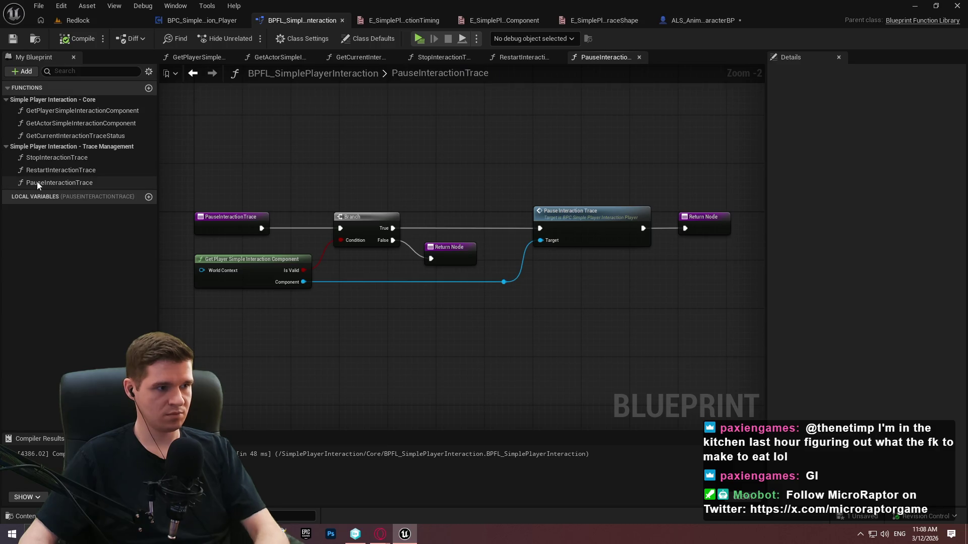
{"action": "key", "text": "ctrl+w"}
Name the copy UnpauseInteractionTrace, then duplicate it as UpdateInteractionTraceAllowance
{"action": "type", "text": "Unpause"}
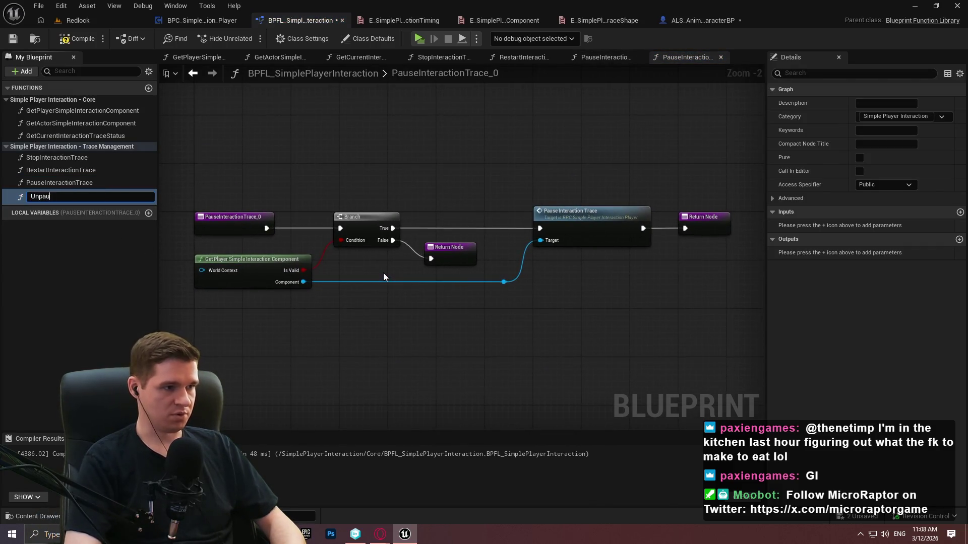
{"action": "type", "text": "InteractionTrace"}
{"action": "key", "text": "Return"}
{"action": "key", "text": "ctrl+d"}
{"action": "type", "text": "Update"}
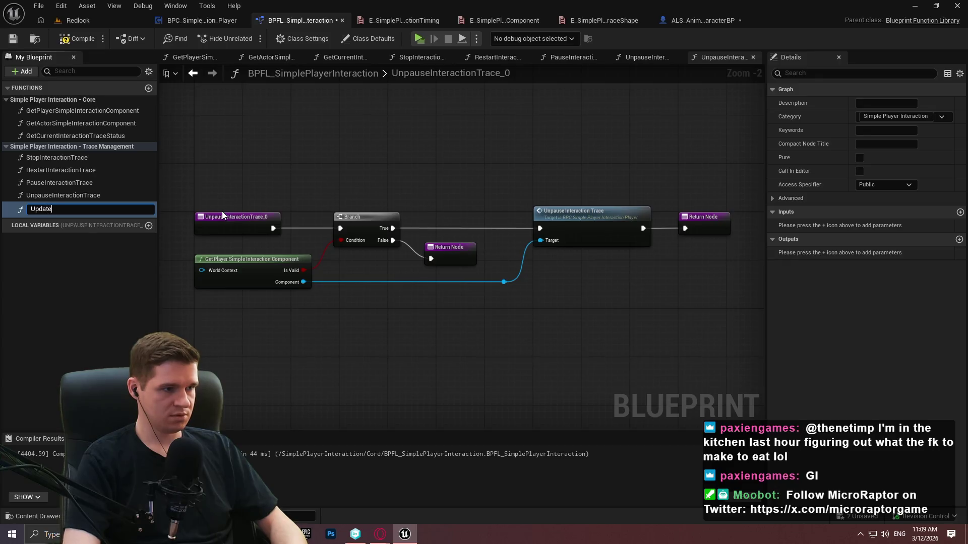
{"action": "type", "text": "InteractionTraceAllowance"}
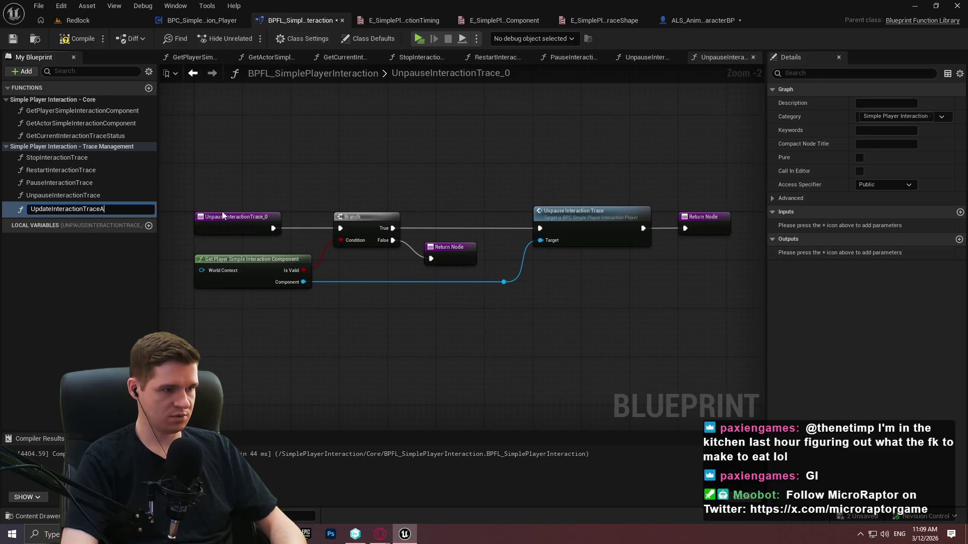
{"action": "key", "text": "Return"}
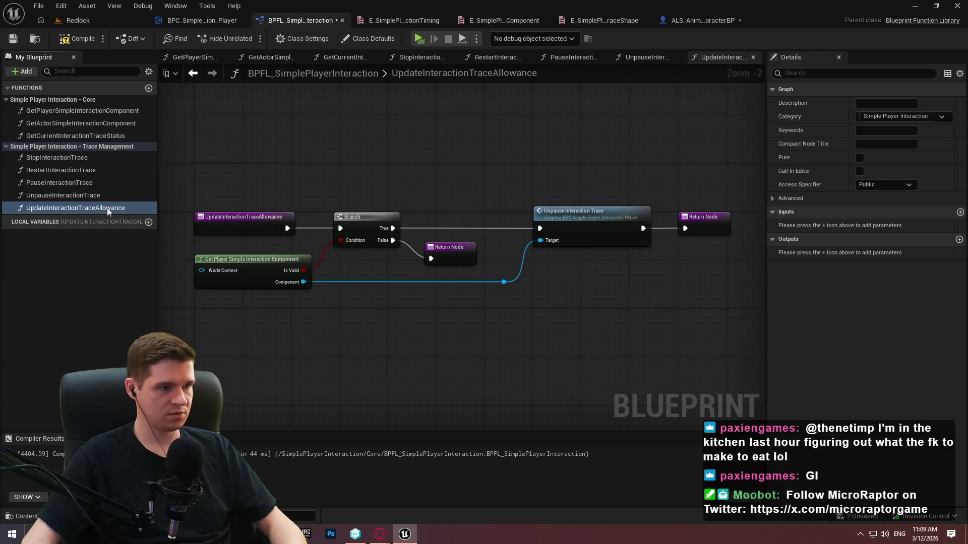
Add a Boolean input named bAllowInteractionTrace to UpdateInteractionTraceAllowance
{"action": "left_click", "coordinate": [960, 212]}
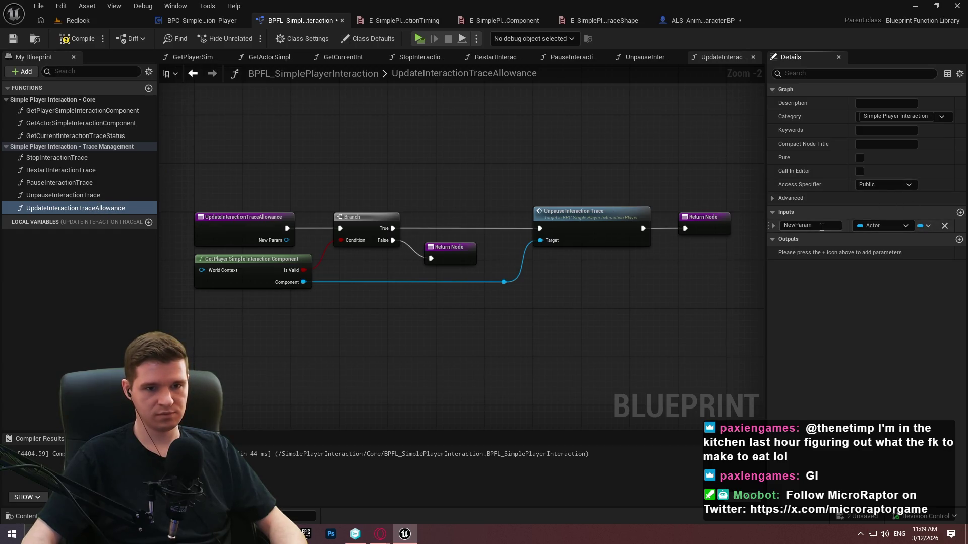
{"action": "left_click", "coordinate": [857, 231]}
{"action": "left_click", "coordinate": [854, 255]}
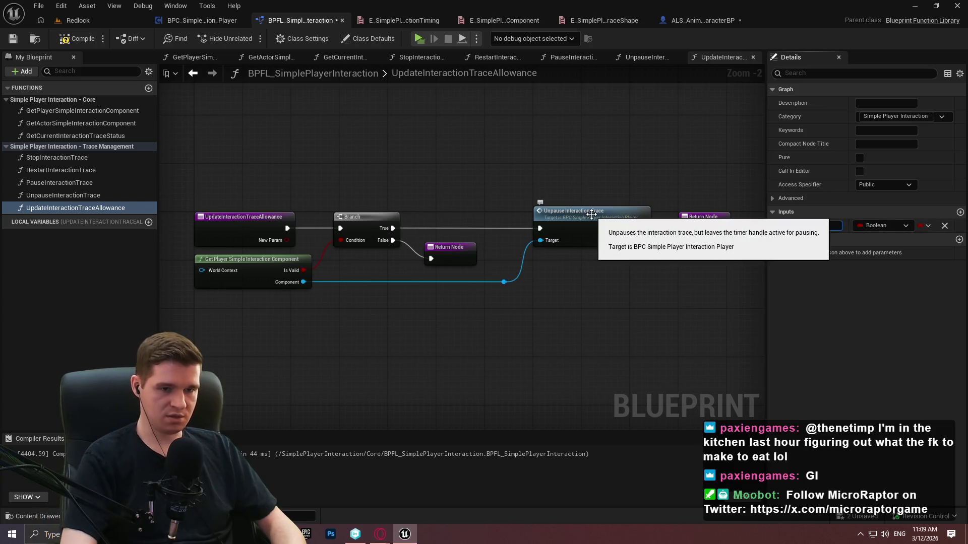
{"action": "type", "text": "bAllowInterac"}
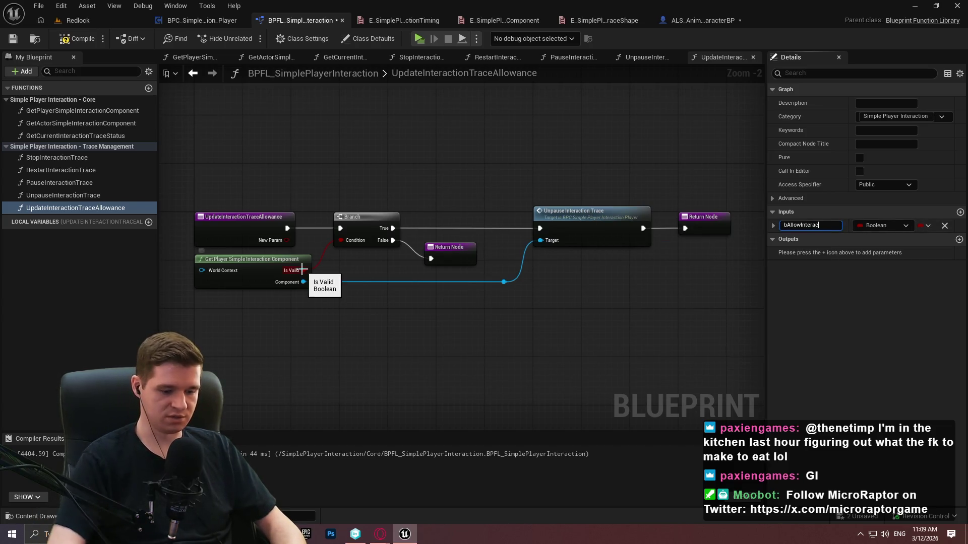
{"action": "type", "text": "tionTrace"}
{"action": "key", "text": "Return"}
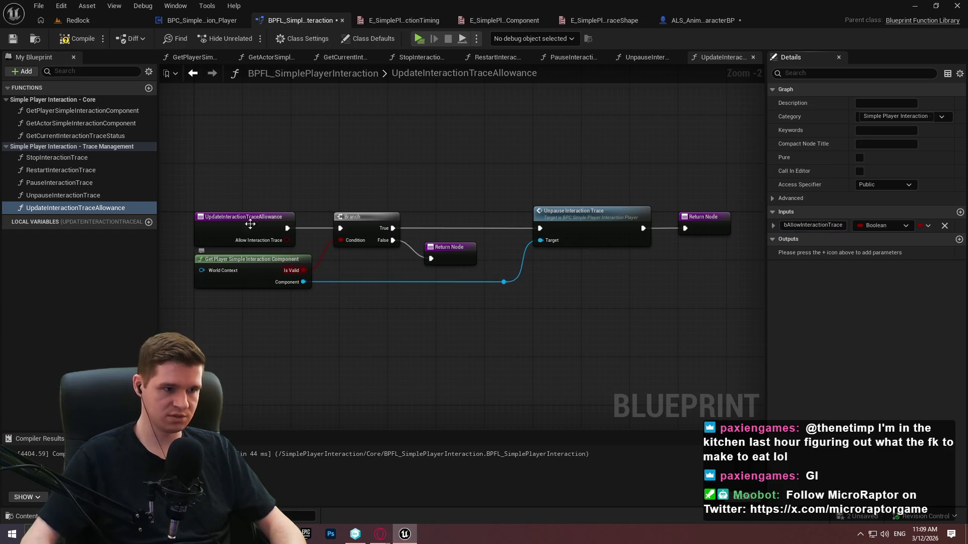
{"action": "scroll", "coordinate": [410, 286], "scroll_direction": "up", "scroll_amount": 1}
Add an Update Interaction Trace Allowance call fed by the Allow Interaction Trace getter, then open the component's function
{"action": "left_click_drag", "start_coordinate": [519, 281], "coordinate": [579, 279]}
{"action": "type", "text": "updateinter"}
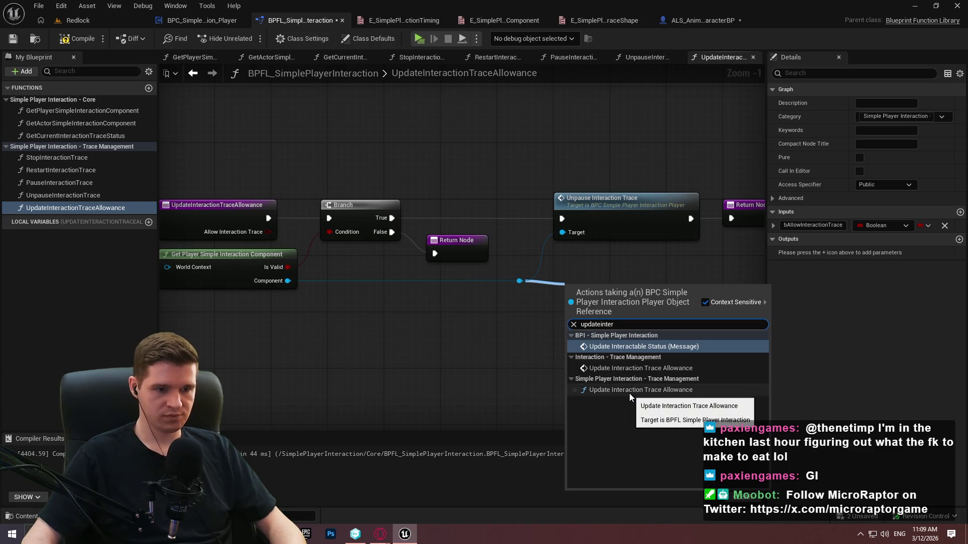
{"action": "left_click", "coordinate": [627, 369]}
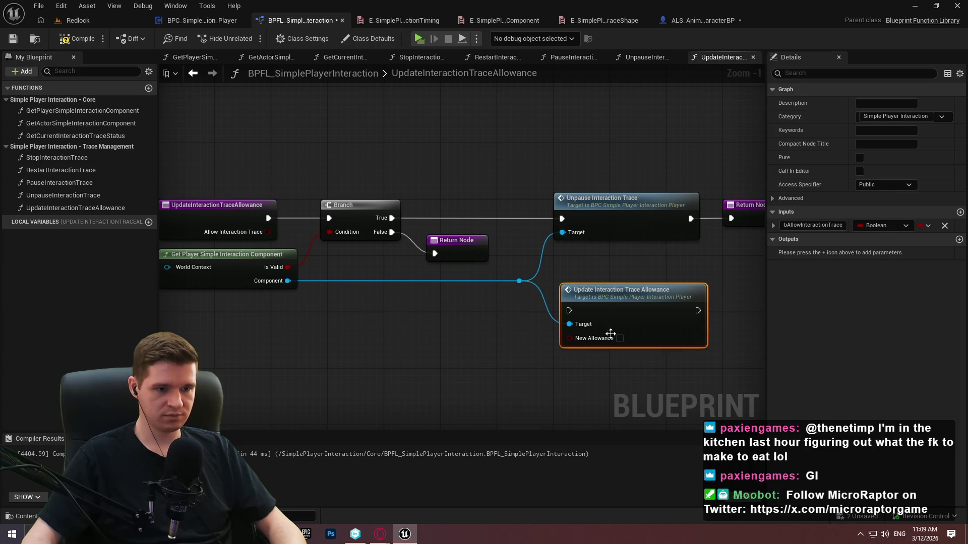
{"action": "left_click_drag", "start_coordinate": [575, 341], "coordinate": [516, 349]}
{"action": "type", "text": "allow"}
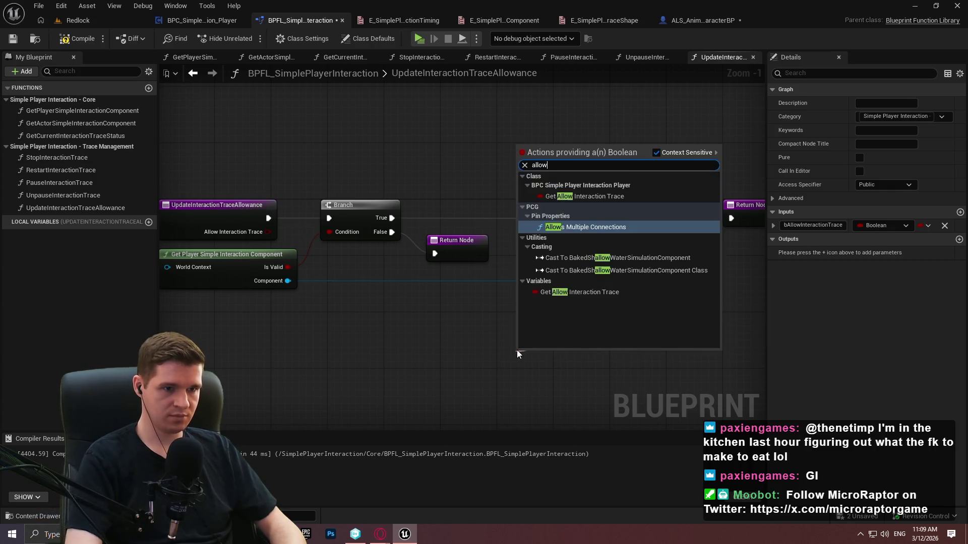
{"action": "type", "text": " int"}
{"action": "key", "text": "Down"}
{"action": "key", "text": "Return"}
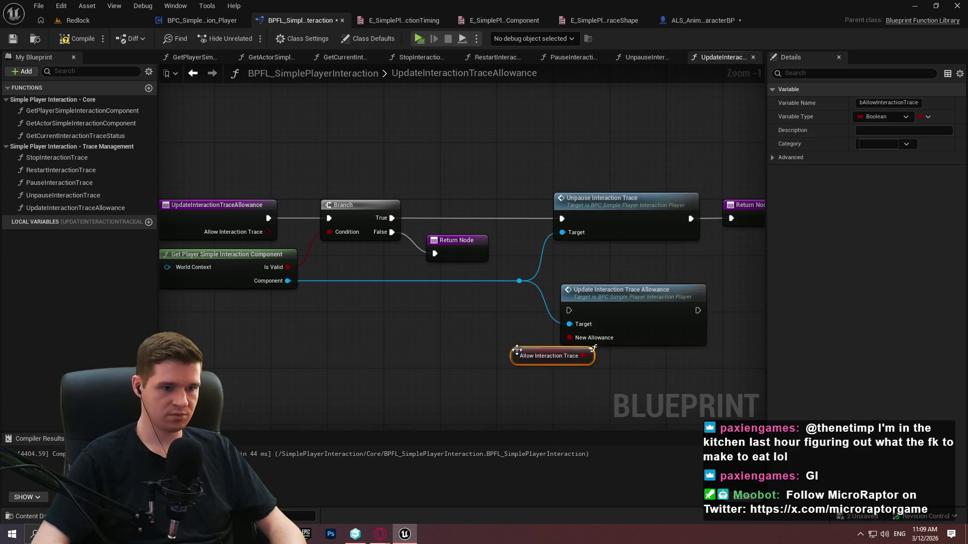
{"action": "mouse_move", "coordinate": [519, 348]}
{"action": "left_mouse_down"}
{"action": "mouse_move", "coordinate": [449, 348]}
{"action": "mouse_move", "coordinate": [604, 338]}
{"action": "left_mouse_up"}
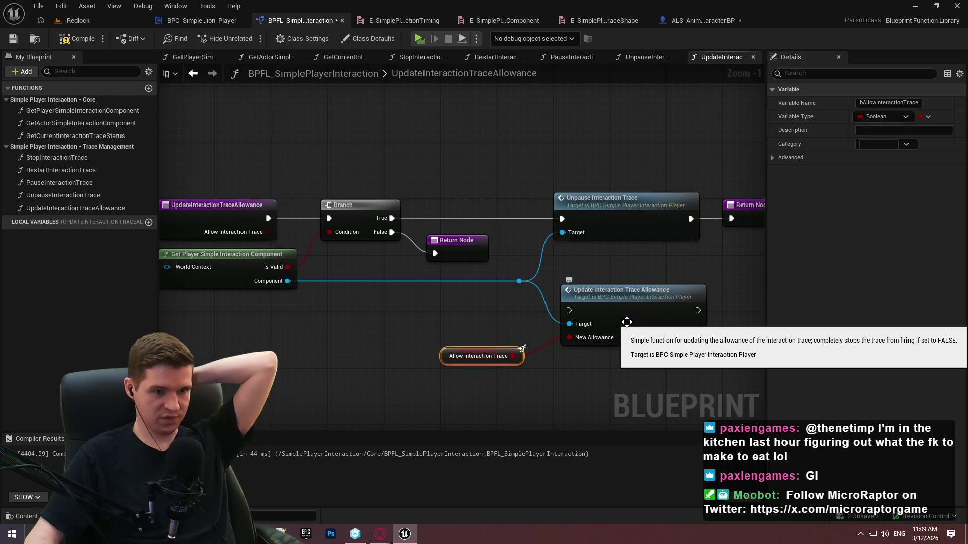
{"action": "double_click", "coordinate": [627, 322]}
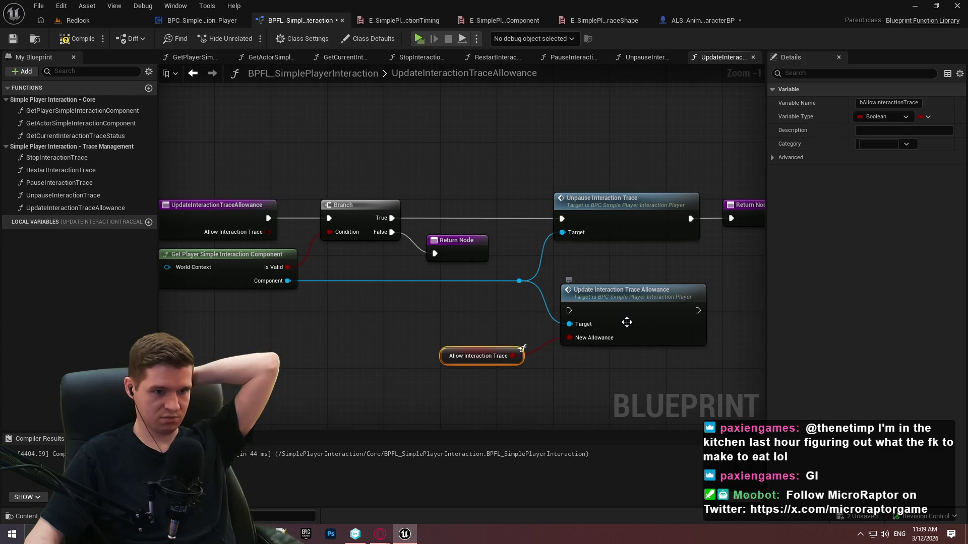
{"action": "left_click", "coordinate": [272, 243]}
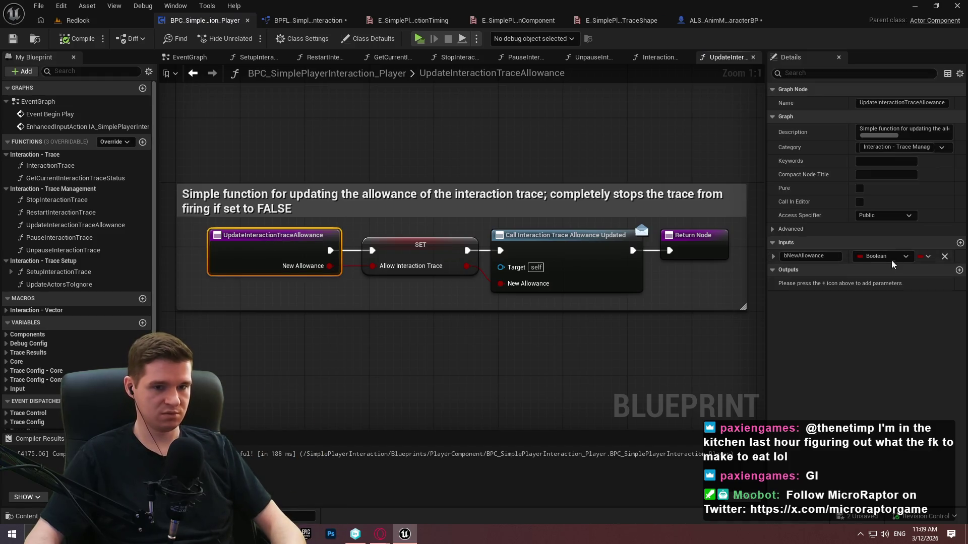
Rename the component function's bNewAllowance input to bAllowInteractionTrace
{"action": "left_click", "coordinate": [308, 20]}
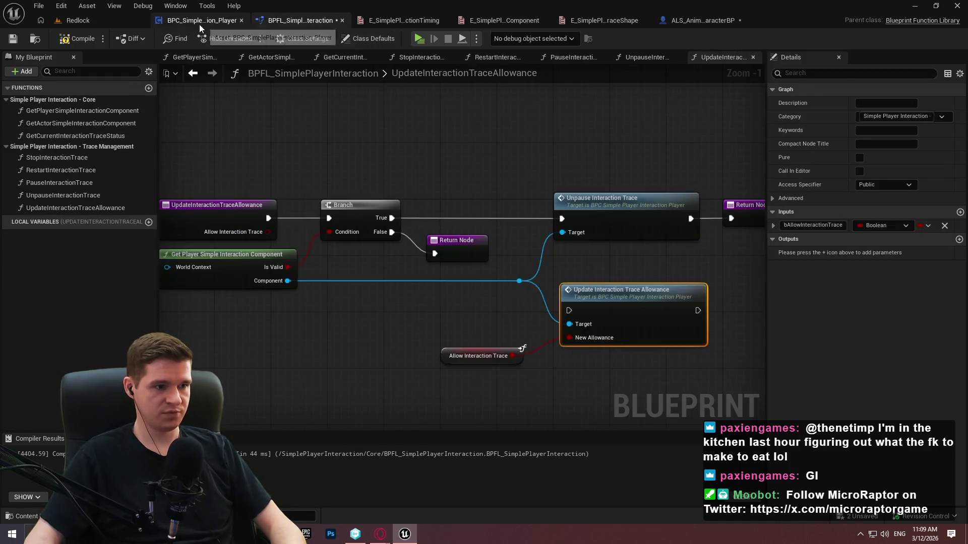
{"action": "left_click", "coordinate": [204, 20]}
{"action": "left_click", "coordinate": [809, 256]}
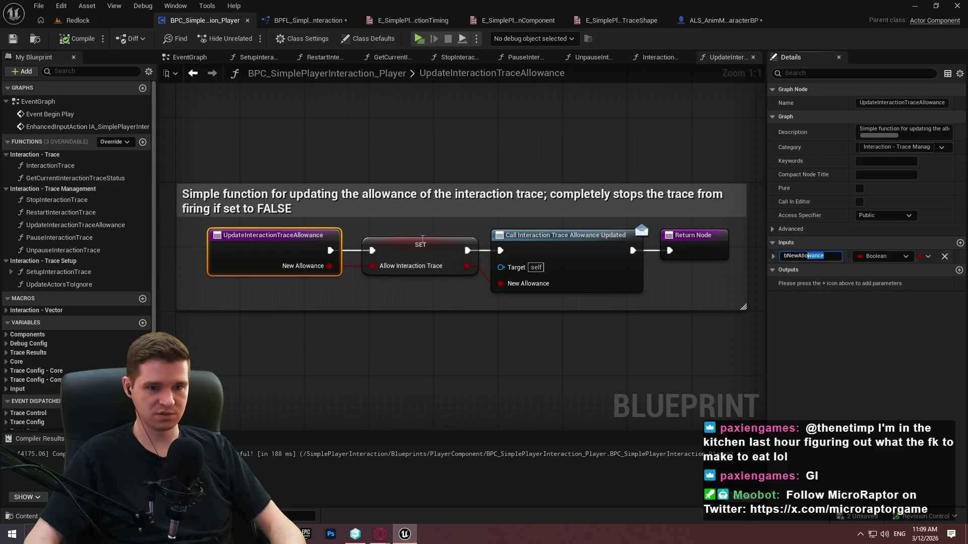
{"action": "type", "text": "b"}
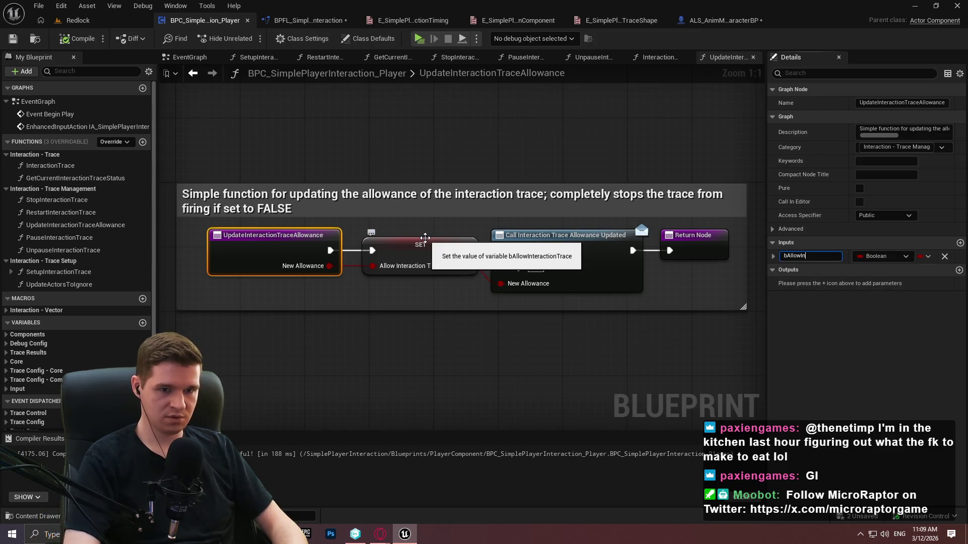
{"action": "type", "text": "Trace"}
{"action": "key", "text": "Return"}
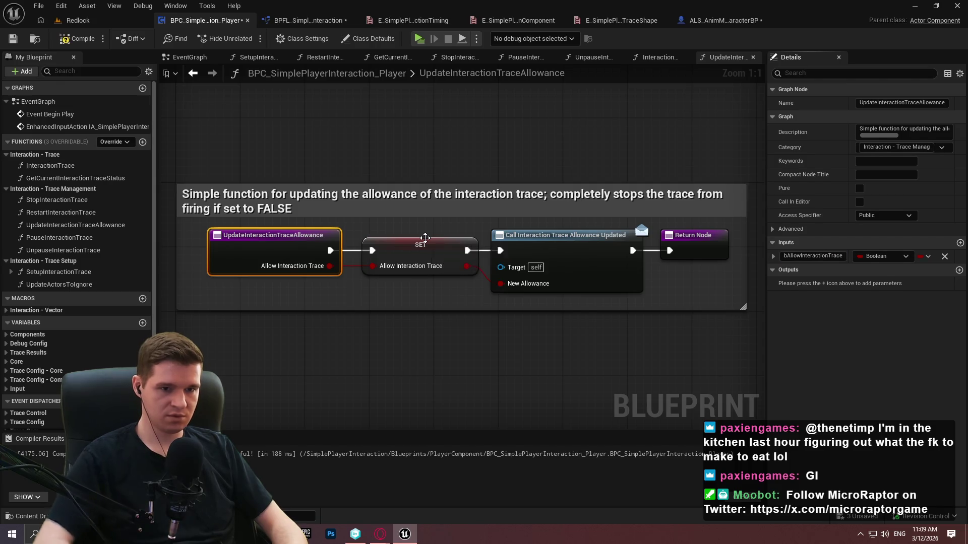
Compile and save the player component, then return to the library's UpdateInteractionTraceAllowance graph
{"action": "left_click", "coordinate": [76, 39]}
{"action": "left_click", "coordinate": [20, 44]}
{"action": "left_click", "coordinate": [584, 273]}
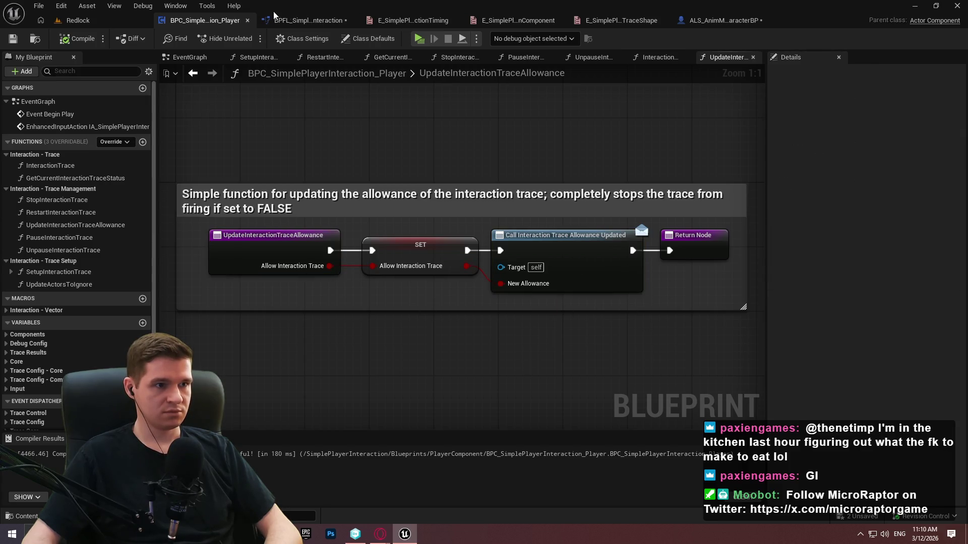
{"action": "left_click", "coordinate": [293, 20]}
{"action": "scroll", "coordinate": [583, 311], "scroll_direction": "up", "scroll_amount": 1}
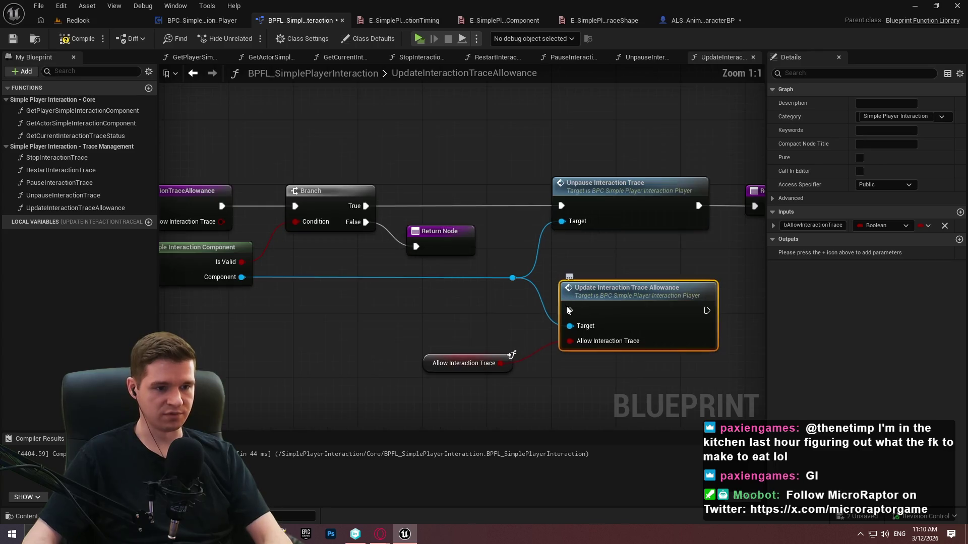
Wire Update Interaction Trace Allowance between Branch True and Return Node, delete Unpause Interaction Trace, and arrange nodes
{"action": "mouse_move", "coordinate": [570, 311]}
{"action": "left_mouse_down"}
{"action": "mouse_move", "coordinate": [394, 216]}
{"action": "mouse_move", "coordinate": [361, 211]}
{"action": "left_mouse_up"}
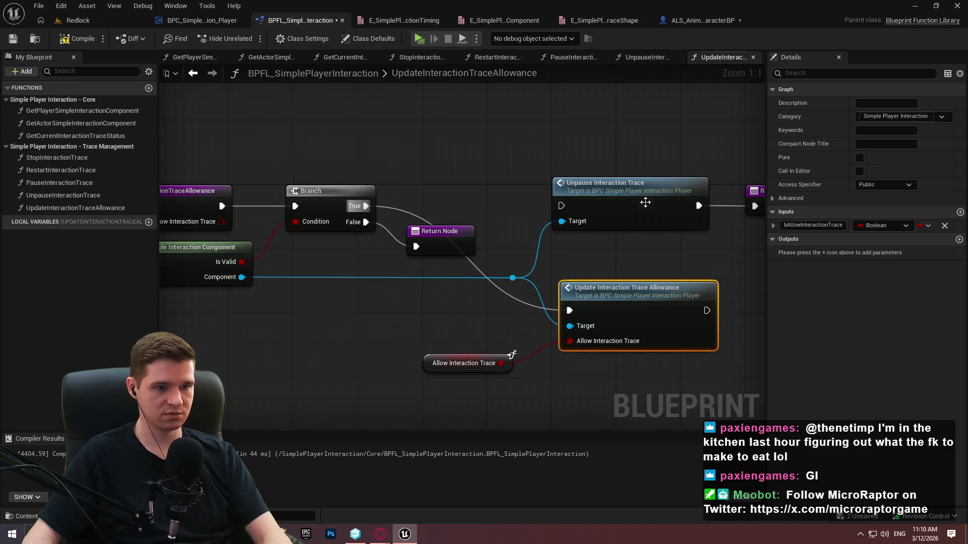
{"action": "mouse_move", "coordinate": [705, 311]}
{"action": "left_mouse_down"}
{"action": "mouse_move", "coordinate": [717, 213]}
{"action": "mouse_move", "coordinate": [627, 205]}
{"action": "left_mouse_up"}
{"action": "mouse_move", "coordinate": [468, 287]}
{"action": "left_mouse_down"}
{"action": "mouse_move", "coordinate": [461, 250]}
{"action": "mouse_move", "coordinate": [501, 222]}
{"action": "mouse_move", "coordinate": [499, 204]}
{"action": "left_mouse_up"}
{"action": "left_click", "coordinate": [493, 207]}
{"action": "key", "text": "Delete"}
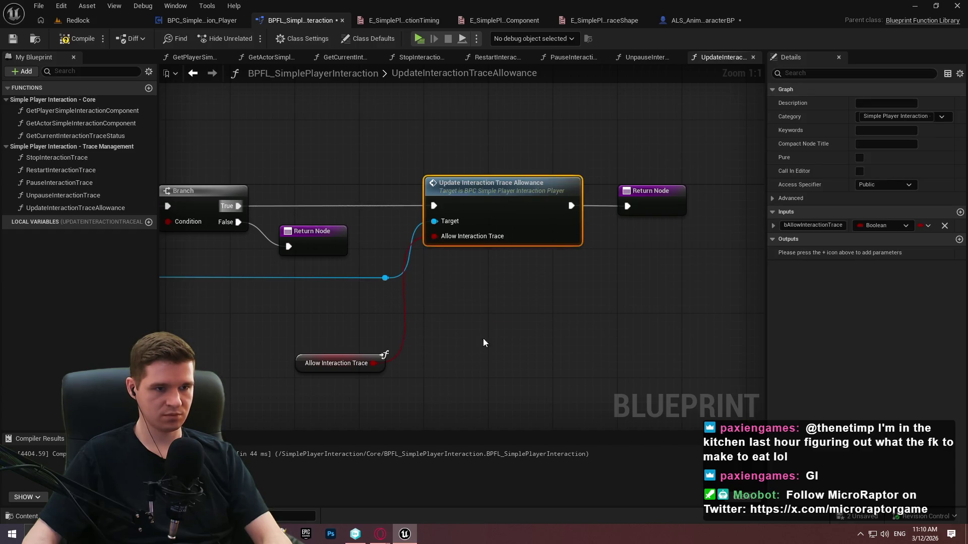
{"action": "left_click", "coordinate": [483, 337]}
{"action": "mouse_move", "coordinate": [383, 366]}
{"action": "left_mouse_down"}
{"action": "mouse_move", "coordinate": [395, 223]}
{"action": "mouse_move", "coordinate": [406, 314]}
{"action": "mouse_move", "coordinate": [399, 302]}
{"action": "left_mouse_up"}
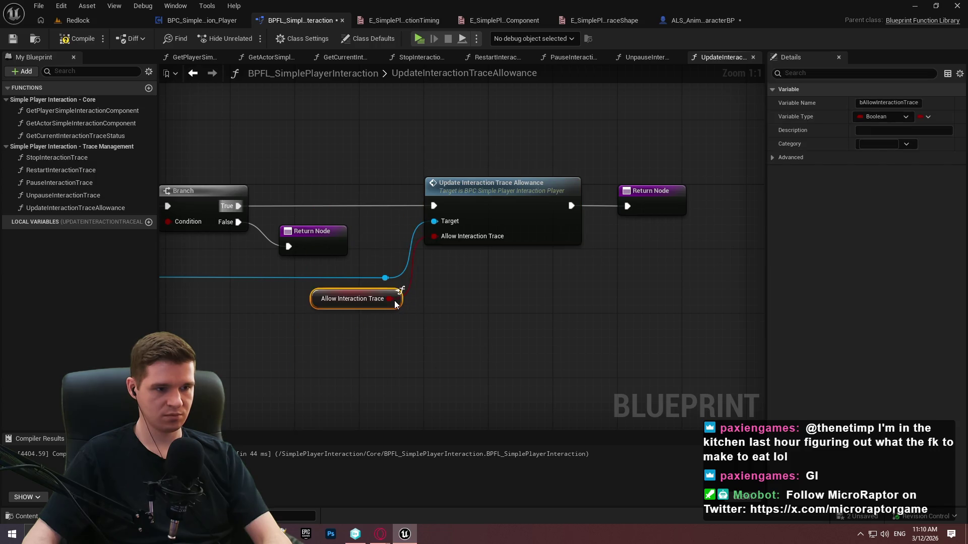
{"action": "left_click", "coordinate": [479, 273]}
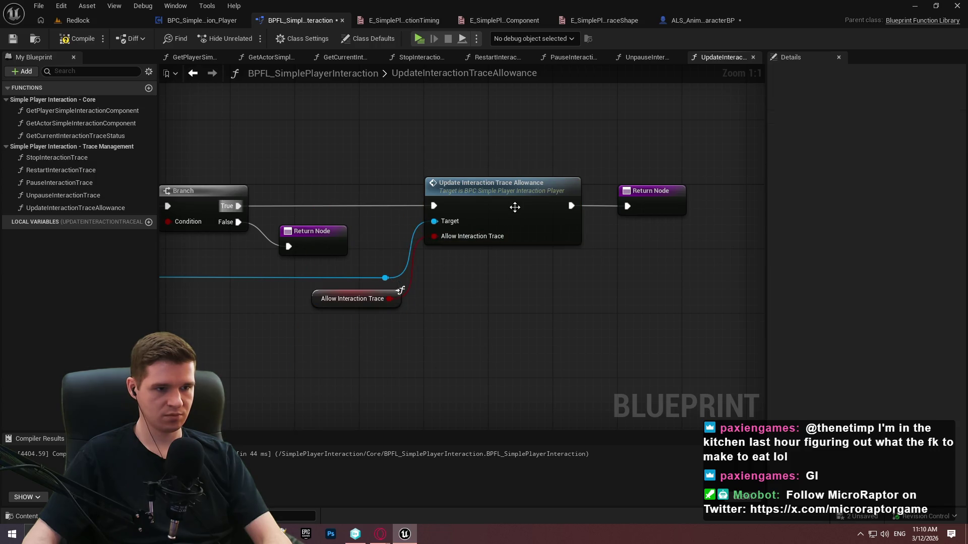
{"action": "left_click_drag", "start_coordinate": [515, 207], "coordinate": [528, 208]}
Compile and save the function library, then switch to the plan notes
{"action": "left_click", "coordinate": [670, 207]}
{"action": "scroll", "coordinate": [658, 300], "scroll_direction": "down", "scroll_amount": 1}
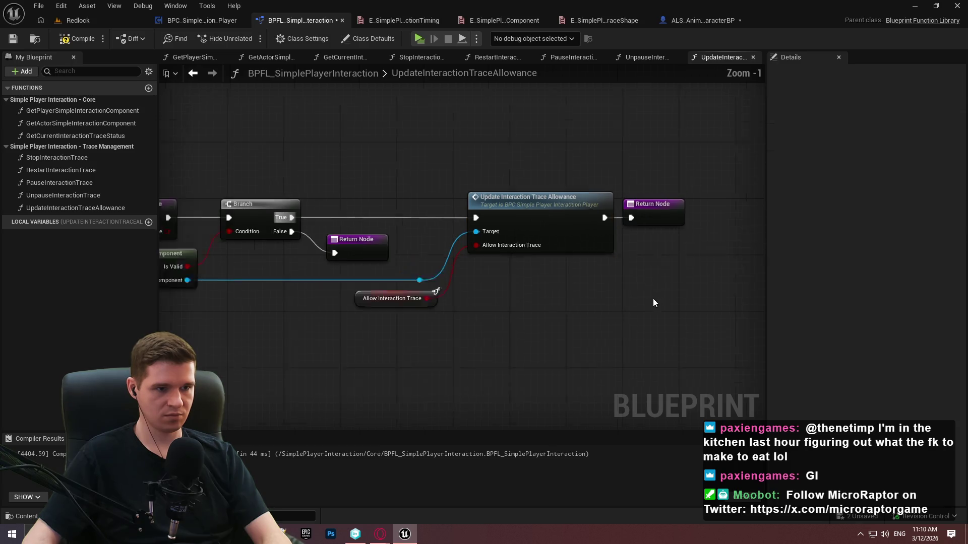
{"action": "scroll", "coordinate": [657, 302], "scroll_direction": "down", "scroll_amount": 1}
{"action": "left_click_drag", "start_coordinate": [516, 304], "coordinate": [526, 258]}
{"action": "left_click", "coordinate": [84, 39]}
{"action": "left_click", "coordinate": [13, 39]}
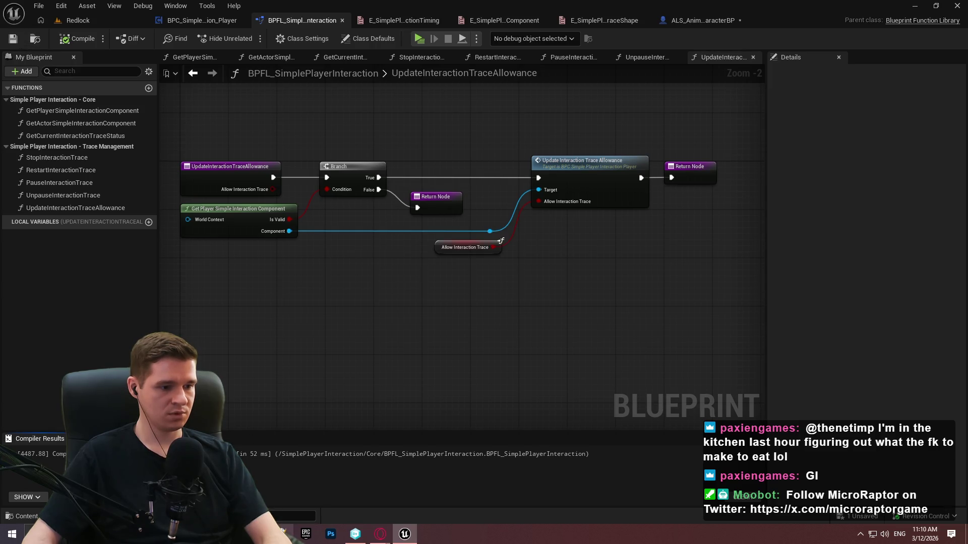
{"action": "key", "text": "alt+Tab"}
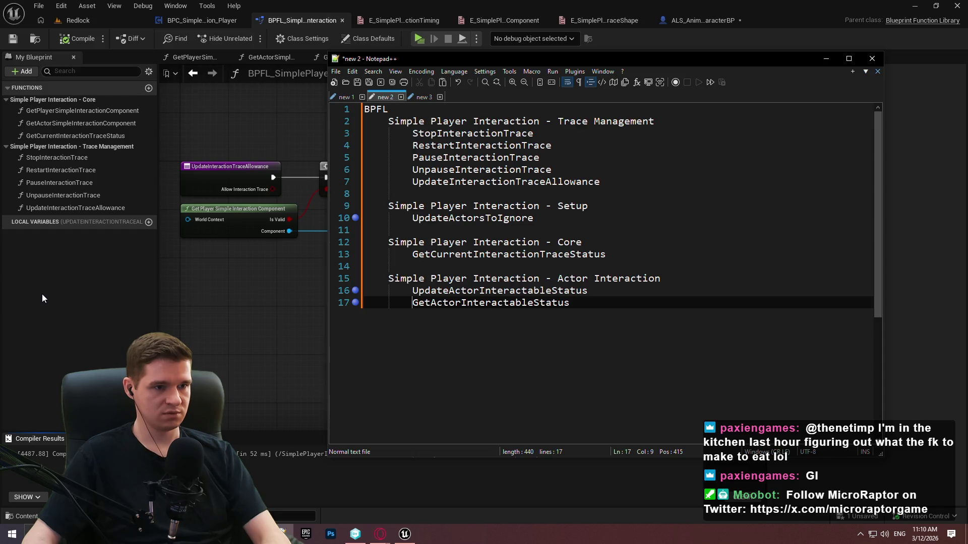
Minimise Notepad++ after checking the BPFL function list to return to Unreal Engine
{"action": "left_click", "coordinate": [66, 285]}
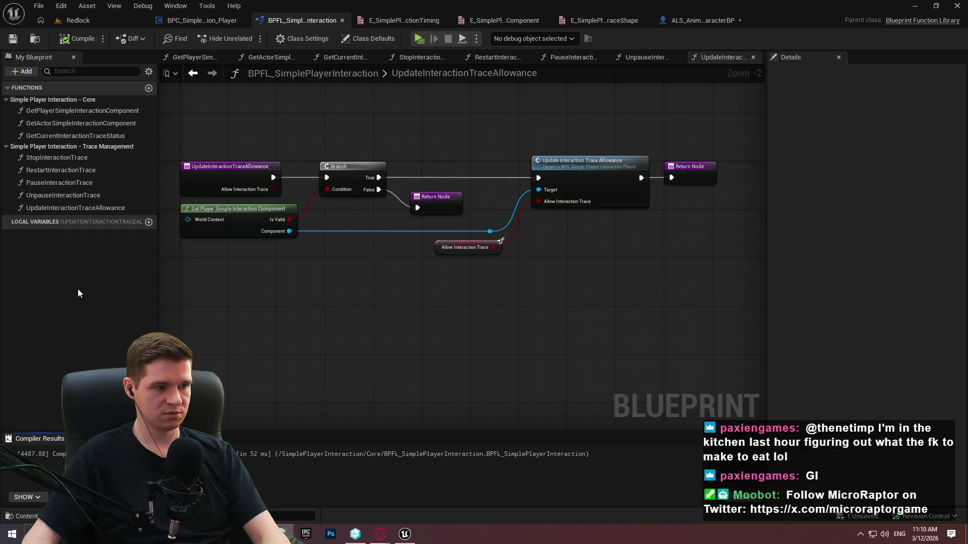
Duplicate UpdateInteractionTraceAllowance as a new function named UpdateActorsToIgnore
{"action": "left_click", "coordinate": [47, 207]}
{"action": "key", "text": "ctrl+w"}
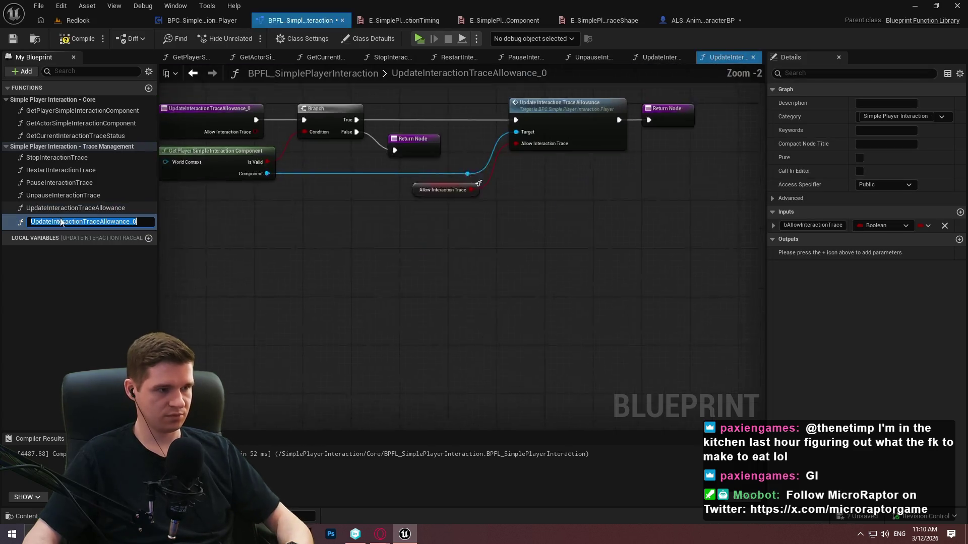
{"action": "type", "text": "UpdateAc"}
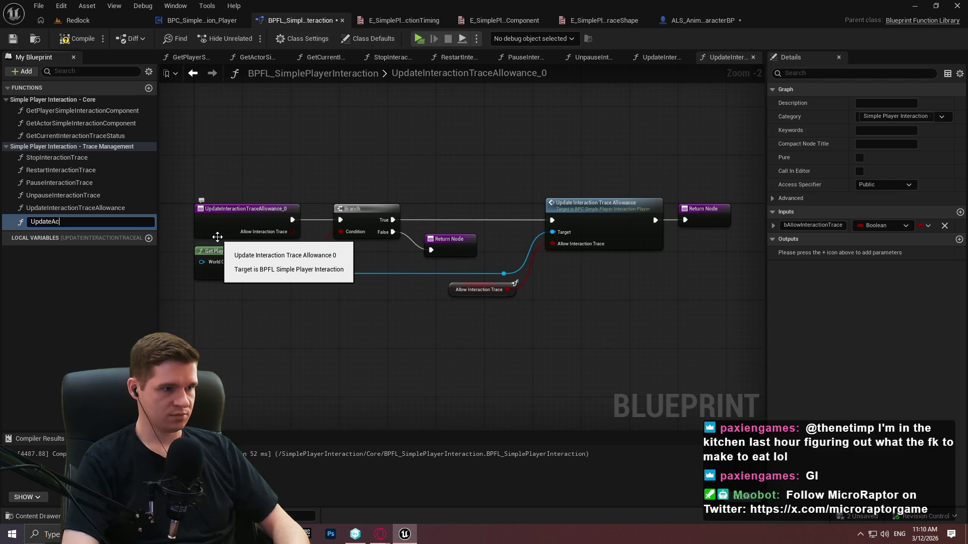
{"action": "type", "text": "torsToIgnopre"}
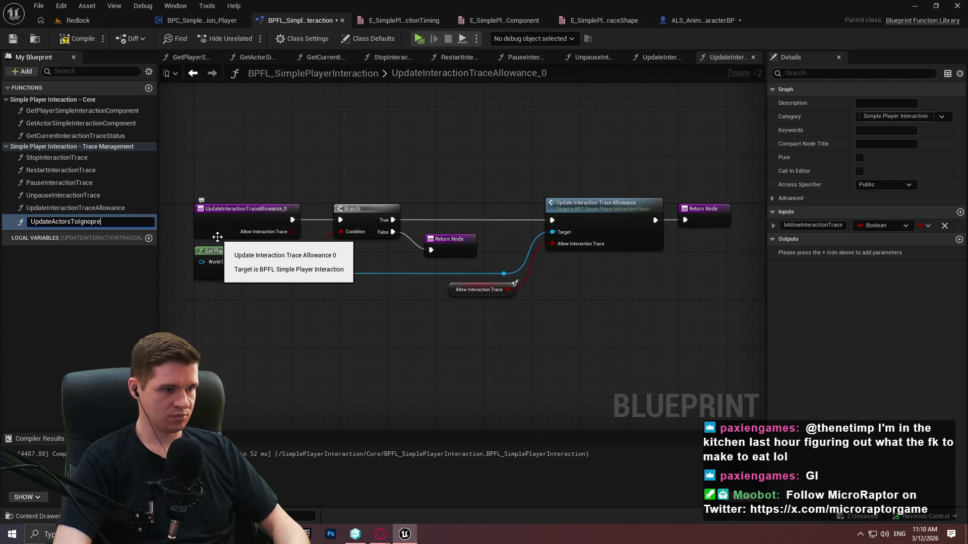
{"action": "key", "text": "BackSpace"}
{"action": "type", "text": "re"}
{"action": "key", "text": "Return"}
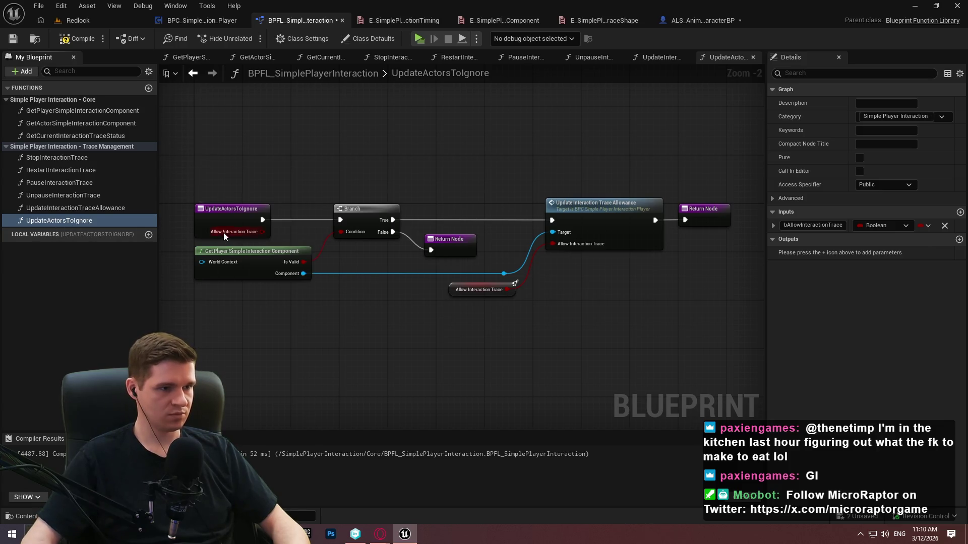
Change the UpdateActorsToIgnore input to an array of Actor object references
{"action": "left_click", "coordinate": [227, 224]}
{"action": "left_click", "coordinate": [885, 252]}
{"action": "type", "text": "ac"}
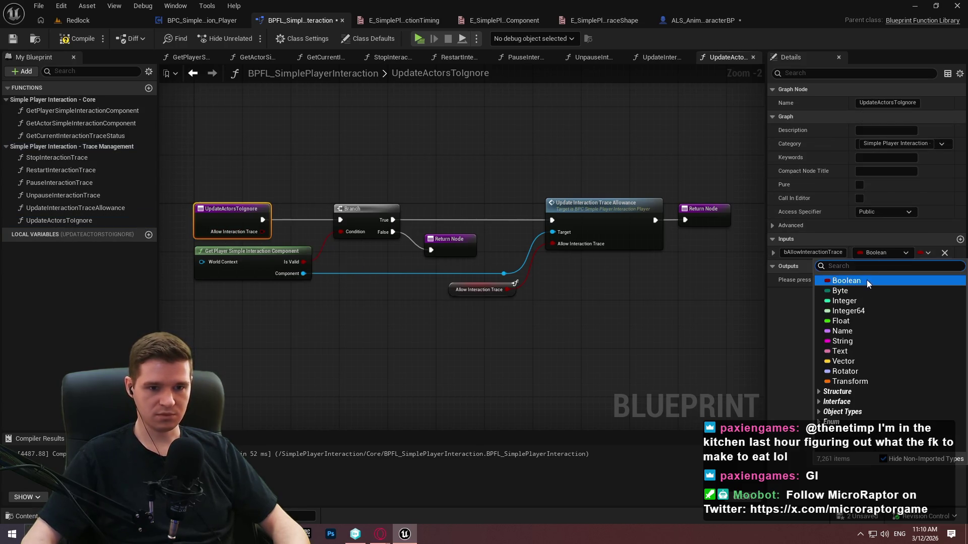
{"action": "type", "text": "tor"}
{"action": "mouse_move", "coordinate": [867, 378]}
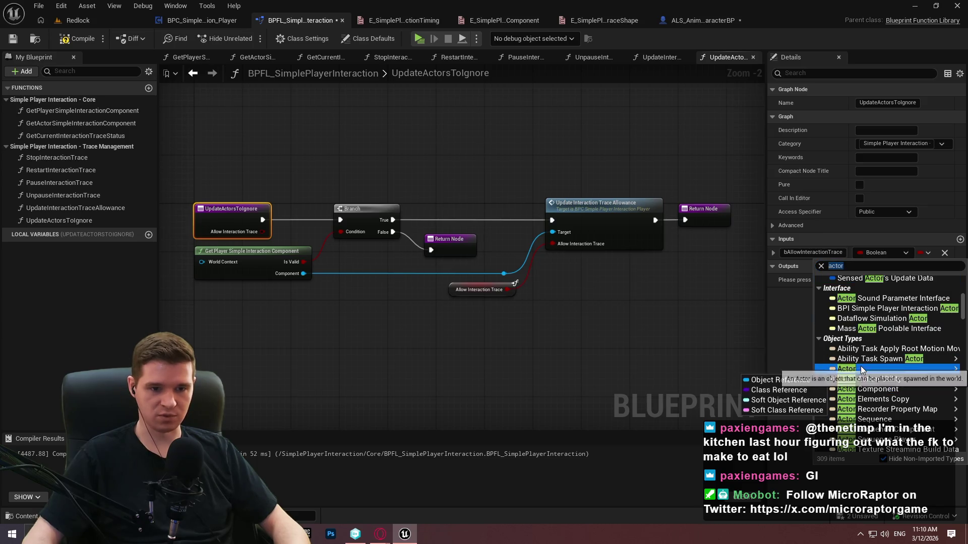
{"action": "mouse_move", "coordinate": [833, 368]}
{"action": "left_click", "coordinate": [799, 371]}
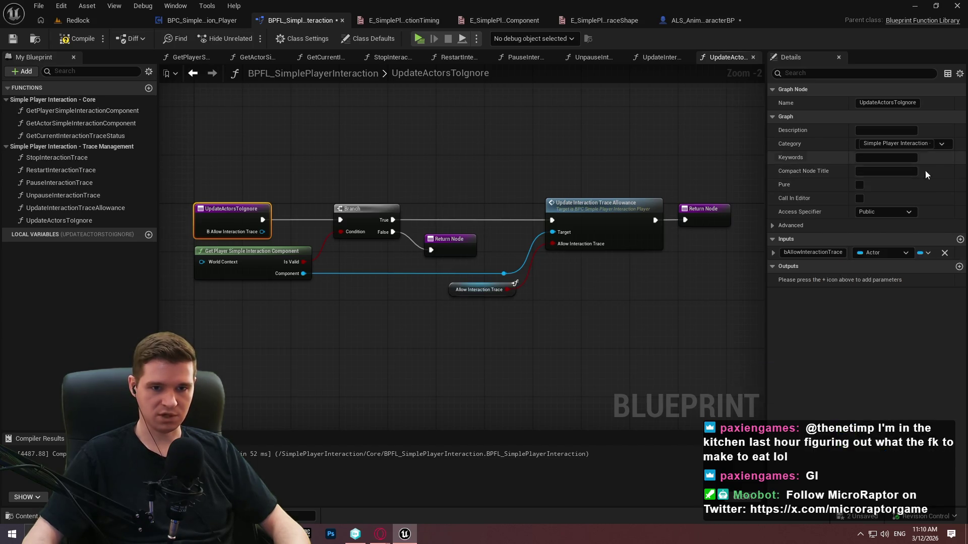
{"action": "left_click", "coordinate": [924, 254]}
{"action": "left_click", "coordinate": [920, 286]}
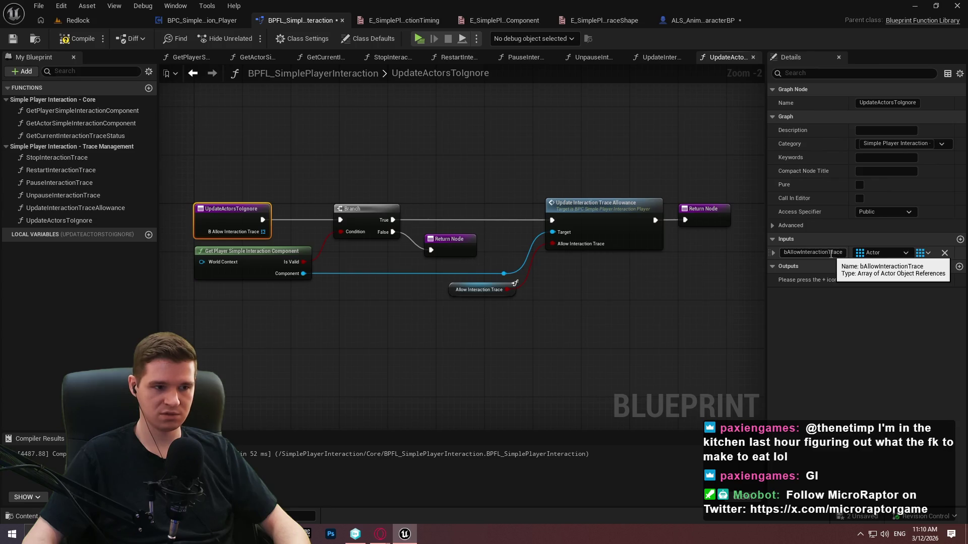
{"action": "left_click_drag", "start_coordinate": [506, 274], "coordinate": [579, 285]}
Add an Update Actors to Ignore call and rename the function input to NewActorsToIgnore
{"action": "type", "text": "actorsto"}
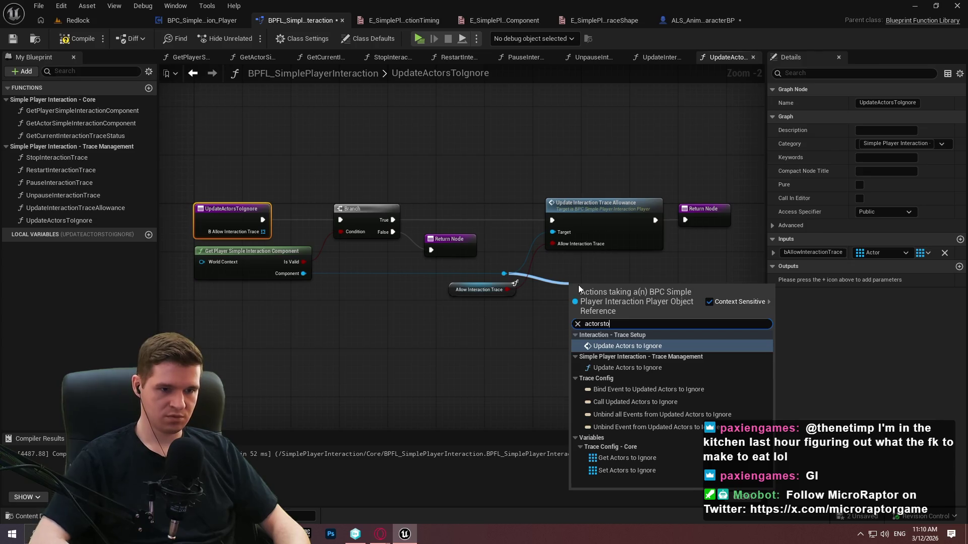
{"action": "key", "text": "Return"}
{"action": "scroll", "coordinate": [507, 293], "scroll_direction": "up", "scroll_amount": 1}
{"action": "left_click", "coordinate": [834, 225]}
{"action": "type", "text": "NewA"}
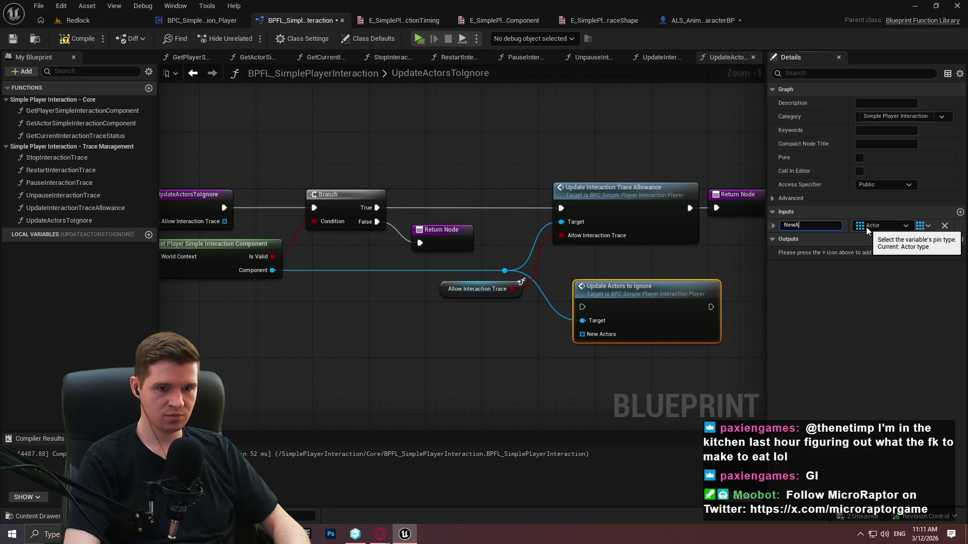
{"action": "type", "text": "ctorsToIgnore"}
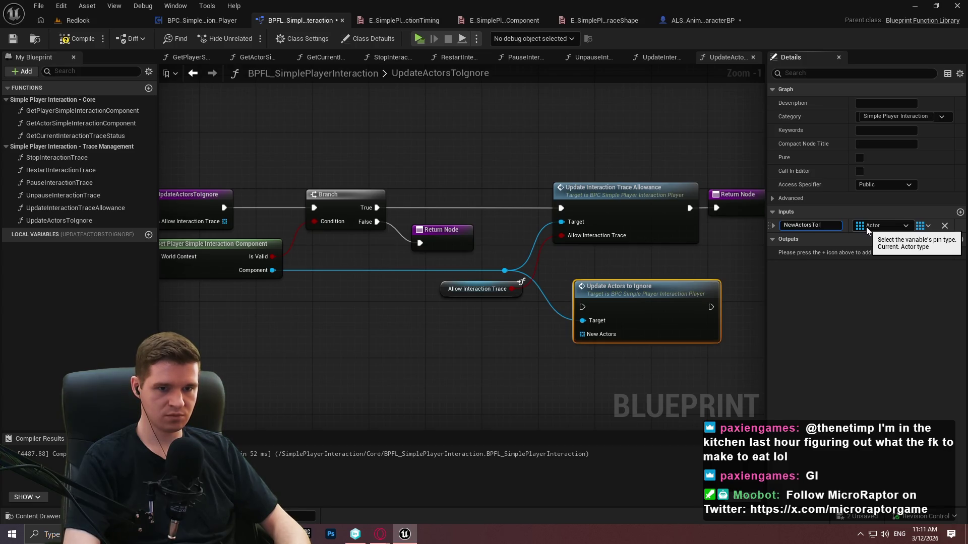
{"action": "key", "text": "Return"}
Feed NewActorsToIgnore into Update Actors to Ignore, wire Branch True and Return, and delete the allowance call
{"action": "left_click_drag", "start_coordinate": [587, 338], "coordinate": [537, 347]}
{"action": "type", "text": "new ac"}
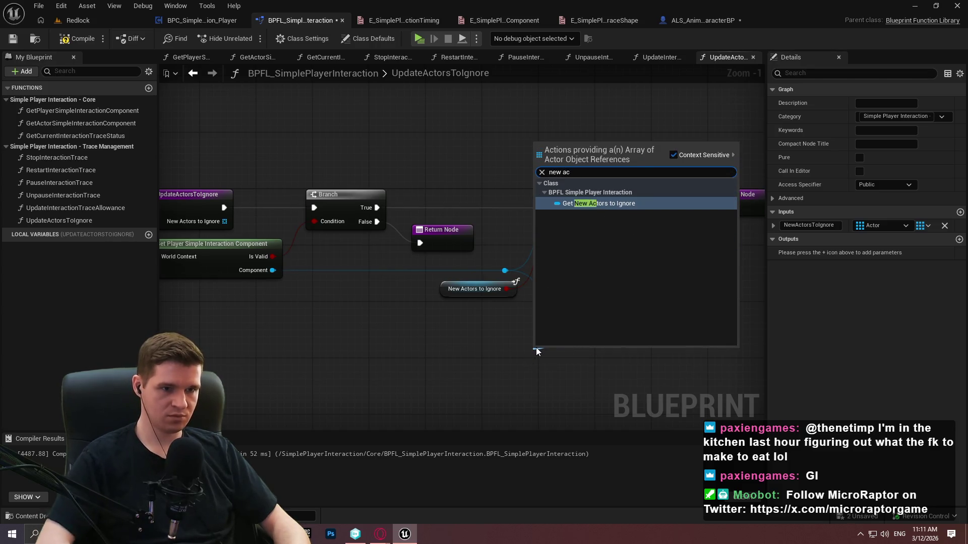
{"action": "key", "text": "Return"}
{"action": "left_click", "coordinate": [608, 276]}
{"action": "mouse_move", "coordinate": [582, 307]}
{"action": "left_mouse_down"}
{"action": "mouse_move", "coordinate": [429, 217]}
{"action": "mouse_move", "coordinate": [462, 200]}
{"action": "mouse_move", "coordinate": [377, 208]}
{"action": "left_mouse_up"}
{"action": "left_click_drag", "start_coordinate": [549, 179], "coordinate": [711, 262]}
{"action": "key", "text": "Delete"}
{"action": "mouse_move", "coordinate": [675, 287]}
{"action": "left_mouse_down"}
{"action": "mouse_move", "coordinate": [667, 209]}
{"action": "mouse_move", "coordinate": [645, 189]}
{"action": "mouse_move", "coordinate": [716, 207]}
{"action": "left_mouse_up"}
{"action": "left_click", "coordinate": [639, 343]}
{"action": "left_click_drag", "start_coordinate": [606, 358], "coordinate": [514, 295]}
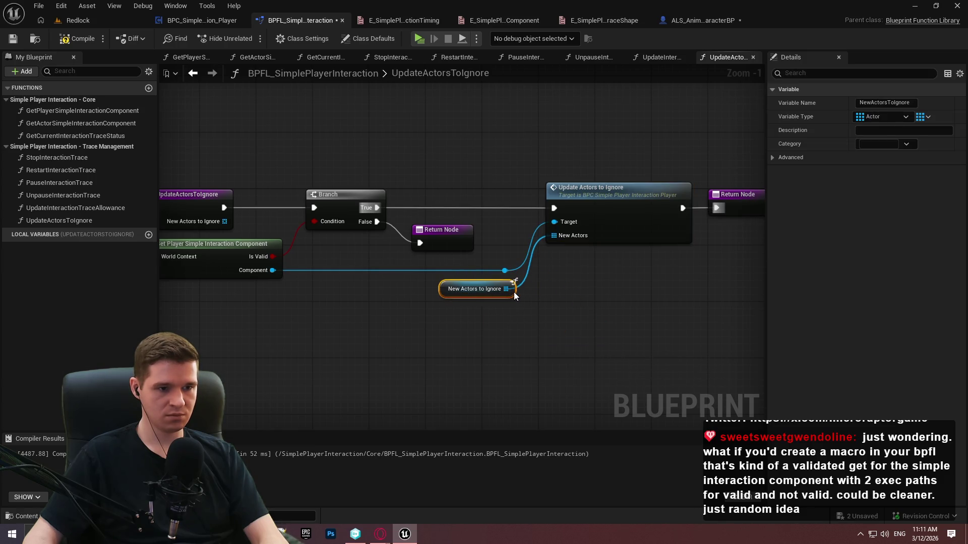
{"action": "left_click", "coordinate": [610, 334]}
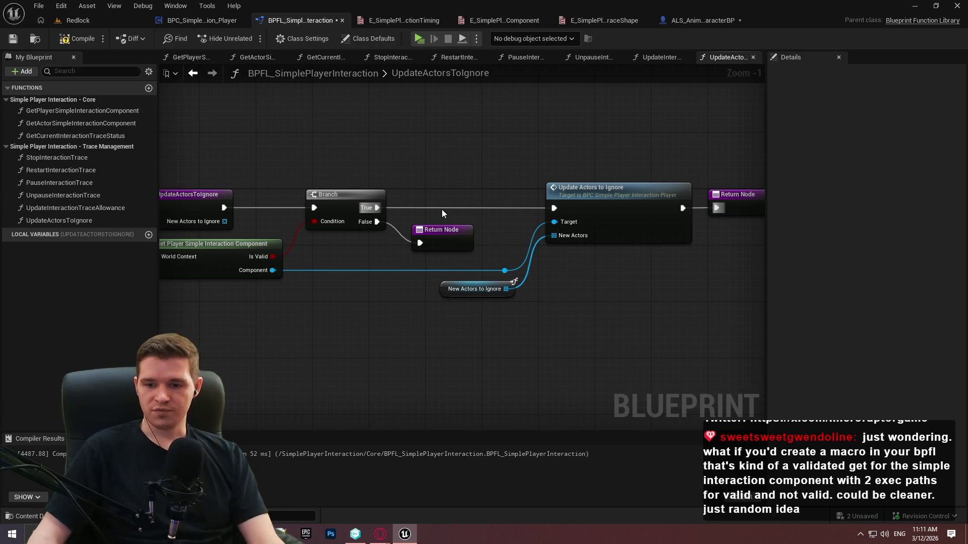
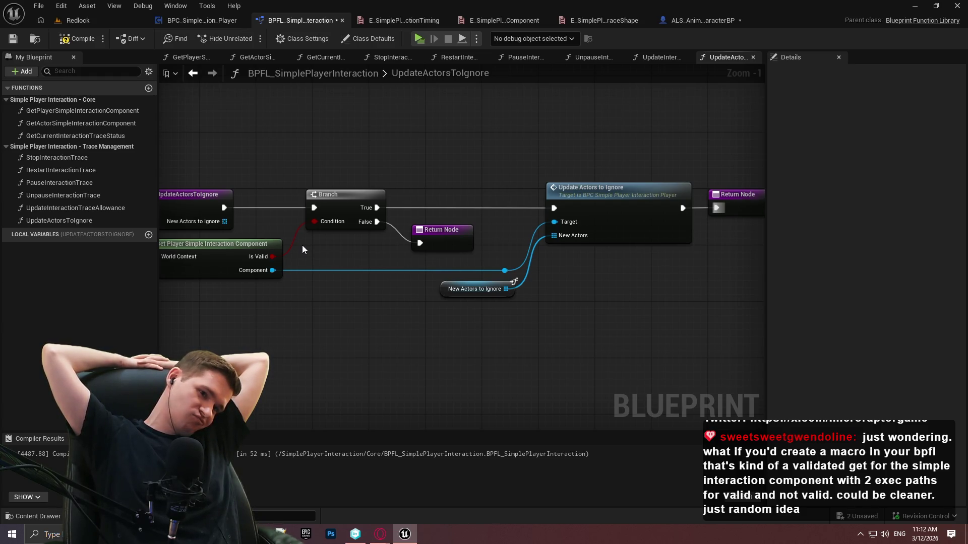
Duplicate the component getter and add an Update Actors to Ignore call from its Component output
{"action": "scroll", "coordinate": [301, 245], "scroll_direction": "up", "scroll_amount": 1}
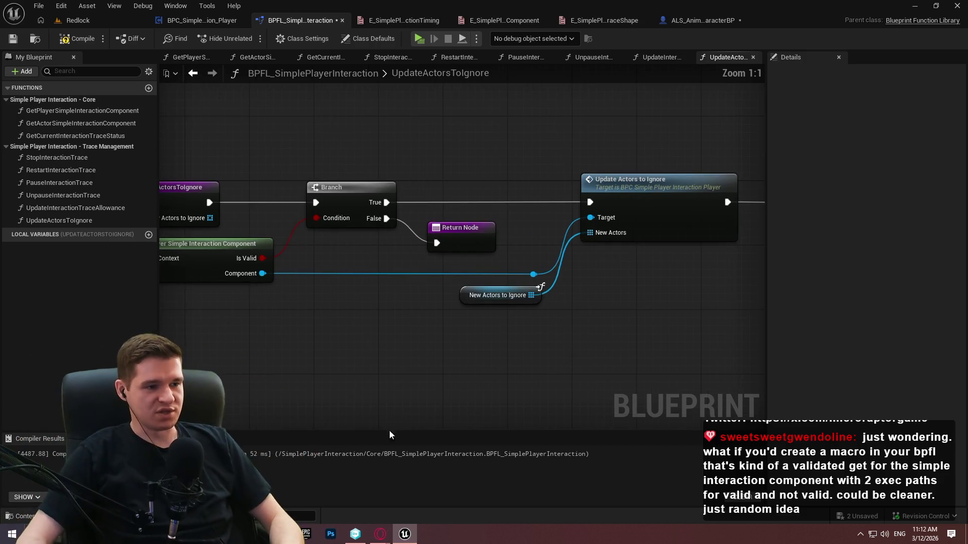
{"action": "left_click_drag", "start_coordinate": [308, 359], "coordinate": [523, 284]}
{"action": "left_click", "coordinate": [408, 168]}
{"action": "key", "text": "ctrl+c"}
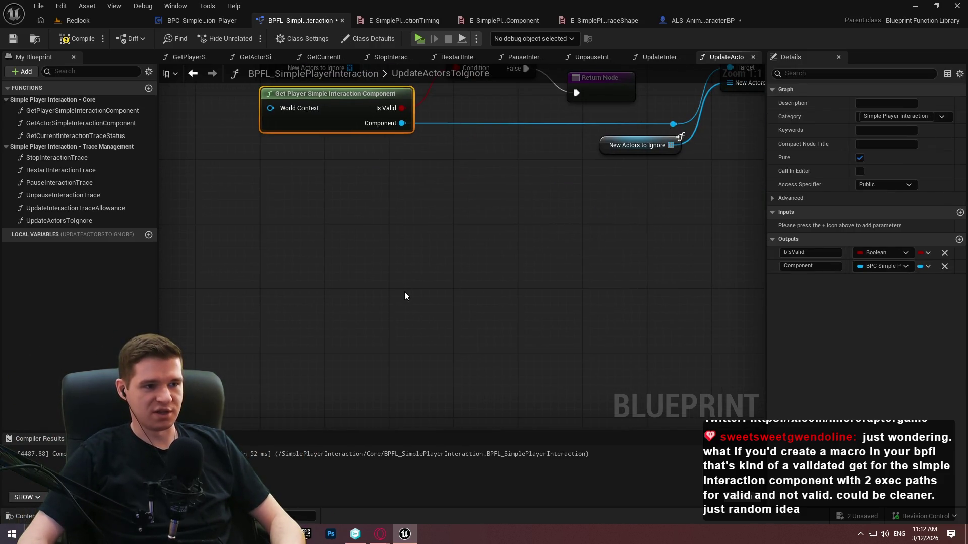
{"action": "key", "text": "ctrl+v"}
{"action": "left_click_drag", "start_coordinate": [522, 327], "coordinate": [589, 255]}
{"action": "type", "text": "update"}
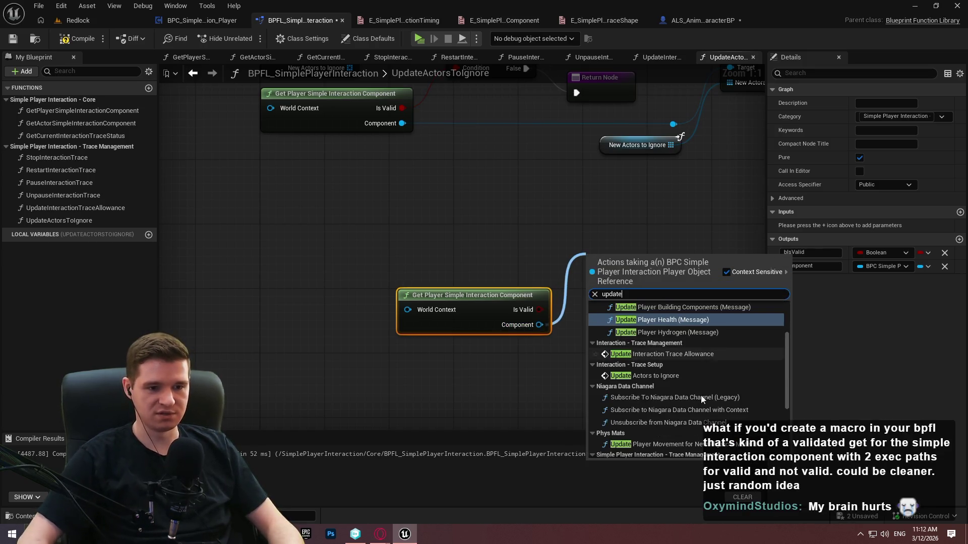
{"action": "left_click", "coordinate": [677, 376]}
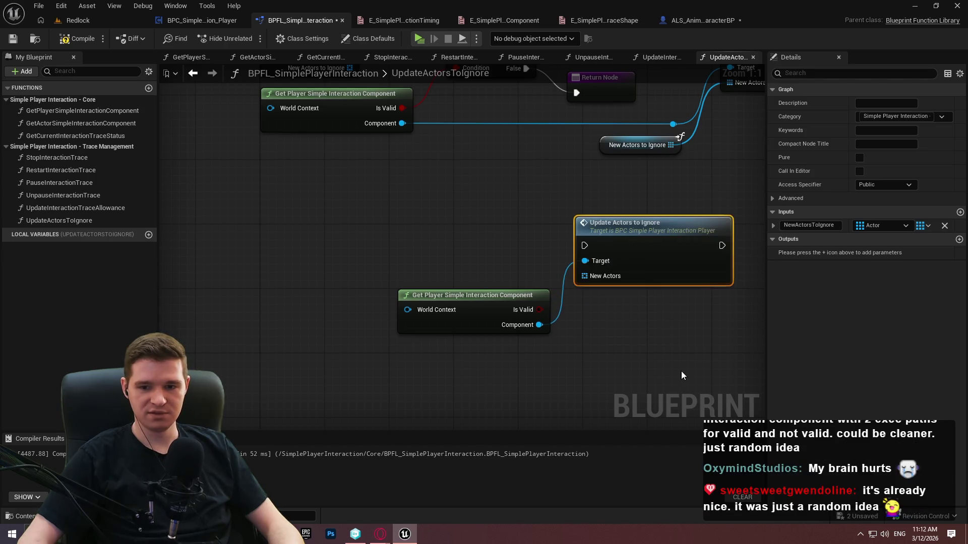
Reposition and inspect the two test nodes, then delete them both
{"action": "left_click_drag", "start_coordinate": [662, 347], "coordinate": [589, 379]}
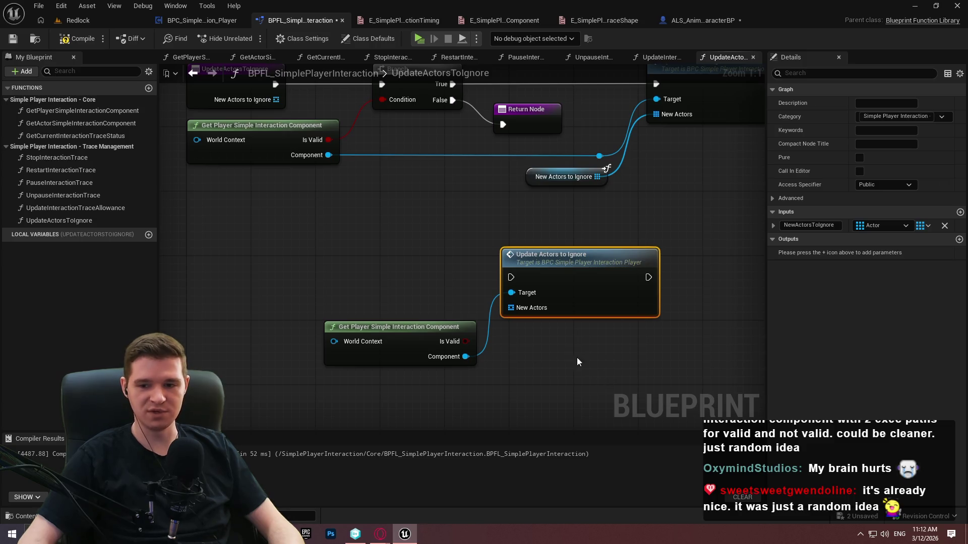
{"action": "left_click_drag", "start_coordinate": [633, 368], "coordinate": [608, 287]}
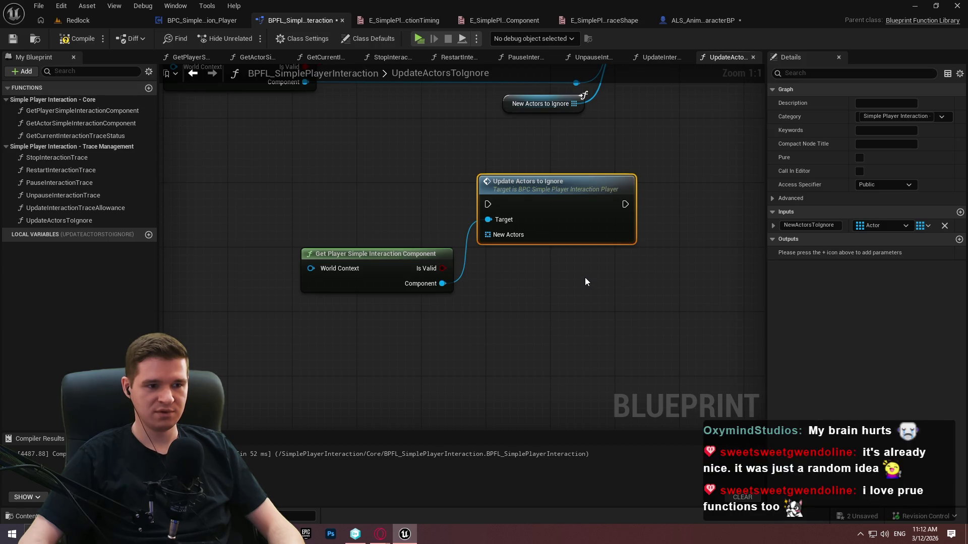
{"action": "mouse_move", "coordinate": [551, 227]}
{"action": "left_mouse_down"}
{"action": "mouse_move", "coordinate": [591, 315]}
{"action": "mouse_move", "coordinate": [570, 228]}
{"action": "left_mouse_up"}
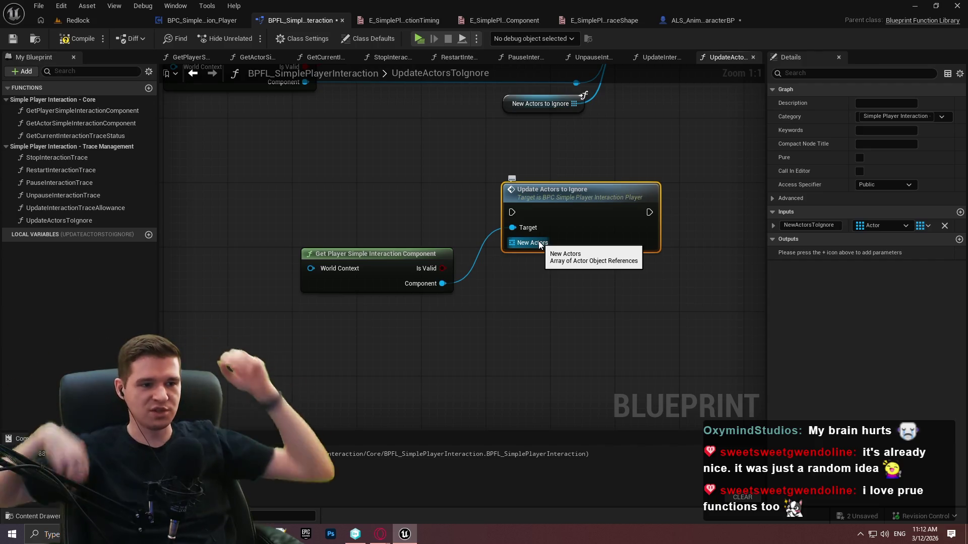
{"action": "right_click", "coordinate": [406, 252]}
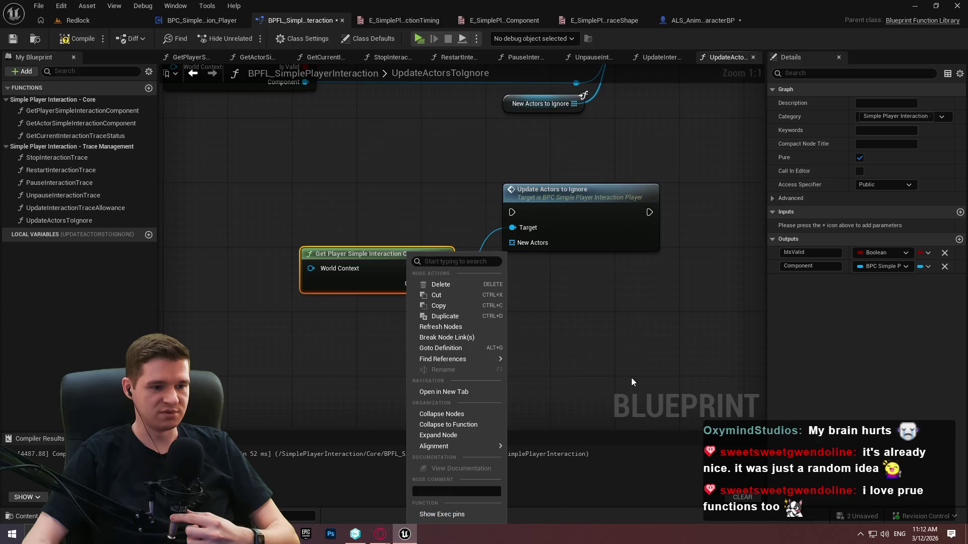
{"action": "left_click", "coordinate": [589, 314]}
{"action": "left_click", "coordinate": [405, 252]}
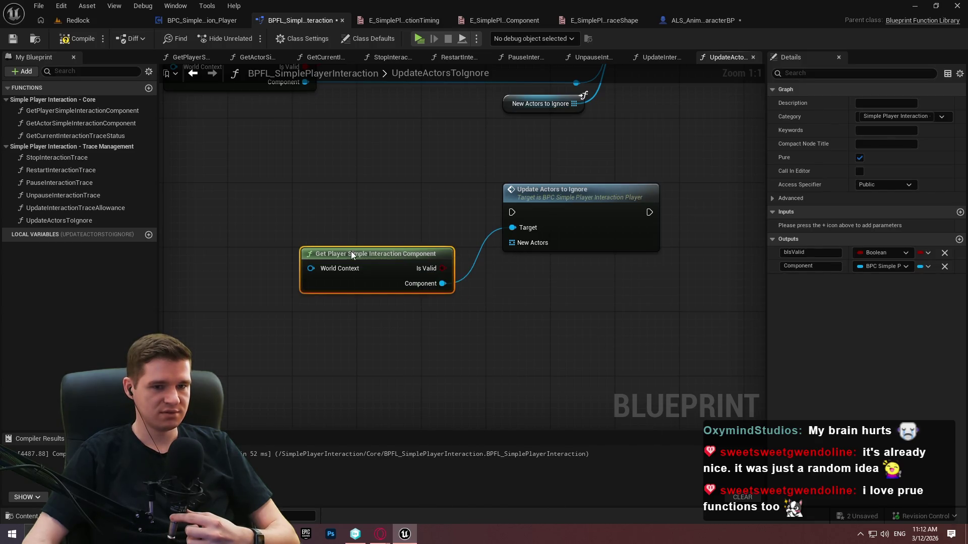
{"action": "left_click_drag", "start_coordinate": [315, 204], "coordinate": [615, 322]}
{"action": "key", "text": "Delete"}
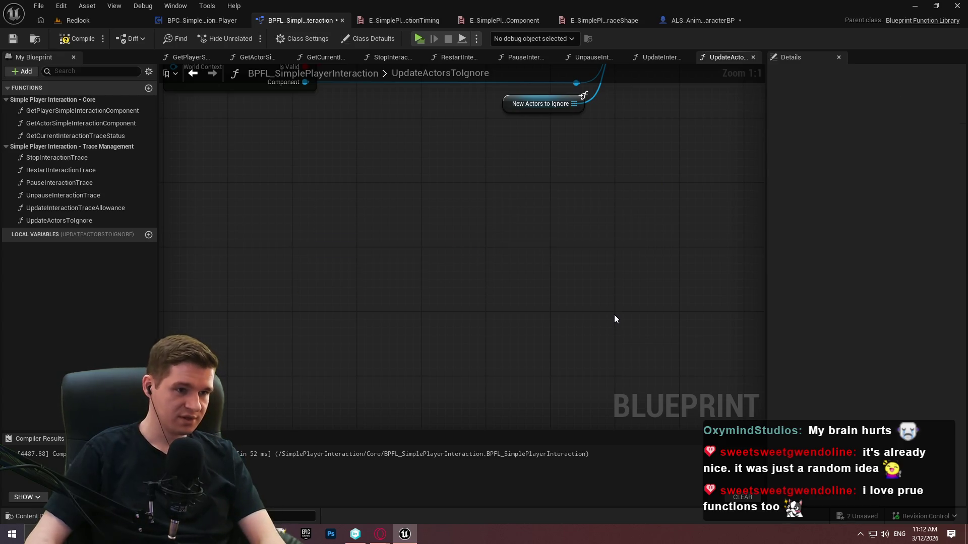
Compile and save the function library, then frame the whole UpdateActorsToIgnore graph
{"action": "left_click", "coordinate": [75, 38]}
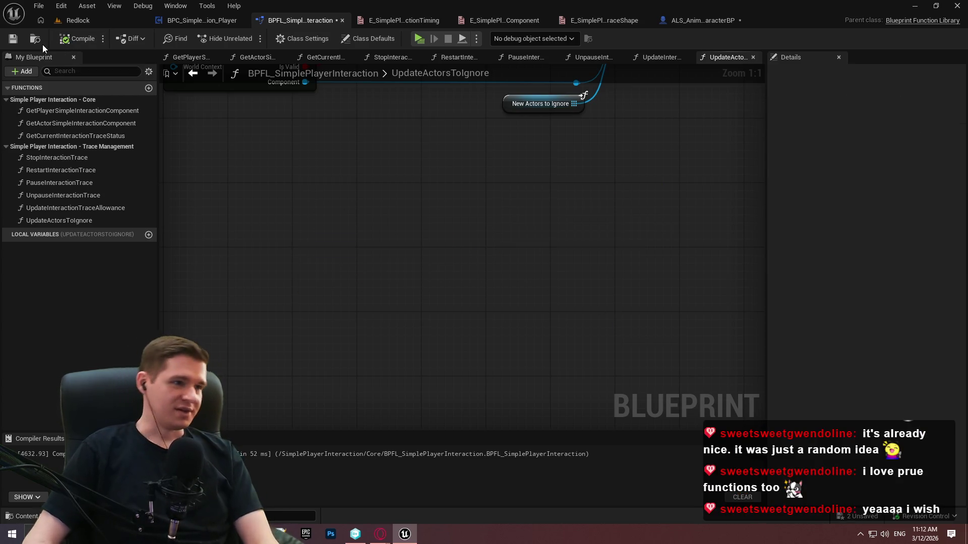
{"action": "key", "text": "ctrl+s"}
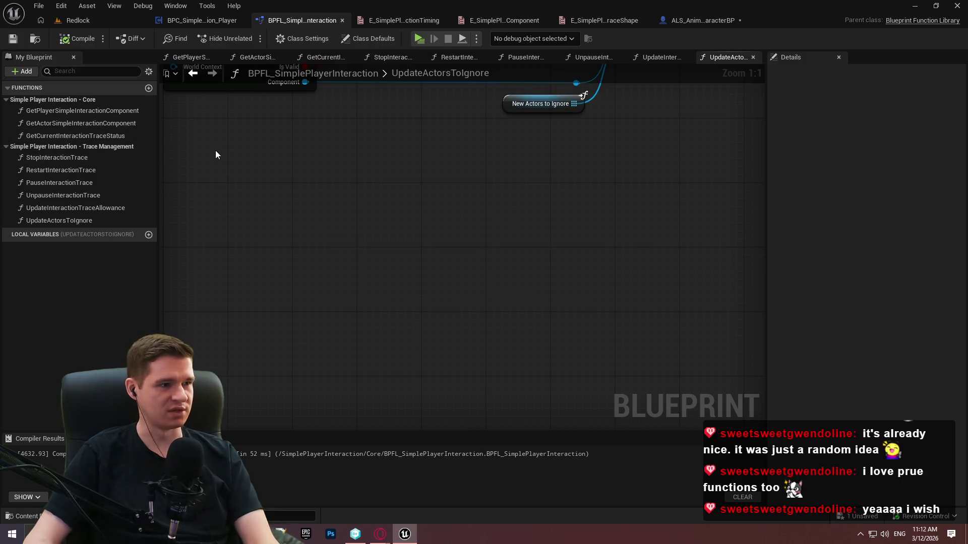
{"action": "key", "text": "Home"}
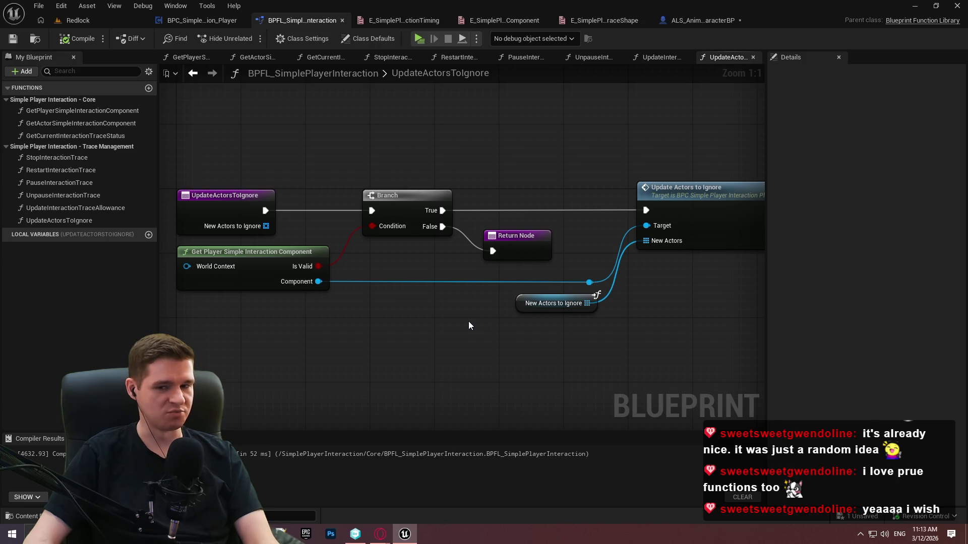
{"action": "mouse_move", "coordinate": [468, 325]}
{"action": "left_mouse_down"}
{"action": "mouse_move", "coordinate": [447, 296]}
{"action": "mouse_move", "coordinate": [519, 299]}
{"action": "left_mouse_up"}
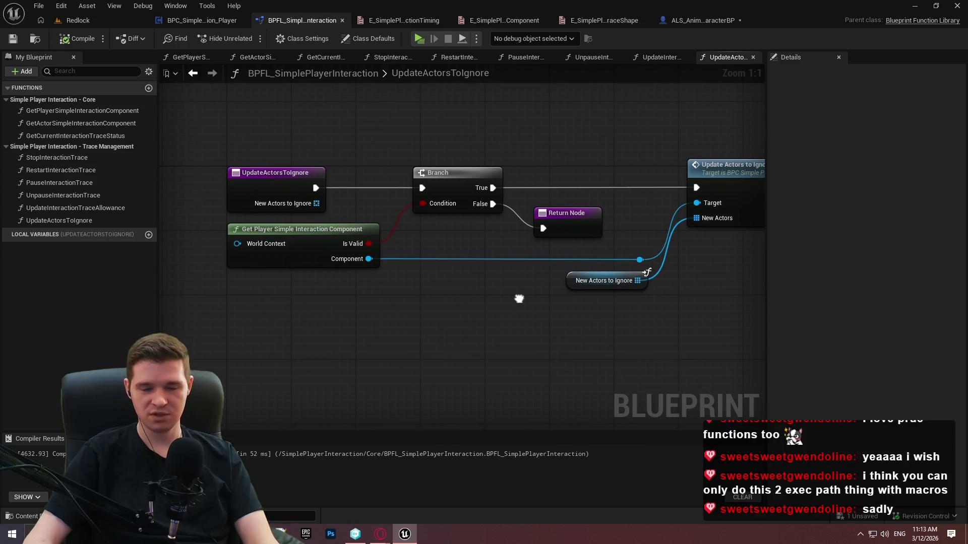
{"action": "left_click", "coordinate": [317, 252]}
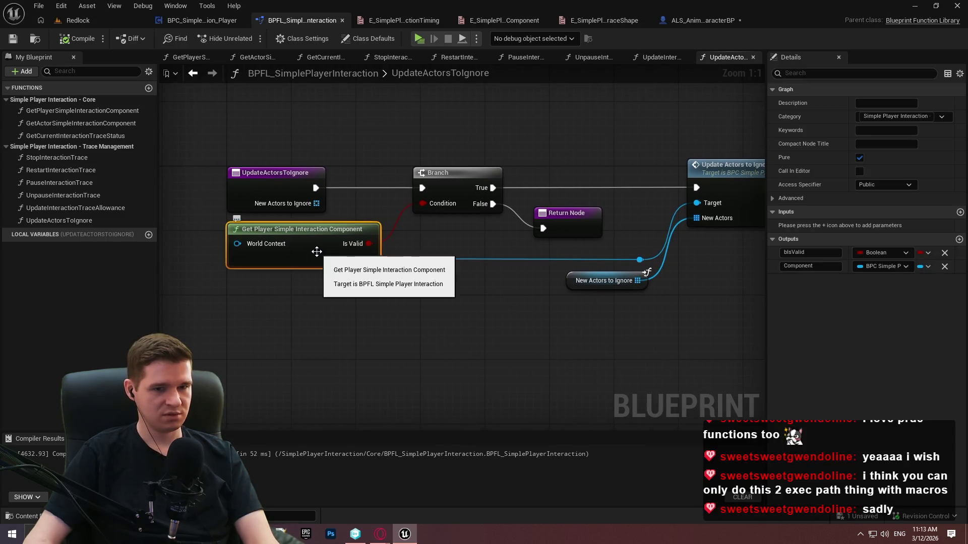
{"action": "left_click", "coordinate": [959, 239]}
{"action": "left_click", "coordinate": [876, 283]}
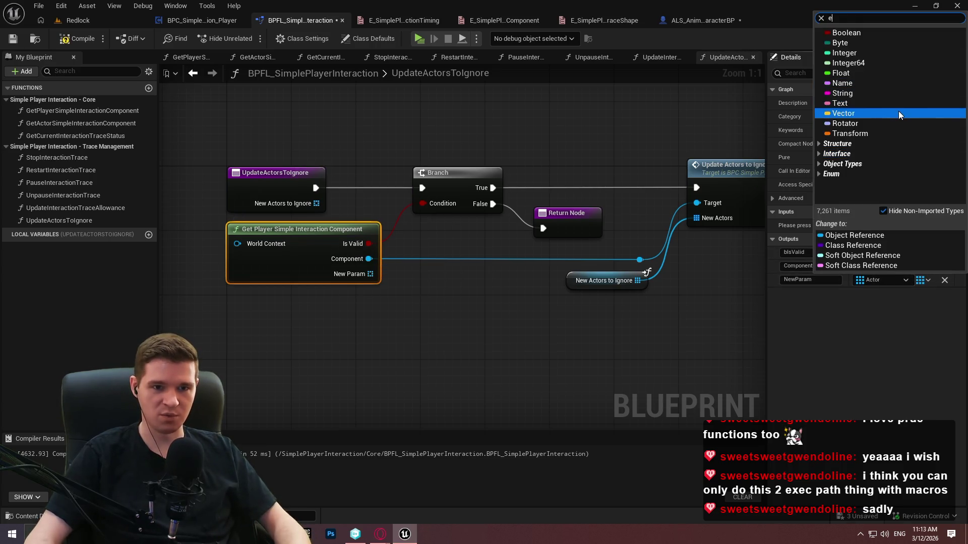
{"action": "type", "text": "exec"}
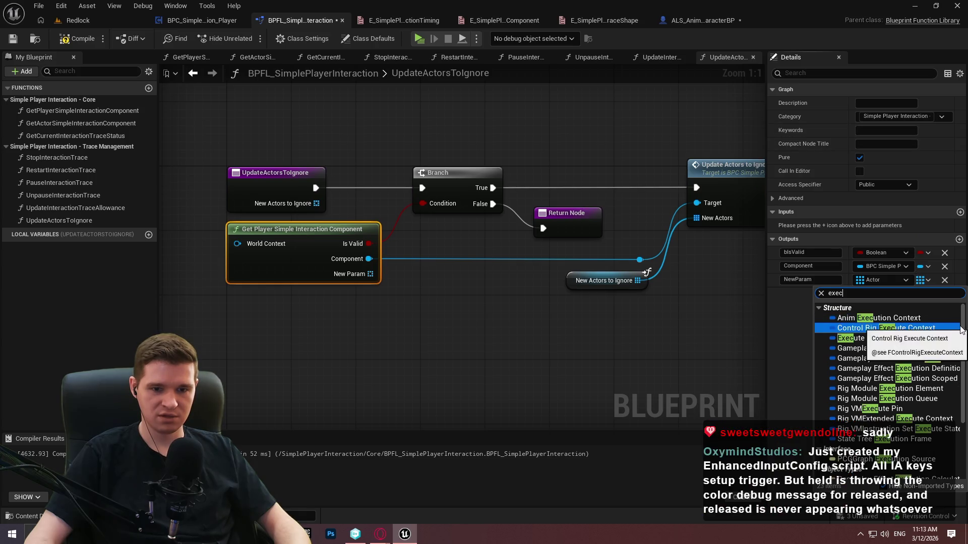
{"action": "scroll", "coordinate": [962, 328], "scroll_direction": "down", "scroll_amount": 3}
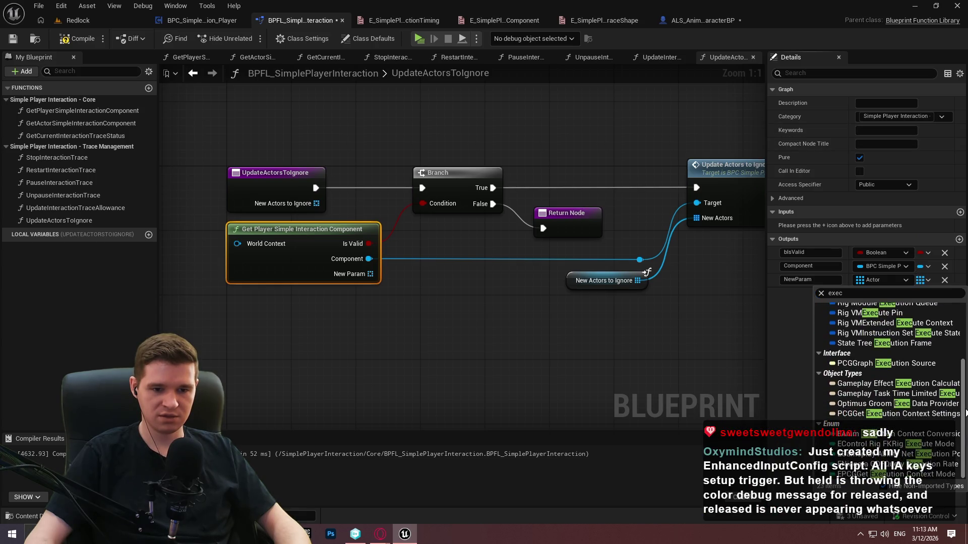
{"action": "scroll", "coordinate": [962, 328], "scroll_direction": "up", "scroll_amount": 3}
{"action": "left_click", "coordinate": [944, 280]}
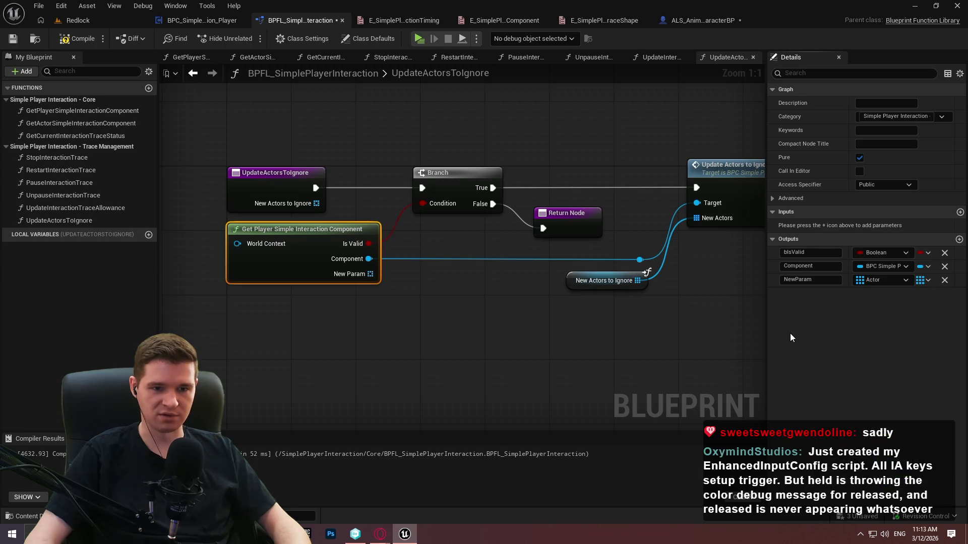
{"action": "left_click", "coordinate": [944, 280]}
{"action": "left_click", "coordinate": [609, 337]}
{"action": "key", "text": "F7"}
{"action": "key", "text": "ctrl+s"}
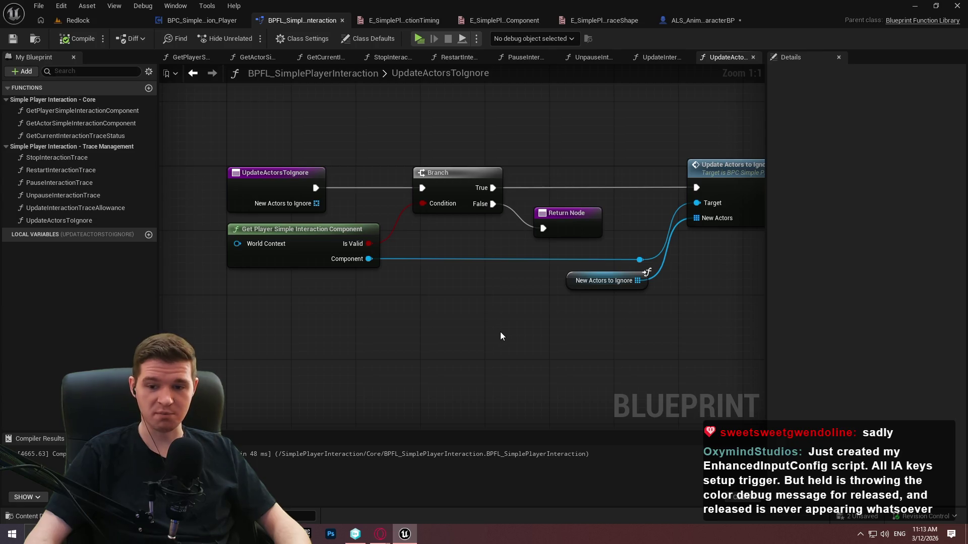
{"action": "left_click_drag", "start_coordinate": [546, 315], "coordinate": [424, 311]}
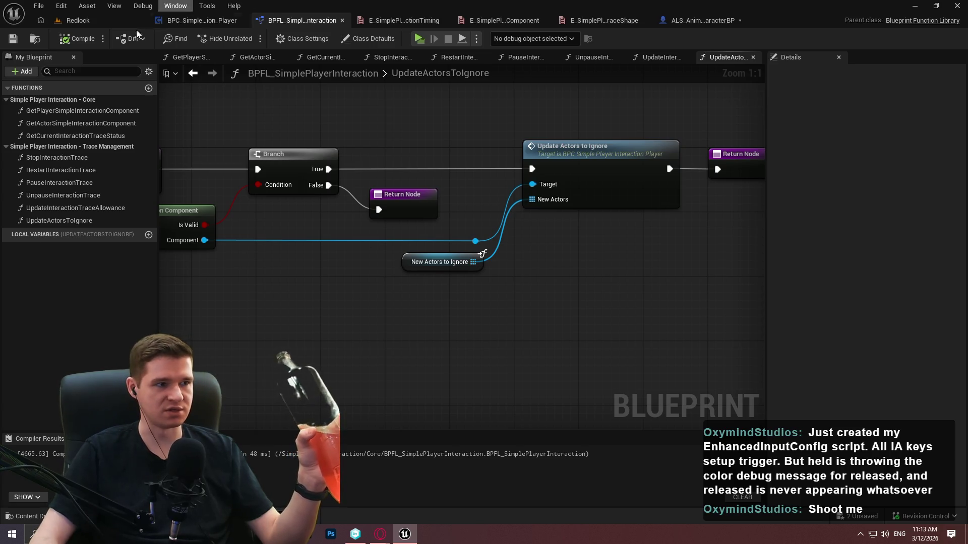
{"action": "left_click", "coordinate": [91, 22]}
Browse the Content Browser to KYS > Inputs > Interaction, open IA_Interact, then close its editor
{"action": "left_click", "coordinate": [467, 379]}
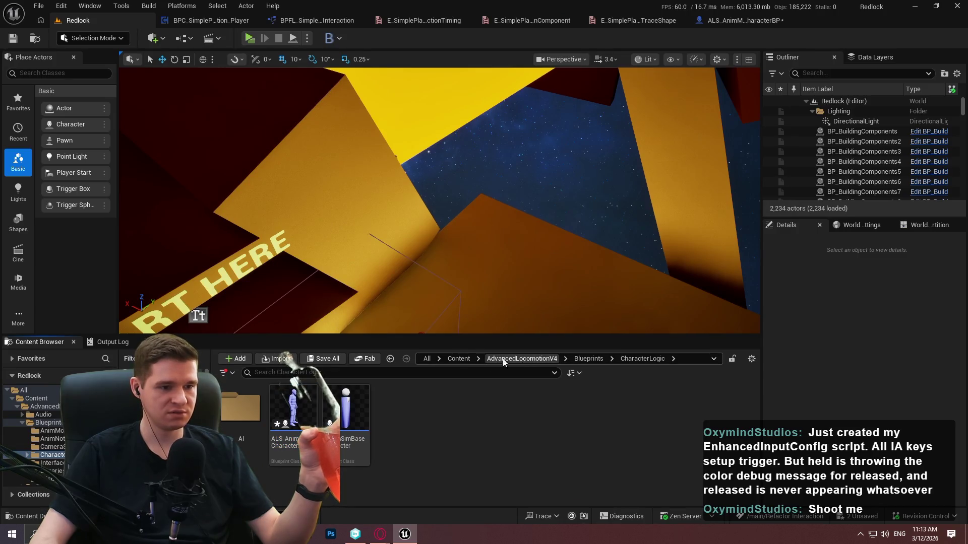
{"action": "key", "text": "alt+Left"}
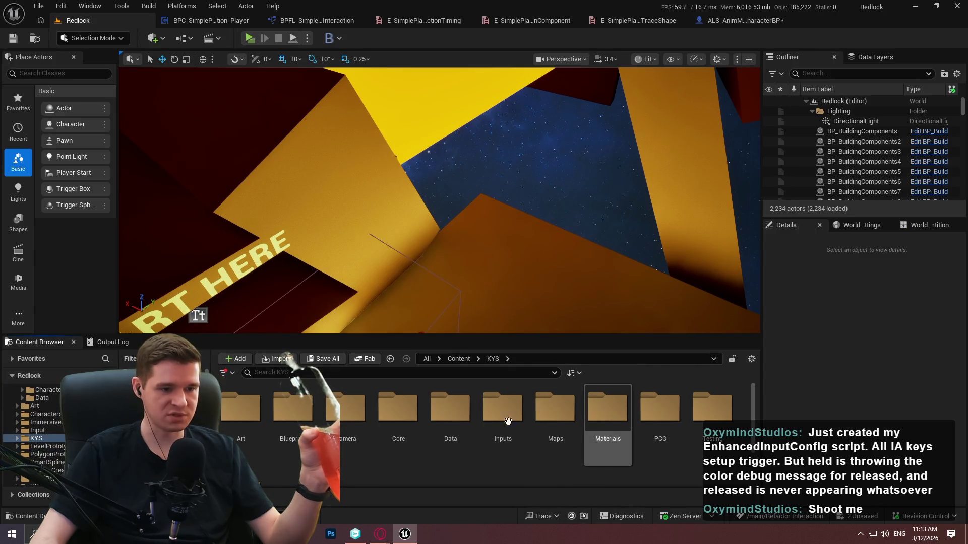
{"action": "double_click", "coordinate": [496, 416]}
{"action": "double_click", "coordinate": [298, 421]}
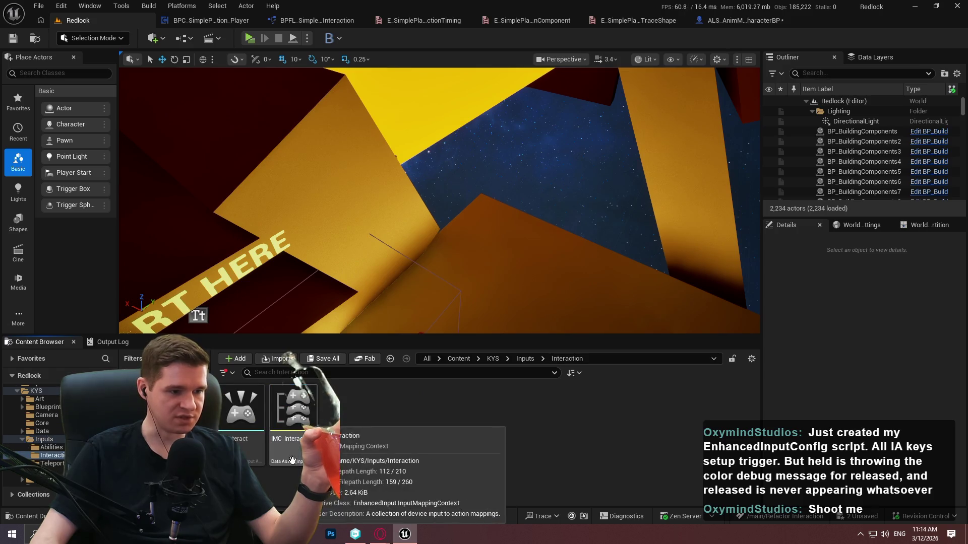
{"action": "double_click", "coordinate": [298, 420]}
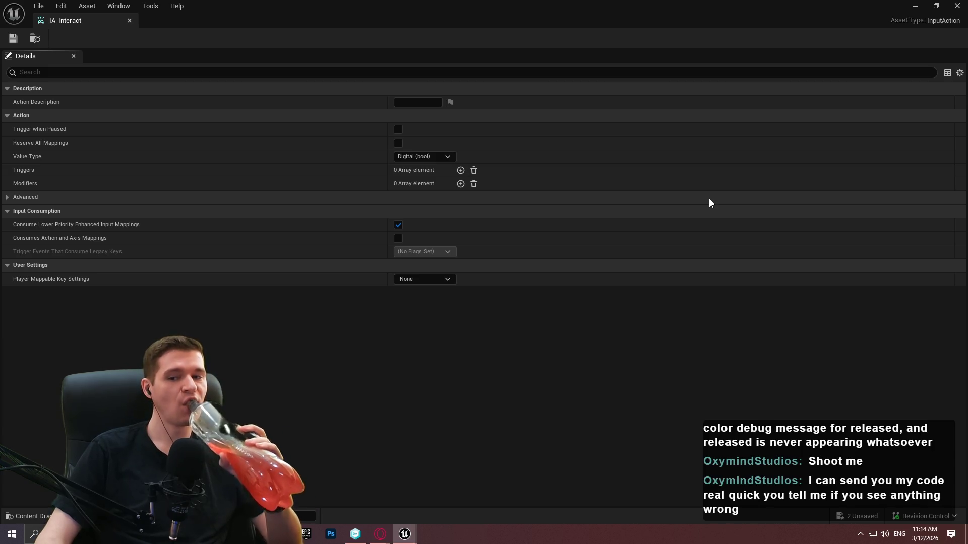
{"action": "left_click", "coordinate": [129, 20]}
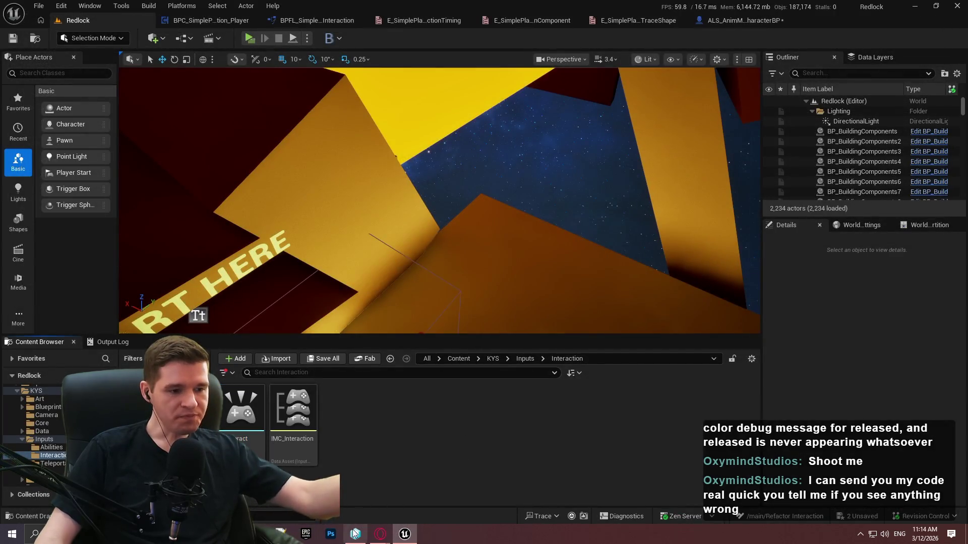
Start ImmersiveSim.uproject loading from Unity DevOps, then return to Redlock's Inputs folder
{"action": "left_click", "coordinate": [355, 534]}
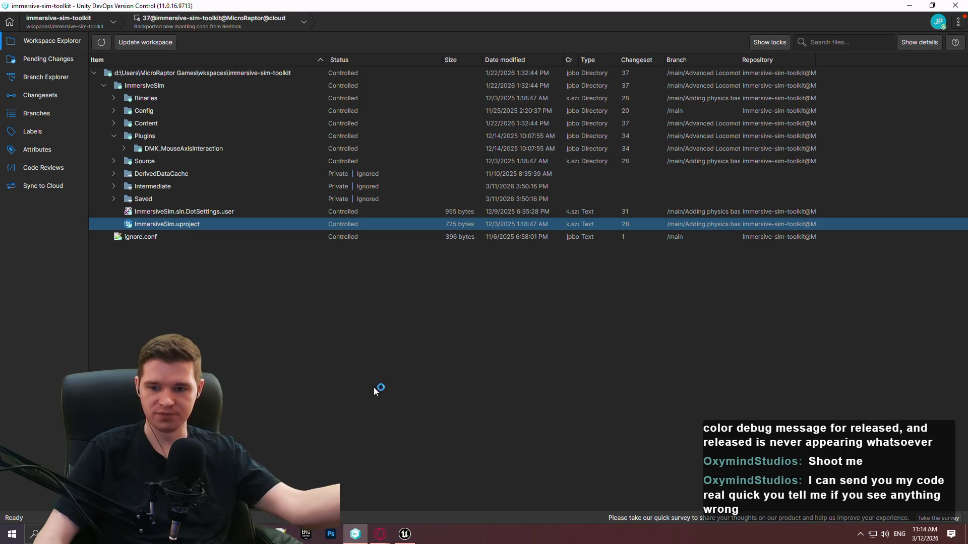
{"action": "mouse_move", "coordinate": [403, 534]}
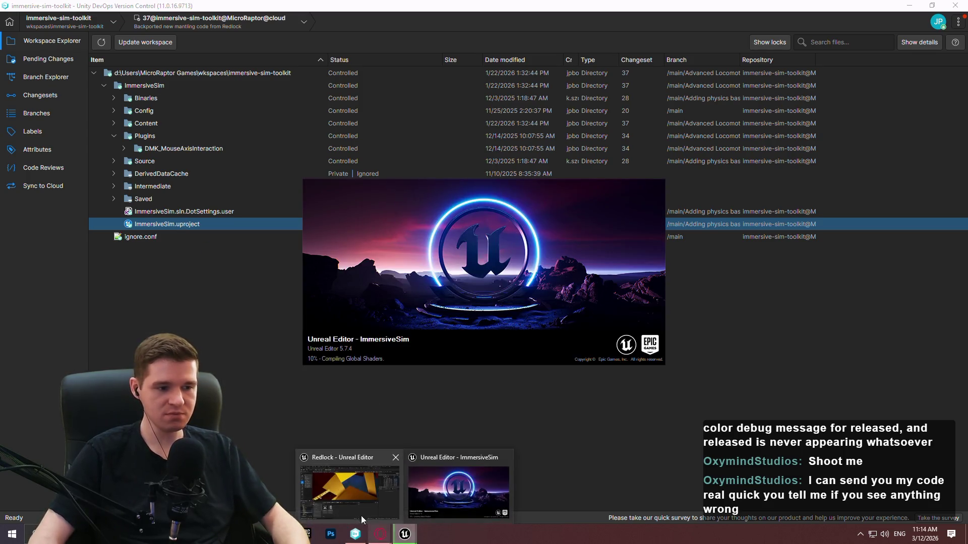
{"action": "left_click", "coordinate": [353, 453]}
{"action": "left_click", "coordinate": [524, 359]}
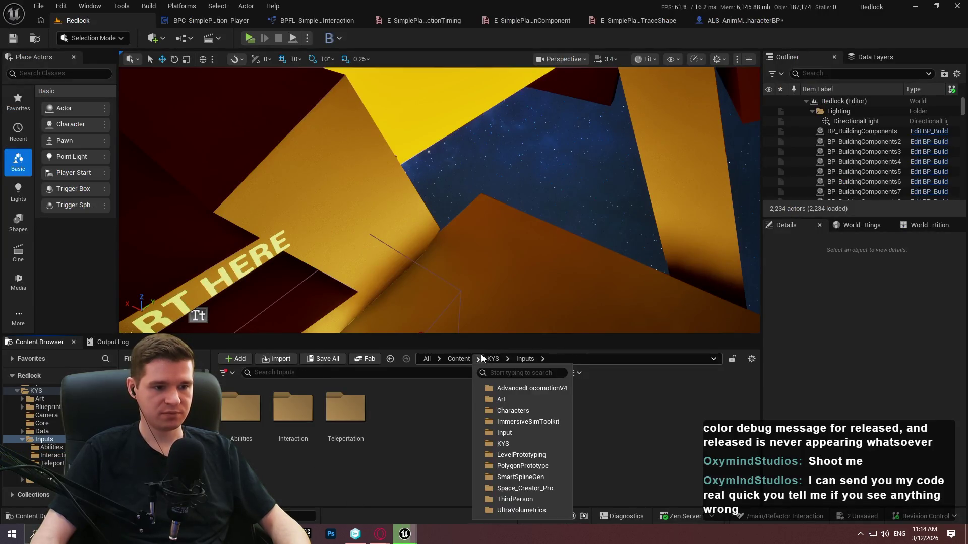
Navigate the Content Browser to KYS, then switch back to the blueprint editor window
{"action": "left_click", "coordinate": [478, 358]}
{"action": "left_click", "coordinate": [492, 359]}
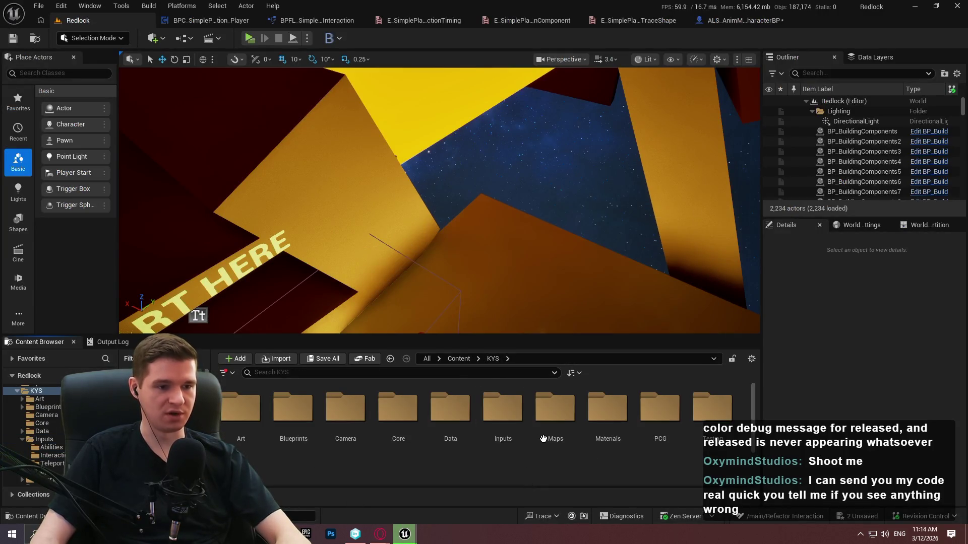
{"action": "left_click", "coordinate": [211, 21]}
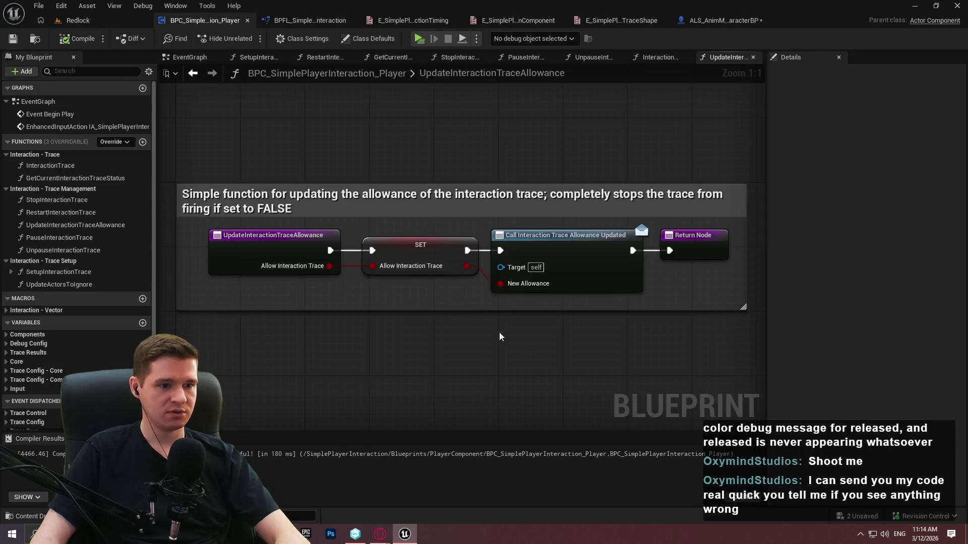
{"action": "key", "text": "alt+Tab"}
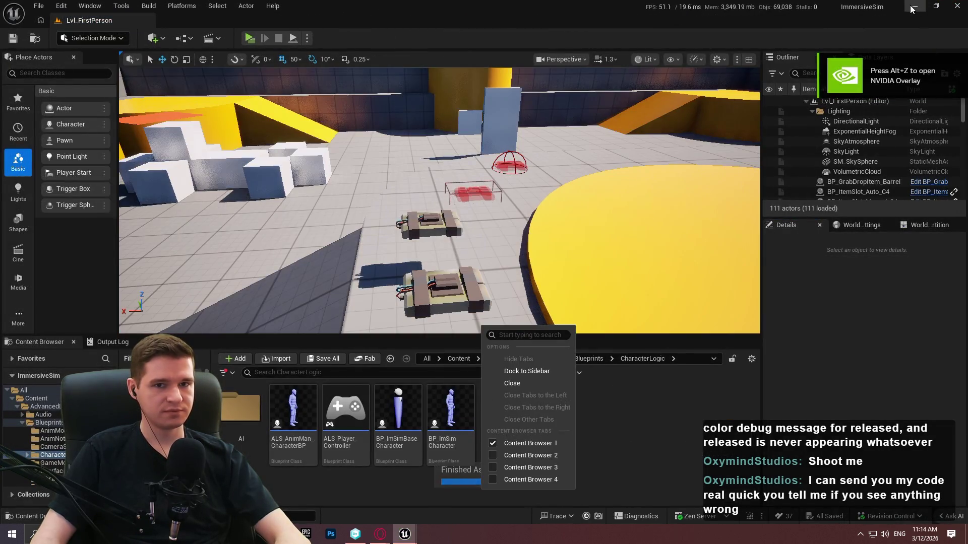
{"action": "key", "text": "alt+Tab"}
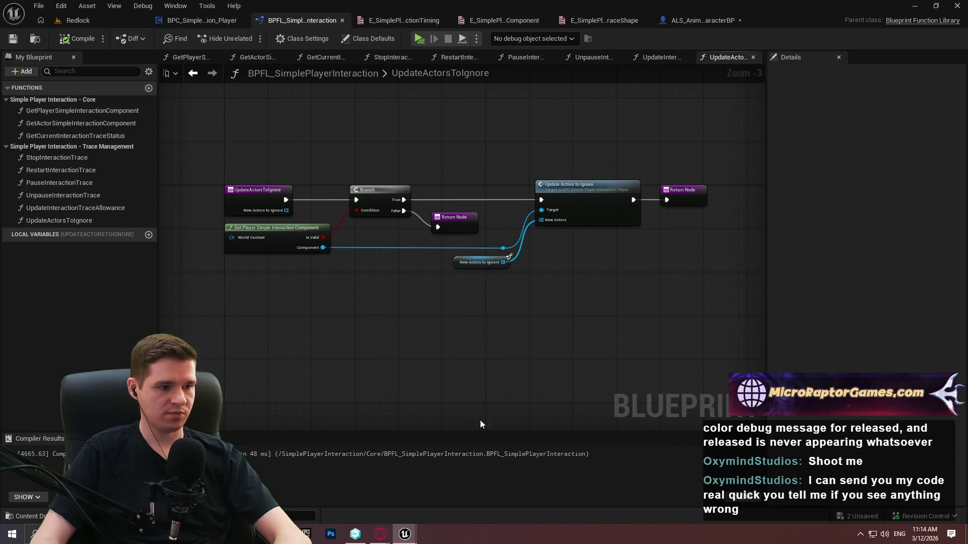
Change UpdateActorsToIgnore's category to Simple Player Interaction - Trace Setup
{"action": "key", "text": "alt+Tab"}
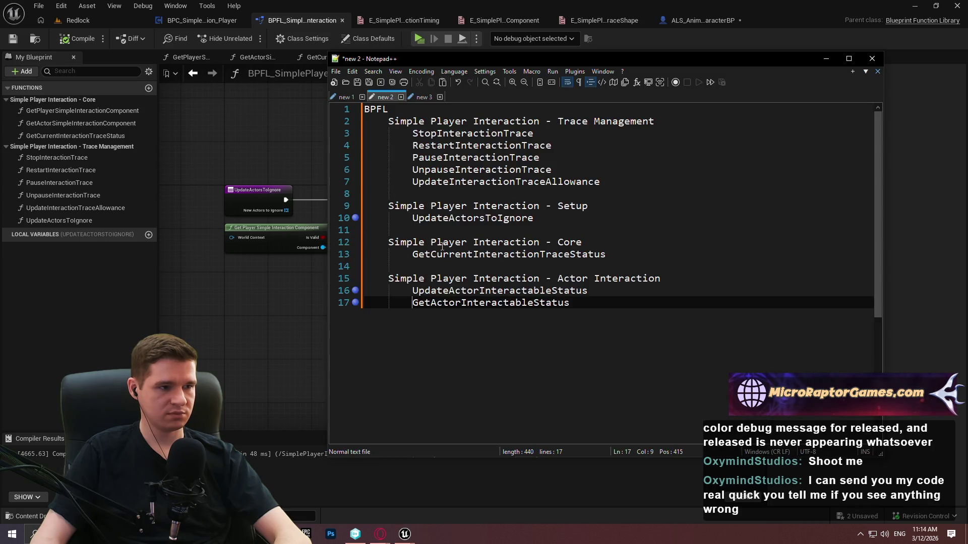
{"action": "left_click", "coordinate": [81, 222]}
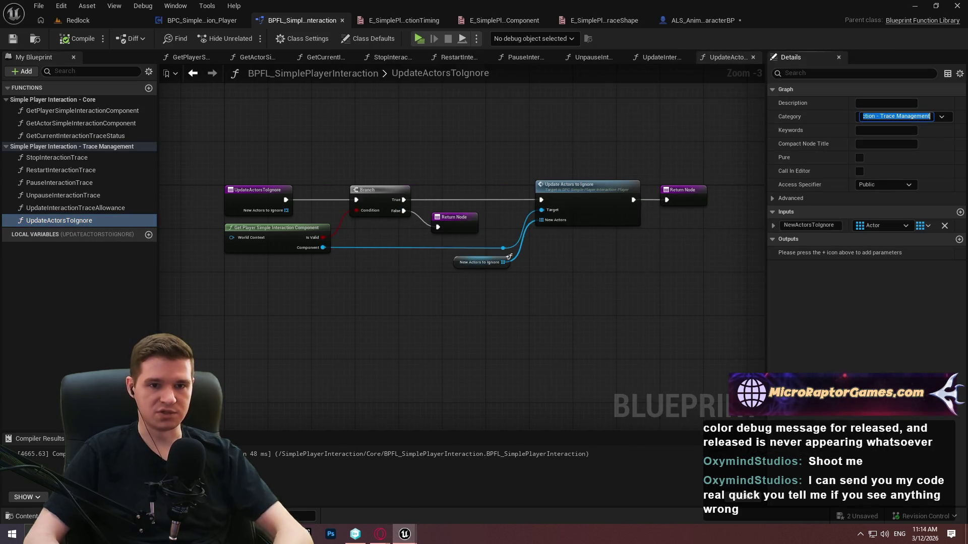
{"action": "key", "text": "Left"}
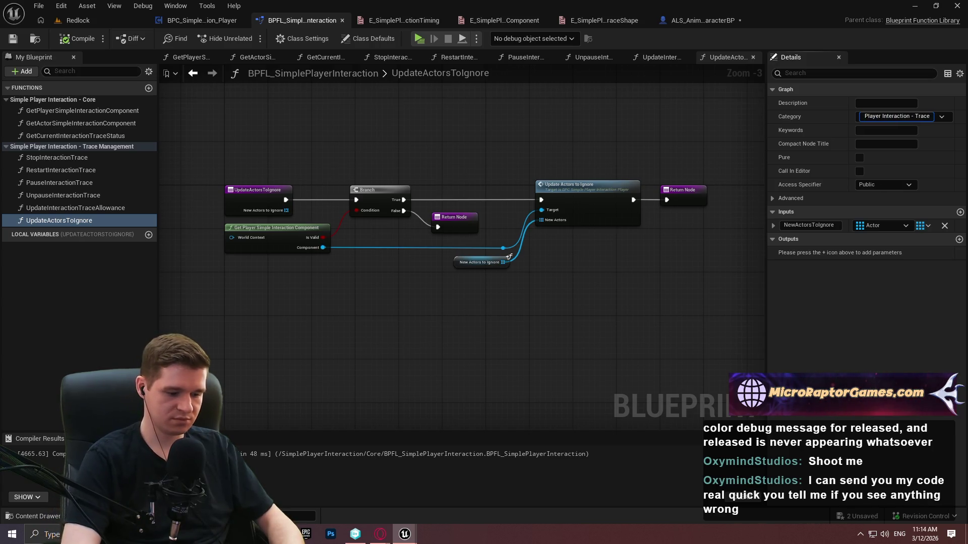
{"action": "type", "text": "etup"}
{"action": "key", "text": "Return"}
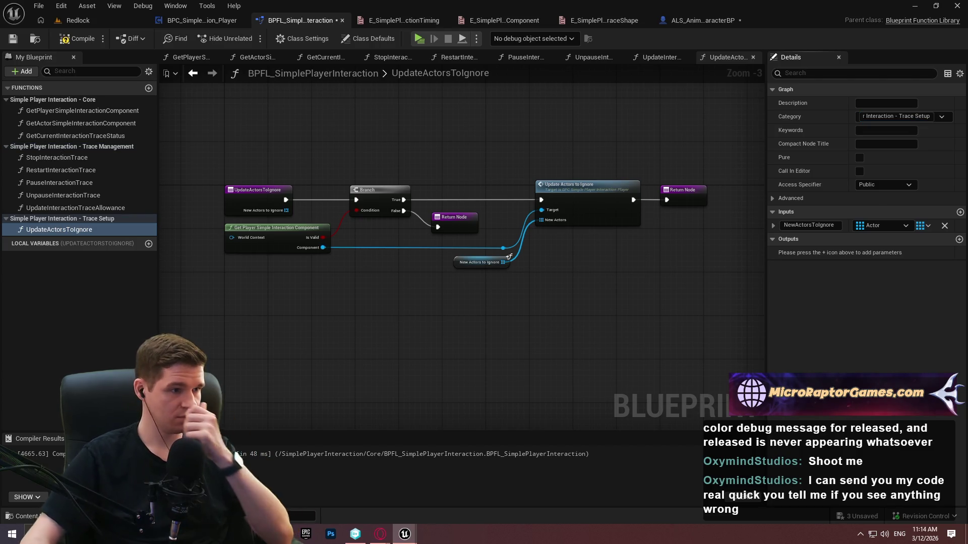
Check the notes, then duplicate the UpdateInteractionTraceAllowance function
{"action": "key", "text": "alt+Tab"}
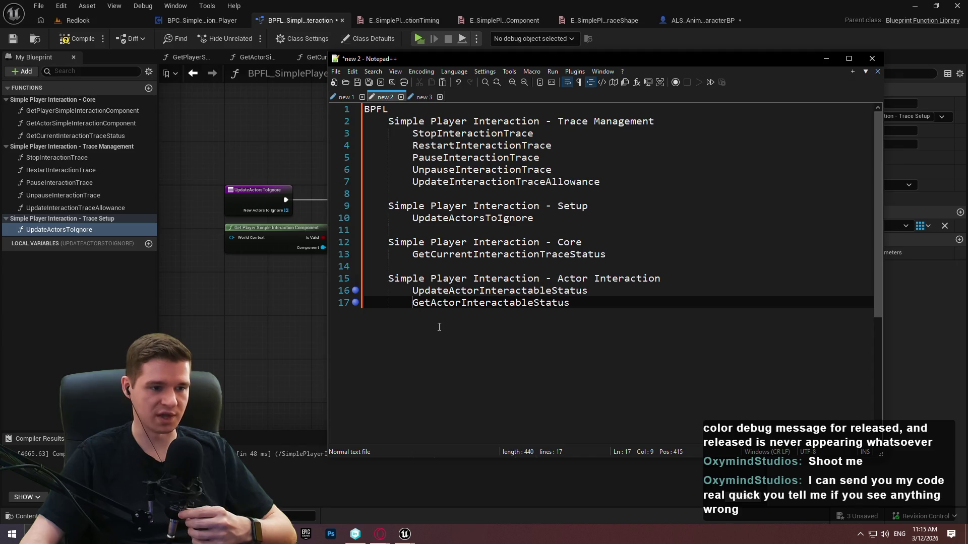
{"action": "left_click", "coordinate": [47, 309]}
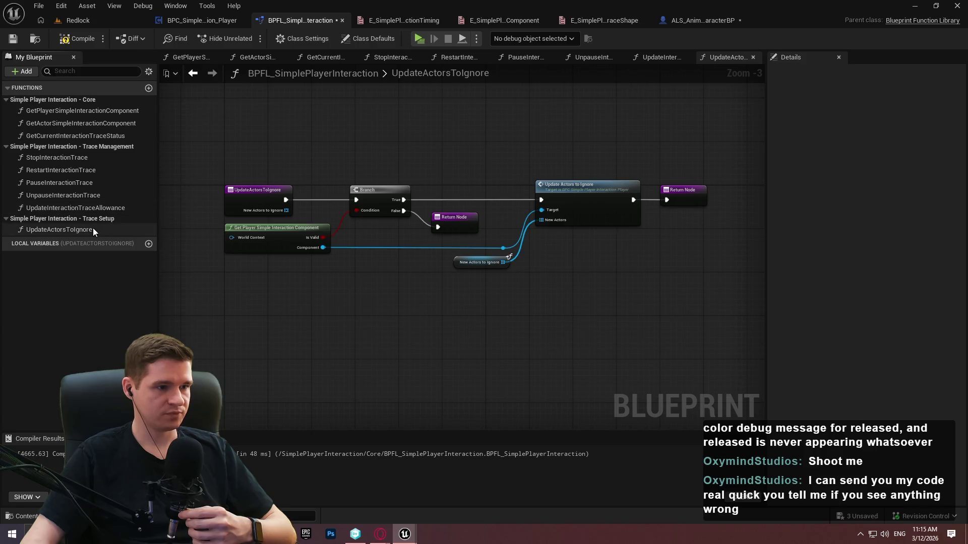
{"action": "left_click", "coordinate": [75, 229]}
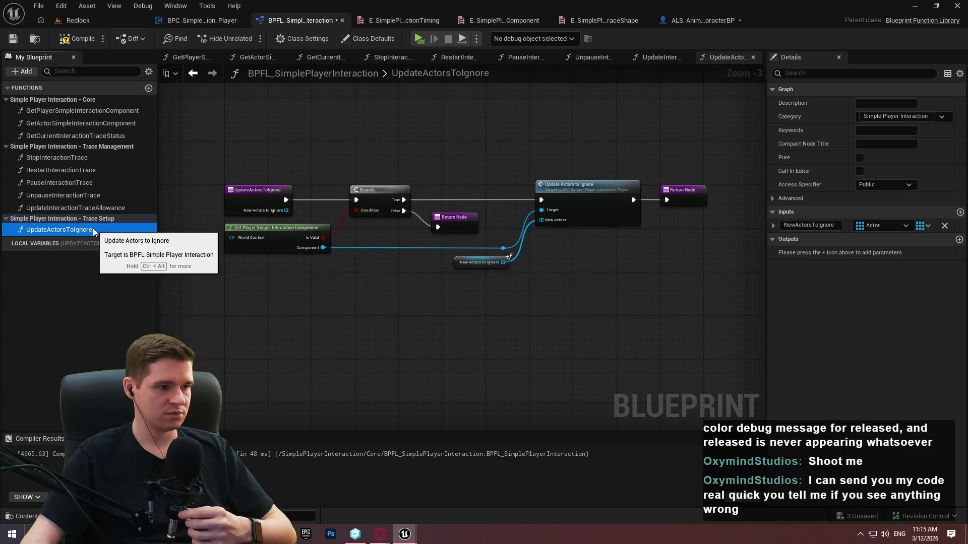
{"action": "left_click", "coordinate": [86, 208]}
{"action": "key", "text": "ctrl+d"}
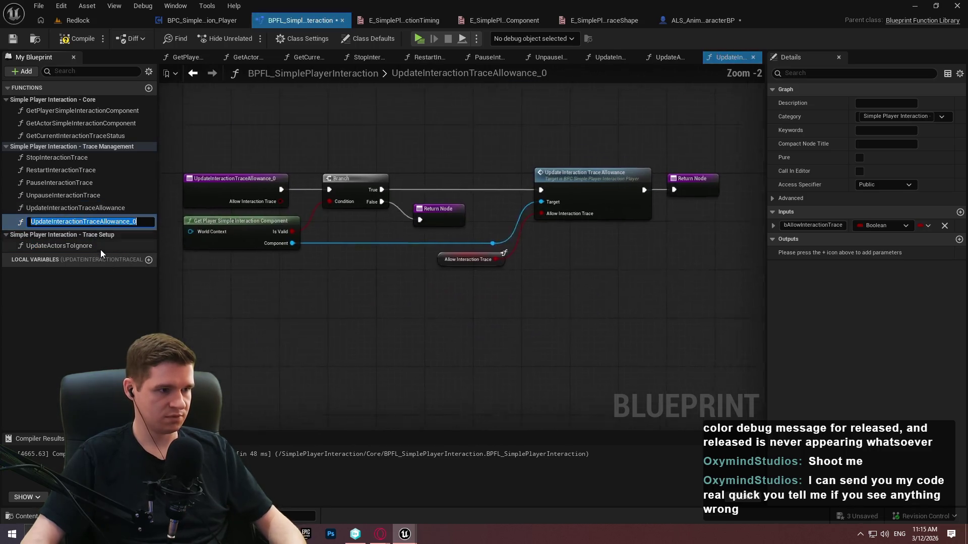
Rename the duplicate function to UpdateActorInteractableStatus
{"action": "key", "text": "Right"}
{"action": "key", "text": "BackSpace"}
{"action": "key", "text": "BackSpace"}
{"action": "key", "text": "BackSpace"}
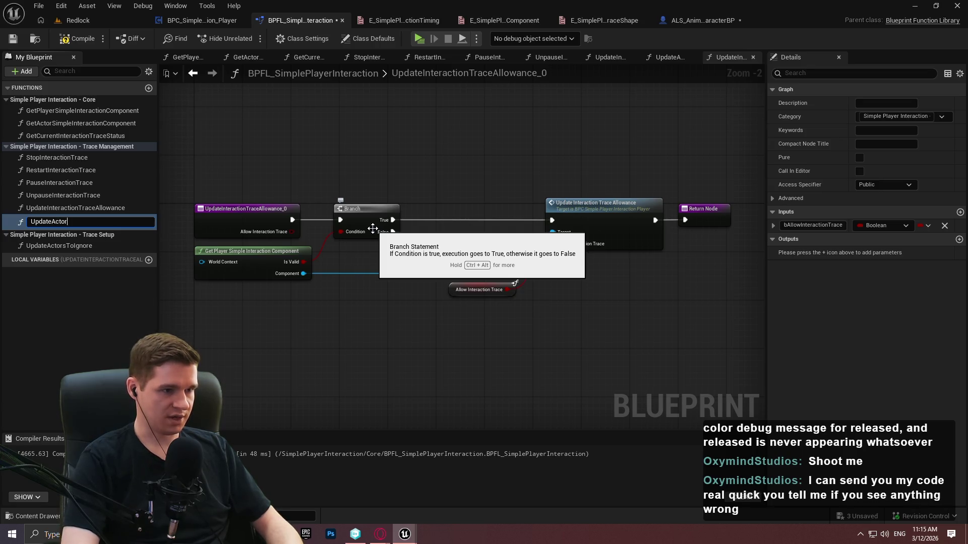
{"action": "type", "text": "tatus"}
{"action": "key", "text": "Return"}
{"action": "left_click", "coordinate": [86, 220]}
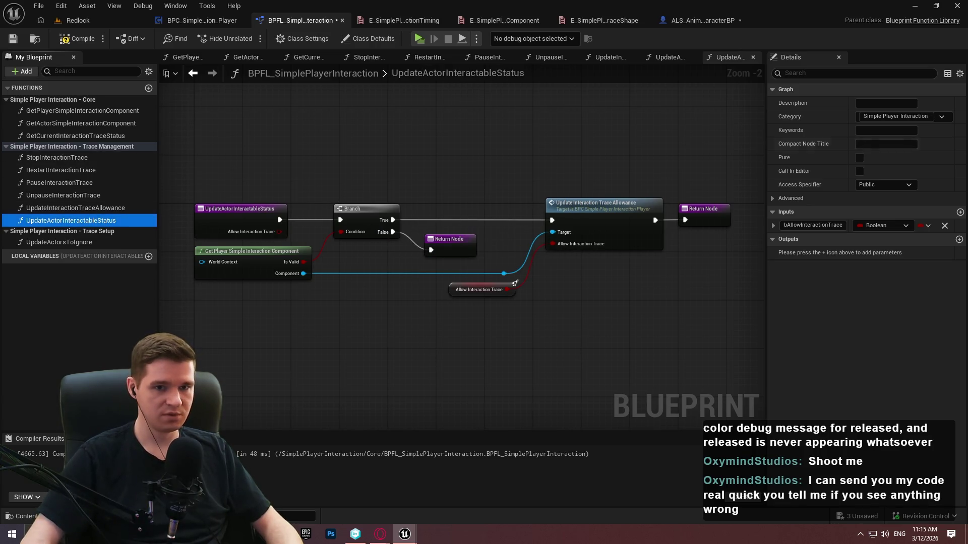
{"action": "key", "text": "F2"}
Change its category so it ends in Actor Interaction
{"action": "key", "text": "alt+Tab"}
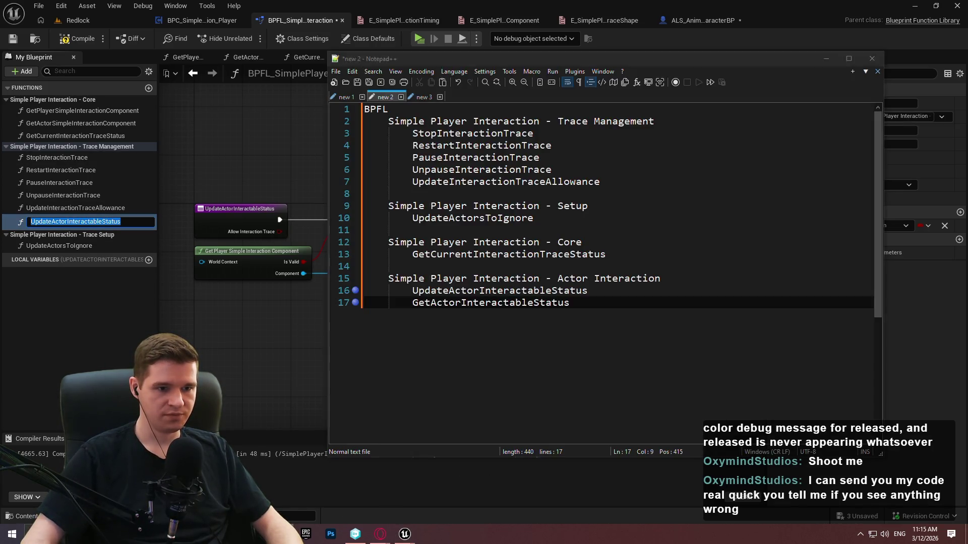
{"action": "key", "text": "alt+Tab"}
{"action": "left_click", "coordinate": [897, 116]}
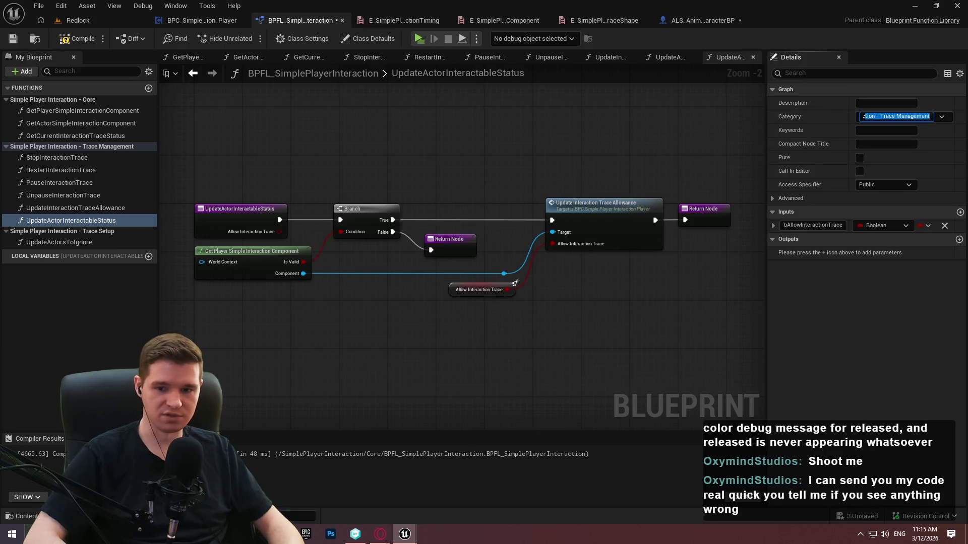
{"action": "key", "text": "End"}
{"action": "key", "text": "BackSpace"}
{"action": "type", "text": "A"}
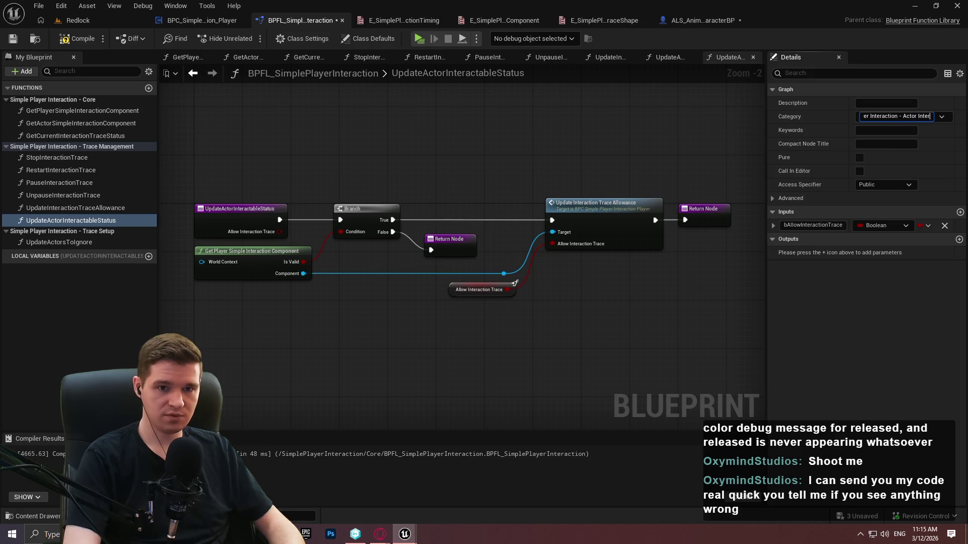
{"action": "type", "text": "on"}
{"action": "key", "text": "Return"}
{"action": "left_click", "coordinate": [40, 251]}
Replace Get Player Simple Interaction Component with Get Actor Simple Interaction Component in the graph
{"action": "scroll", "coordinate": [303, 317], "scroll_direction": "up", "scroll_amount": 2}
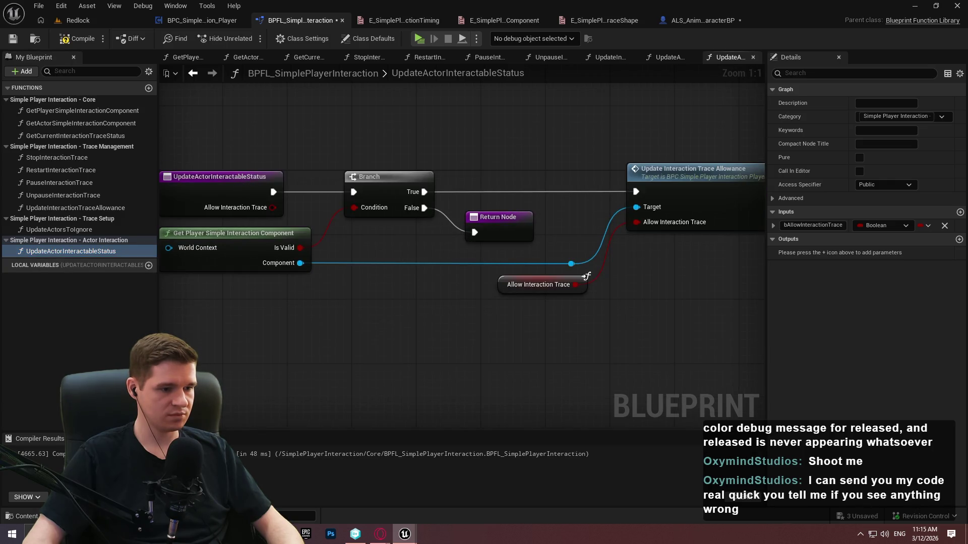
{"action": "left_click", "coordinate": [303, 270]}
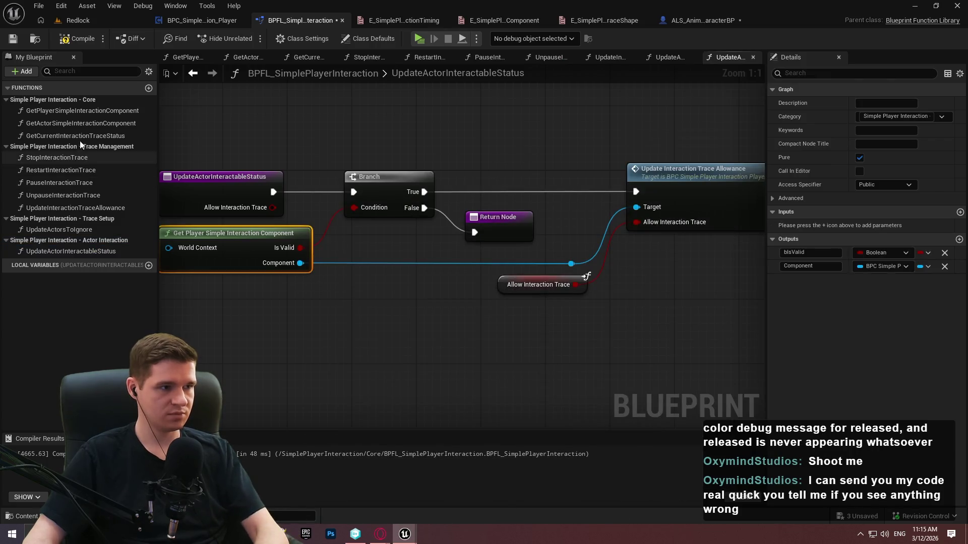
{"action": "key", "text": "Delete"}
{"action": "mouse_move", "coordinate": [65, 123]}
{"action": "left_mouse_down"}
{"action": "mouse_move", "coordinate": [242, 287]}
{"action": "mouse_move", "coordinate": [452, 303]}
{"action": "left_mouse_up"}
{"action": "left_click", "coordinate": [246, 263]}
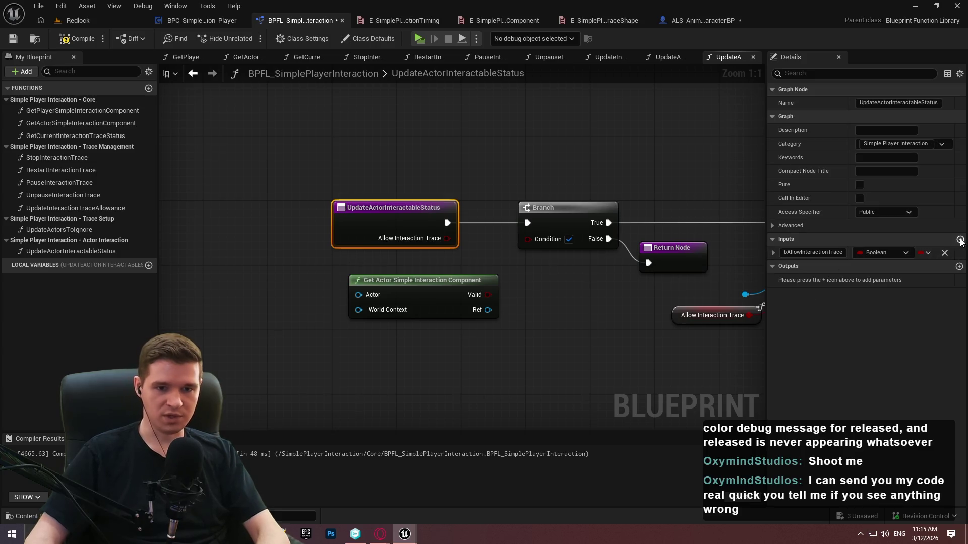
Add a single Actor input named Actor, placed above bAllowInteractionTrace
{"action": "left_click", "coordinate": [959, 239]}
{"action": "left_click", "coordinate": [900, 266]}
{"action": "left_click", "coordinate": [922, 266]}
{"action": "left_click", "coordinate": [908, 284]}
{"action": "type", "text": "Actor"}
{"action": "key", "text": "Return"}
{"action": "left_click_drag", "start_coordinate": [766, 266], "coordinate": [767, 252]}
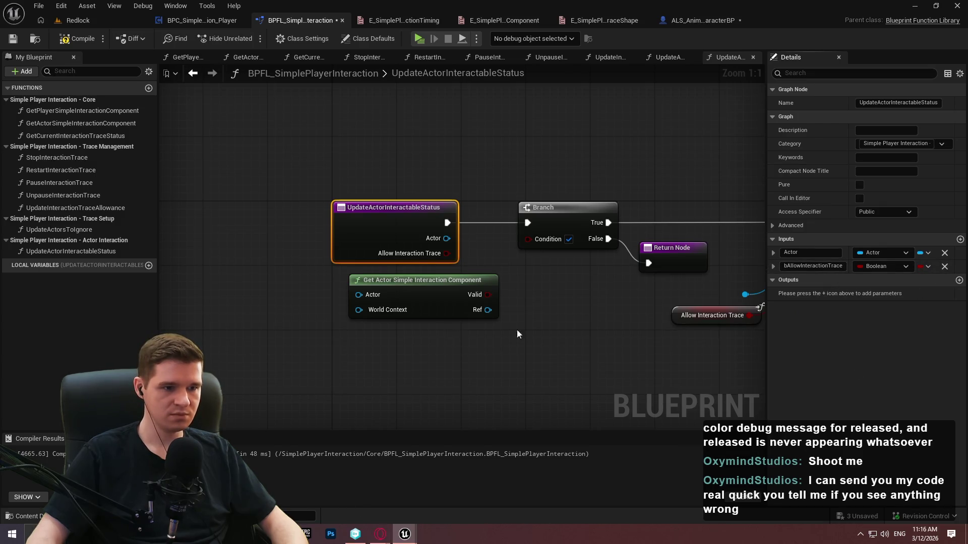
Add an Update Interactable Status (Message) call off the component's Ref output
{"action": "left_click_drag", "start_coordinate": [298, 273], "coordinate": [363, 334]}
{"action": "type", "text": "update"}
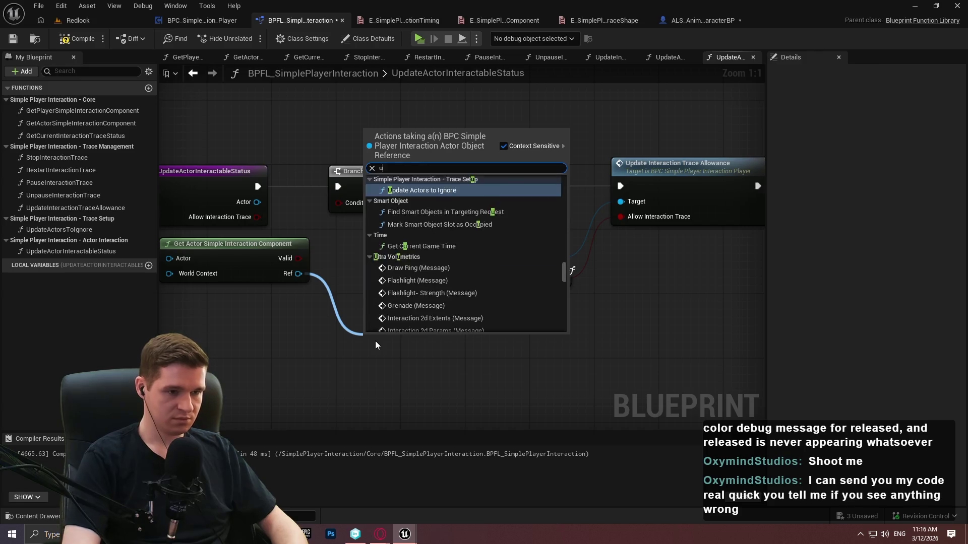
{"action": "scroll", "coordinate": [542, 252], "scroll_direction": "down", "scroll_amount": 3}
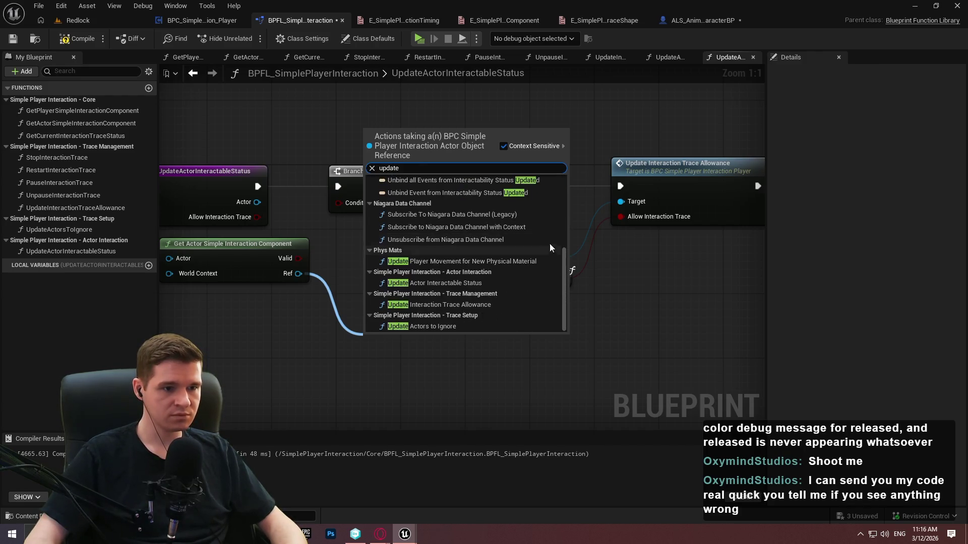
{"action": "left_click", "coordinate": [564, 255]}
{"action": "left_click_drag", "start_coordinate": [564, 255], "coordinate": [578, 168]}
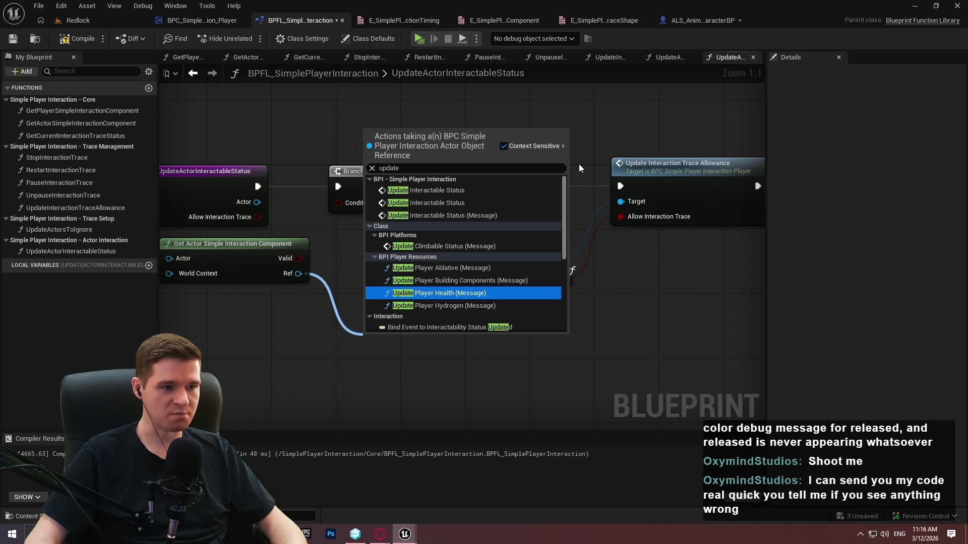
{"action": "left_click", "coordinate": [430, 216]}
{"action": "left_click_drag", "start_coordinate": [259, 209], "coordinate": [304, 202]}
{"action": "left_click", "coordinate": [304, 202]}
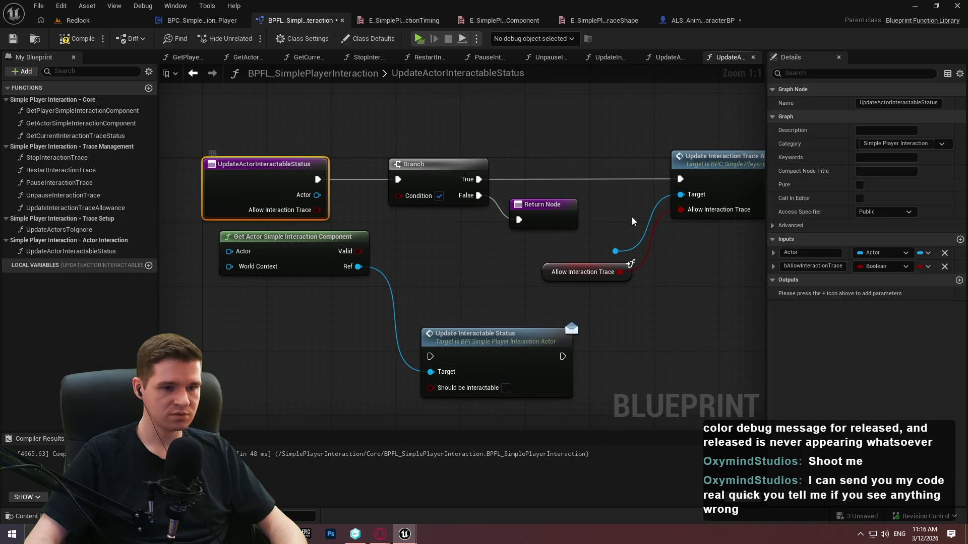
Rename the bool input to Should be Interactable, wire it to the call, and connect Valid to the Branch
{"action": "double_click", "coordinate": [788, 265]}
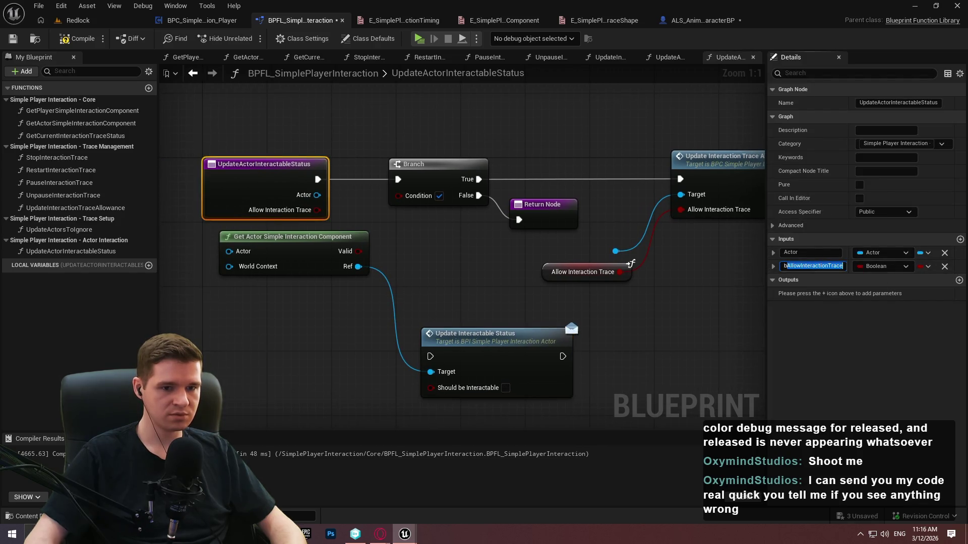
{"action": "type", "text": "bShouldBeInteractabl"}
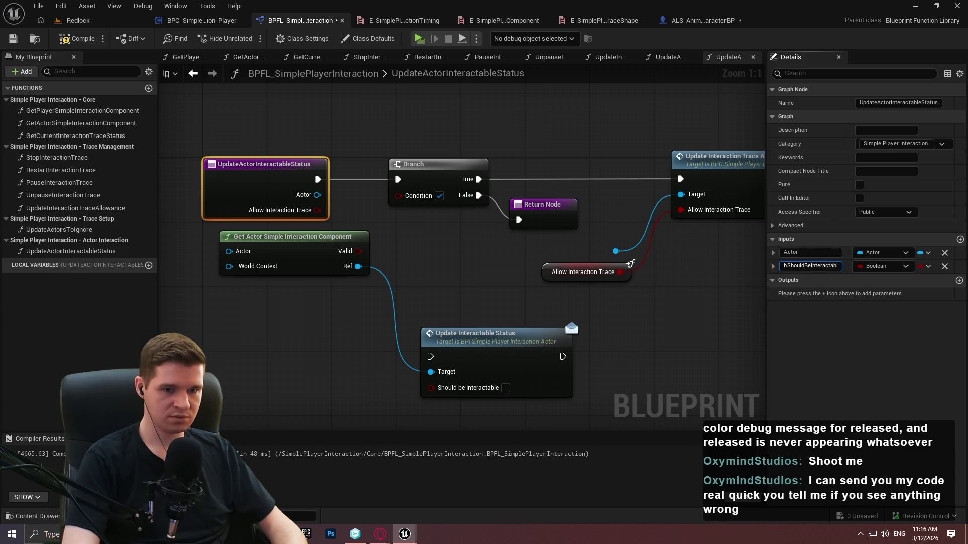
{"action": "type", "text": "e"}
{"action": "left_click", "coordinate": [584, 331]}
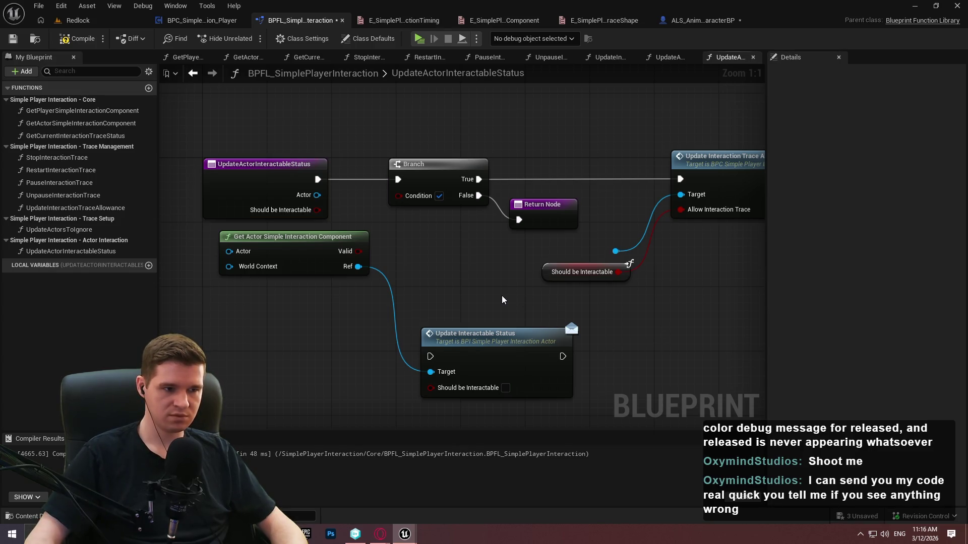
{"action": "left_click_drag", "start_coordinate": [358, 251], "coordinate": [398, 195]}
{"action": "left_click_drag", "start_coordinate": [313, 252], "coordinate": [292, 273]}
{"action": "left_click", "coordinate": [474, 423]}
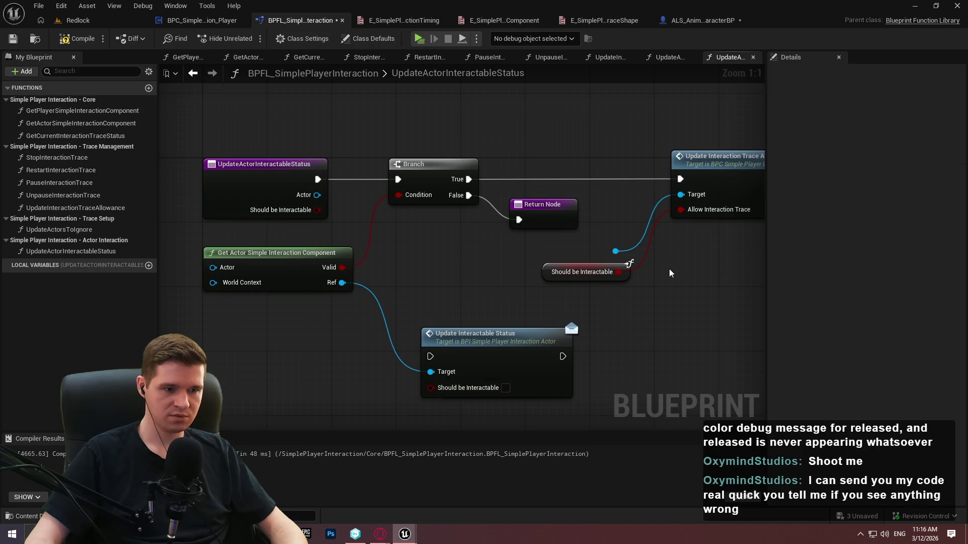
{"action": "left_click_drag", "start_coordinate": [618, 272], "coordinate": [554, 338]}
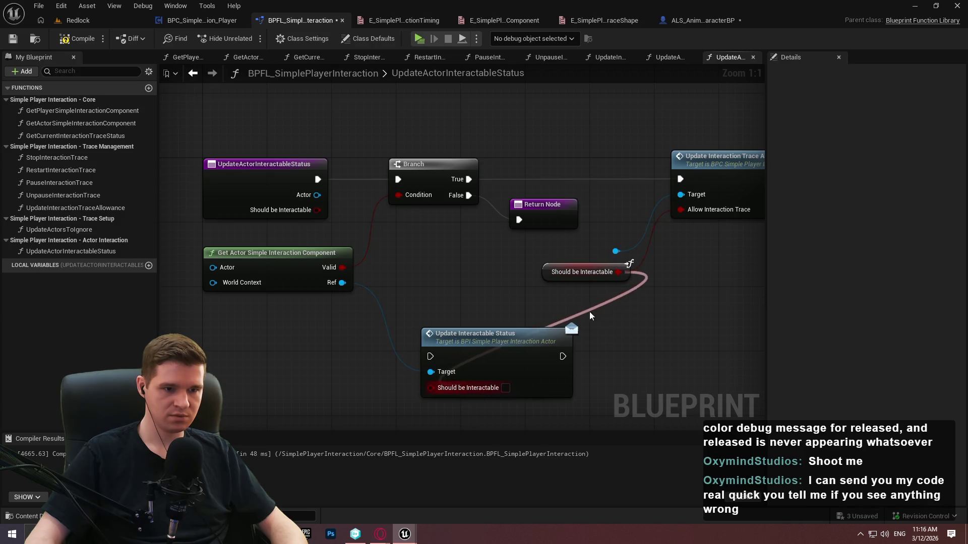
{"action": "mouse_move", "coordinate": [625, 270]}
{"action": "left_mouse_down"}
{"action": "mouse_move", "coordinate": [435, 319]}
{"action": "mouse_move", "coordinate": [418, 390]}
{"action": "mouse_move", "coordinate": [401, 393]}
{"action": "left_mouse_up"}
{"action": "left_click_drag", "start_coordinate": [630, 260], "coordinate": [492, 101]}
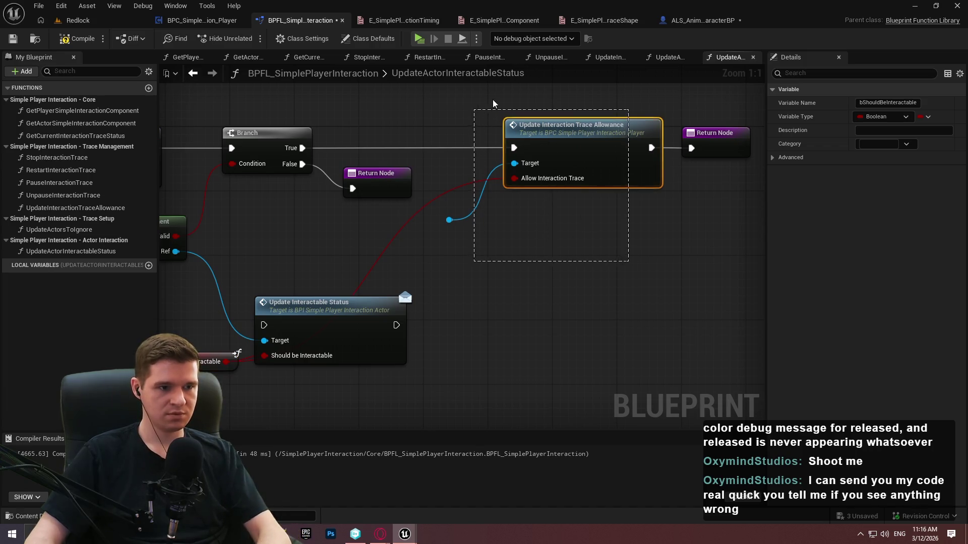
Delete the old Update Interaction Trace Allowance call and wire Update Interactable Status in its place
{"action": "key", "text": "Delete"}
{"action": "mouse_move", "coordinate": [347, 338]}
{"action": "left_mouse_down"}
{"action": "mouse_move", "coordinate": [563, 163]}
{"action": "mouse_move", "coordinate": [691, 148]}
{"action": "left_mouse_up"}
{"action": "left_click_drag", "start_coordinate": [514, 148], "coordinate": [303, 148]}
{"action": "mouse_move", "coordinate": [332, 398]}
{"action": "left_mouse_down"}
{"action": "mouse_move", "coordinate": [565, 214]}
{"action": "mouse_move", "coordinate": [590, 182]}
{"action": "left_mouse_up"}
{"action": "mouse_move", "coordinate": [283, 283]}
{"action": "left_mouse_down"}
{"action": "mouse_move", "coordinate": [562, 265]}
{"action": "mouse_move", "coordinate": [557, 255]}
{"action": "mouse_move", "coordinate": [621, 195]}
{"action": "mouse_move", "coordinate": [558, 255]}
{"action": "mouse_move", "coordinate": [560, 324]}
{"action": "mouse_move", "coordinate": [622, 353]}
{"action": "mouse_move", "coordinate": [746, 341]}
{"action": "left_mouse_up"}
{"action": "left_click", "coordinate": [565, 220]}
Feed a Get Actor input getter into Get Actor Simple Interaction Component's Actor pin
{"action": "left_click", "coordinate": [397, 301]}
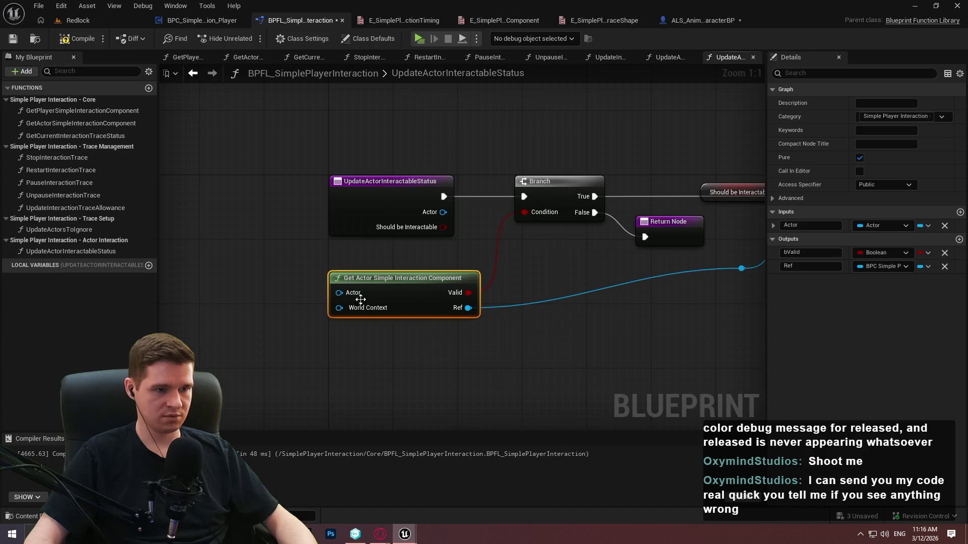
{"action": "left_click_drag", "start_coordinate": [339, 293], "coordinate": [312, 305]}
{"action": "type", "text": "acto"}
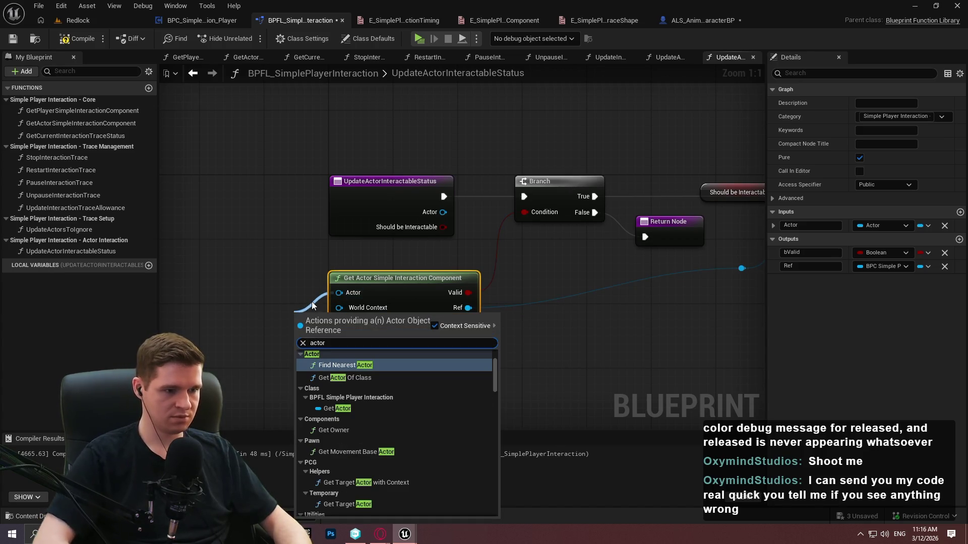
{"action": "type", "text": "r"}
{"action": "left_click_drag", "start_coordinate": [494, 371], "coordinate": [494, 477]}
{"action": "scroll", "coordinate": [404, 454], "scroll_direction": "up", "scroll_amount": 15}
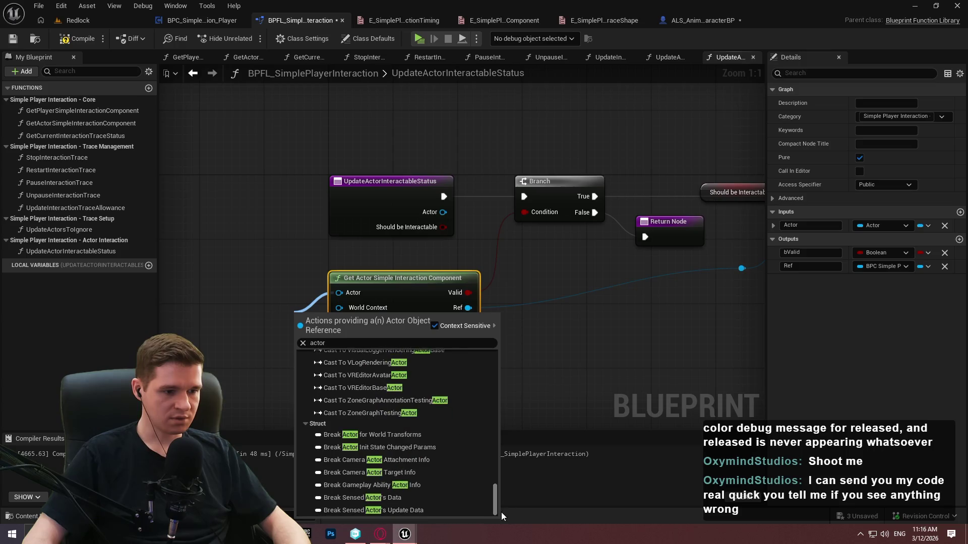
{"action": "key", "text": "Escape"}
{"action": "mouse_move", "coordinate": [301, 325]}
{"action": "left_mouse_down"}
{"action": "mouse_move", "coordinate": [252, 318]}
{"action": "mouse_move", "coordinate": [268, 276]}
{"action": "left_mouse_up"}
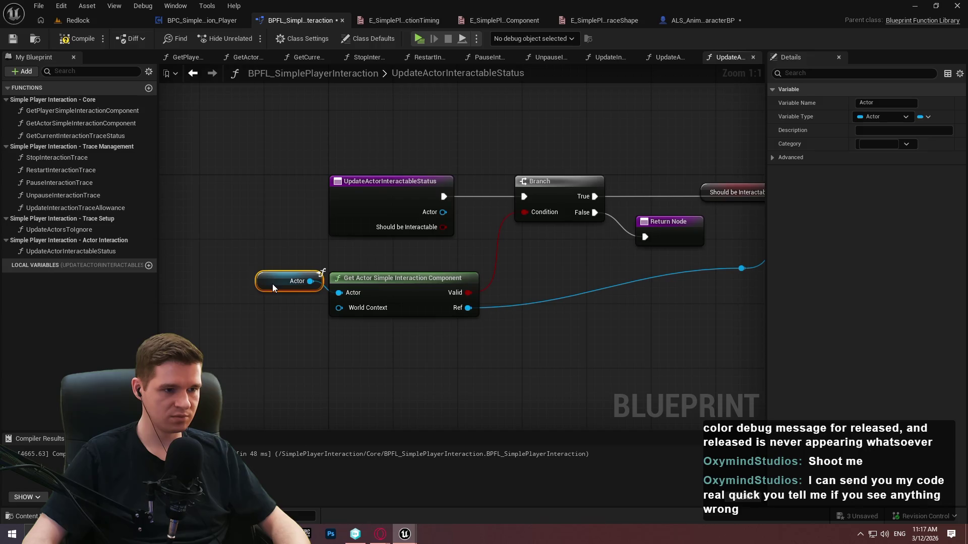
{"action": "left_click", "coordinate": [491, 358]}
Tidy the node layout, moving the Should be Interactable getter below the Ref wire, and save
{"action": "mouse_move", "coordinate": [423, 211]}
{"action": "left_mouse_down"}
{"action": "mouse_move", "coordinate": [162, 211]}
{"action": "mouse_move", "coordinate": [244, 214]}
{"action": "left_mouse_up"}
{"action": "left_click_drag", "start_coordinate": [418, 278], "coordinate": [575, 343]}
{"action": "left_click_drag", "start_coordinate": [328, 285], "coordinate": [328, 246]}
{"action": "left_click", "coordinate": [529, 344]}
{"action": "mouse_move", "coordinate": [529, 344]}
{"action": "left_mouse_down"}
{"action": "mouse_move", "coordinate": [597, 331]}
{"action": "mouse_move", "coordinate": [205, 343]}
{"action": "mouse_move", "coordinate": [309, 363]}
{"action": "left_mouse_up"}
{"action": "mouse_move", "coordinate": [501, 211]}
{"action": "left_mouse_down"}
{"action": "mouse_move", "coordinate": [483, 322]}
{"action": "mouse_move", "coordinate": [469, 307]}
{"action": "left_mouse_up"}
{"action": "left_click", "coordinate": [563, 341]}
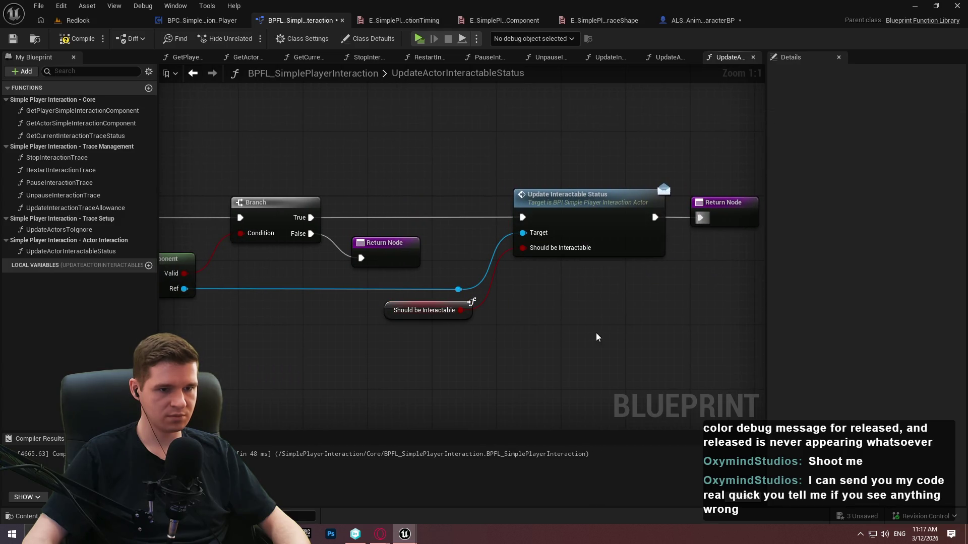
{"action": "scroll", "coordinate": [690, 230], "scroll_direction": "down", "scroll_amount": 1}
{"action": "left_click_drag", "start_coordinate": [714, 324], "coordinate": [951, 277]}
{"action": "left_click_drag", "start_coordinate": [504, 302], "coordinate": [207, 303]}
{"action": "left_click", "coordinate": [13, 39]}
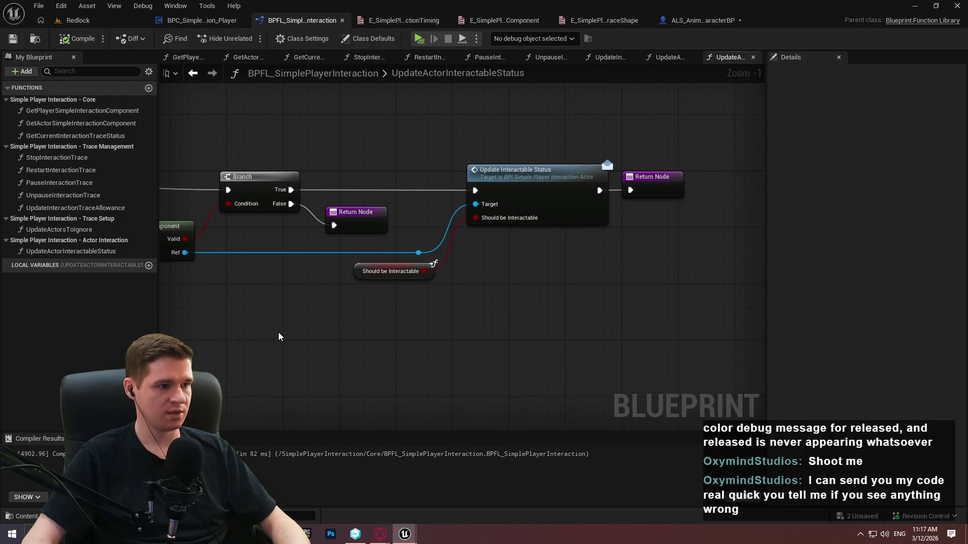
{"action": "left_click", "coordinate": [309, 535]}
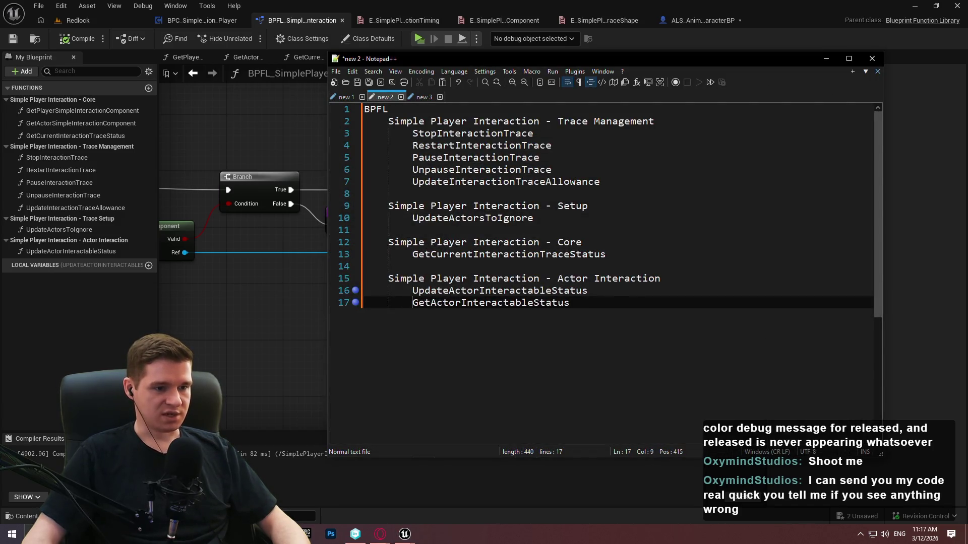
Duplicate UpdateActorInteractableStatus in My Blueprint as GetActorInteractableStatus
{"action": "key", "text": "alt+Tab"}
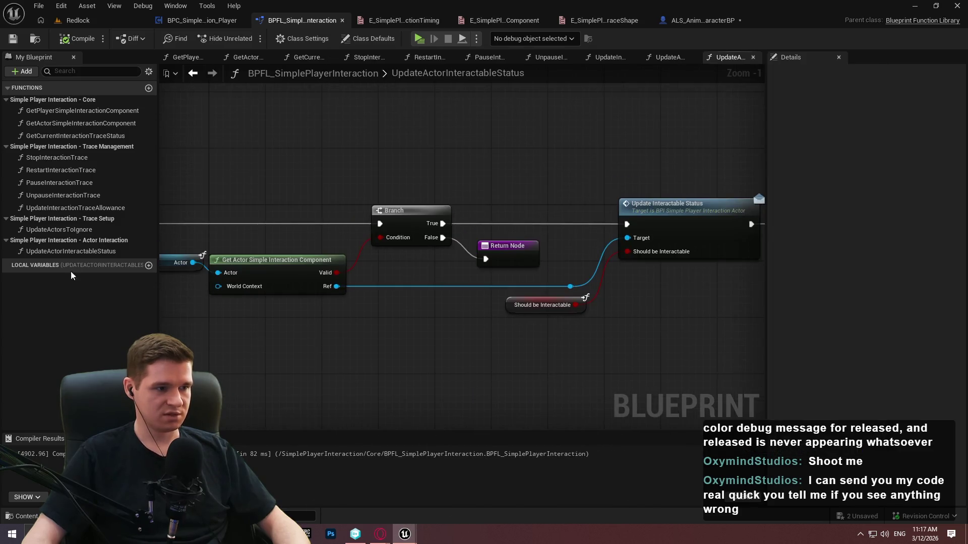
{"action": "left_click", "coordinate": [63, 250]}
{"action": "key", "text": "ctrl+d"}
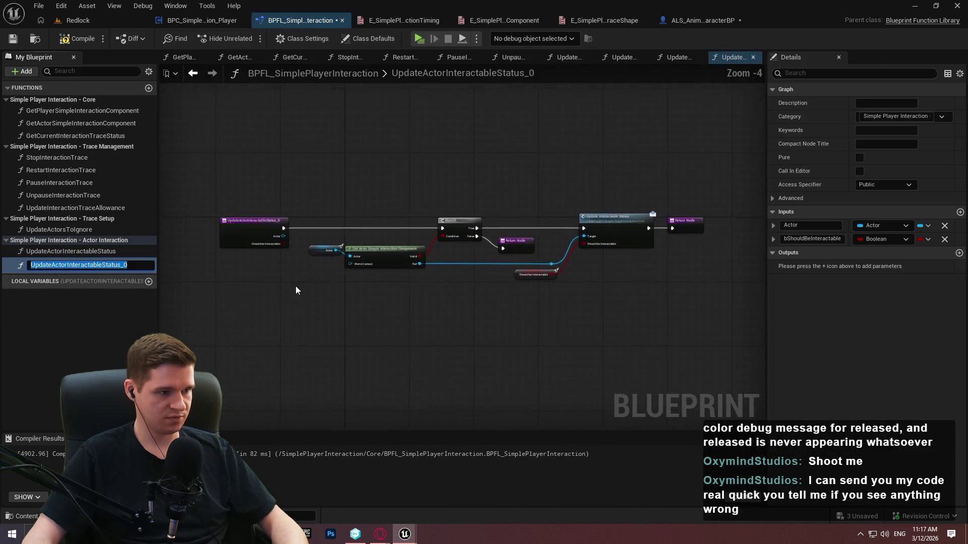
{"action": "type", "text": "GetActorInterac"}
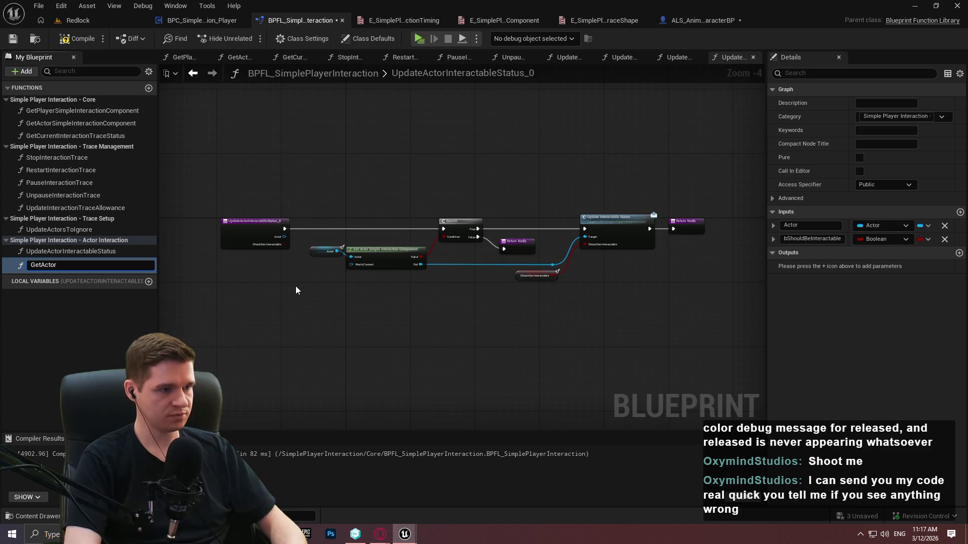
{"action": "type", "text": "tableStatus"}
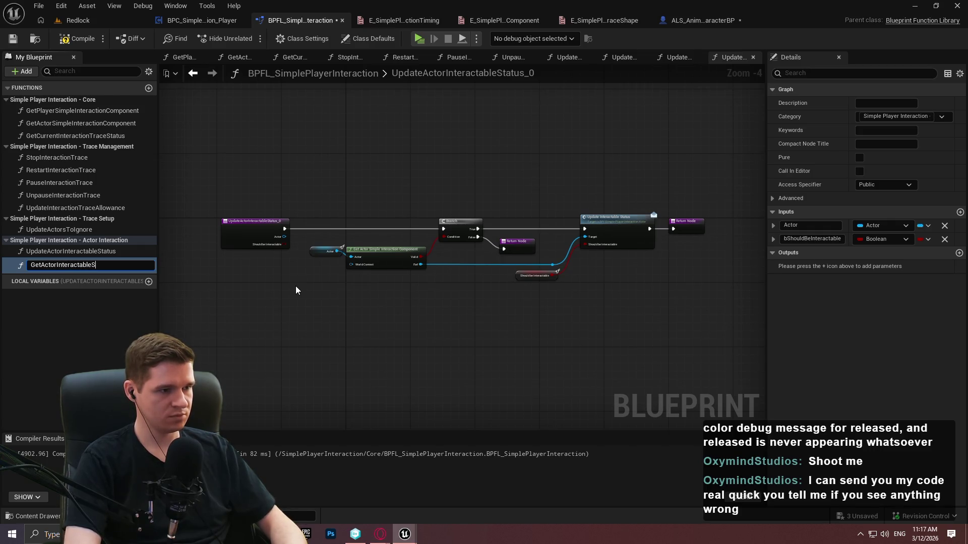
{"action": "key", "text": "Return"}
{"action": "scroll", "coordinate": [294, 289], "scroll_direction": "up", "scroll_amount": 3}
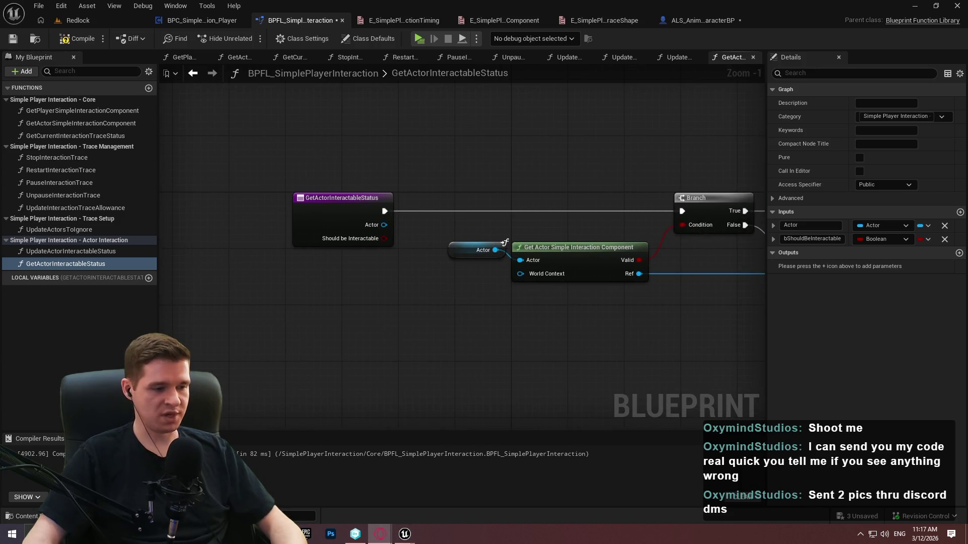
{"action": "key", "text": "super+s"}
Launch Discord from search and move its window onto the other monitor
{"action": "type", "text": "discord"}
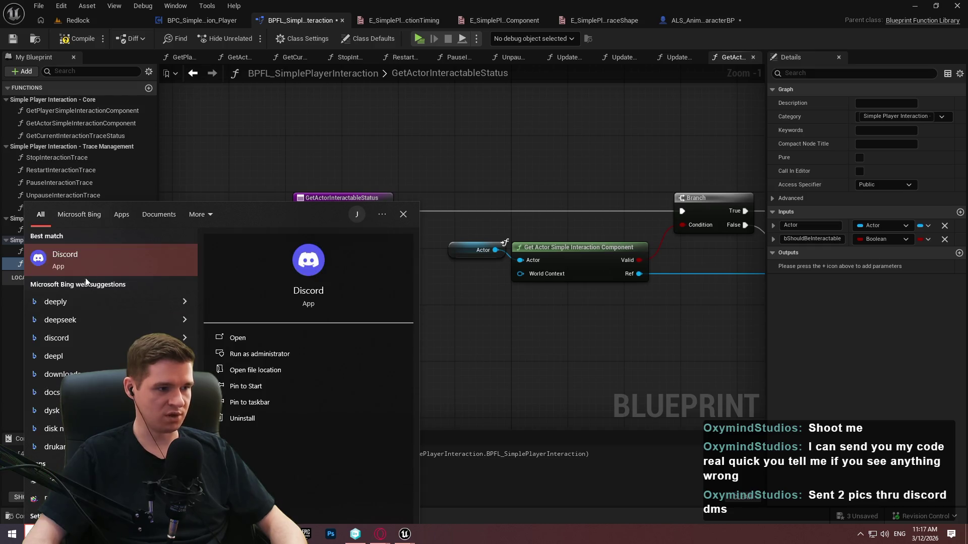
{"action": "key", "text": "Return"}
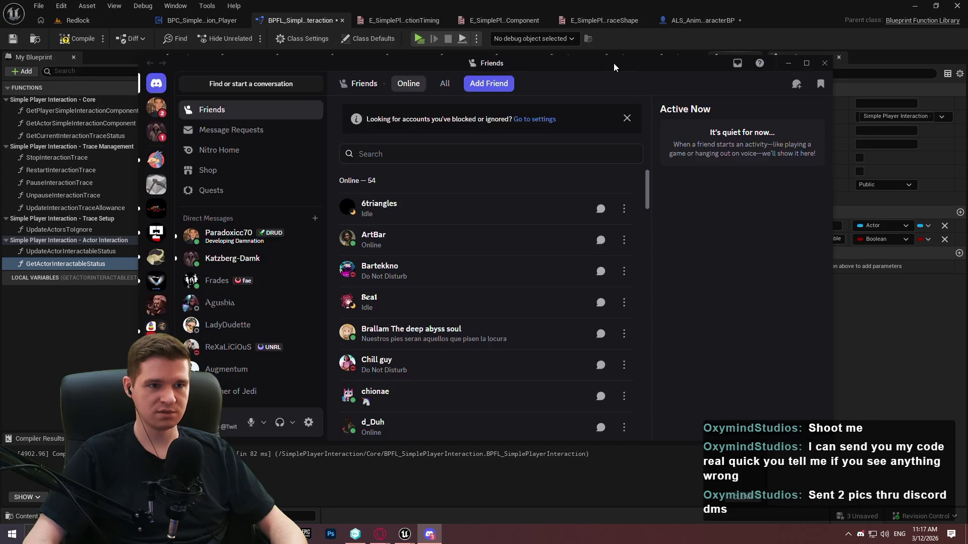
{"action": "left_click_drag", "start_coordinate": [613, 64], "coordinate": [967, 66]}
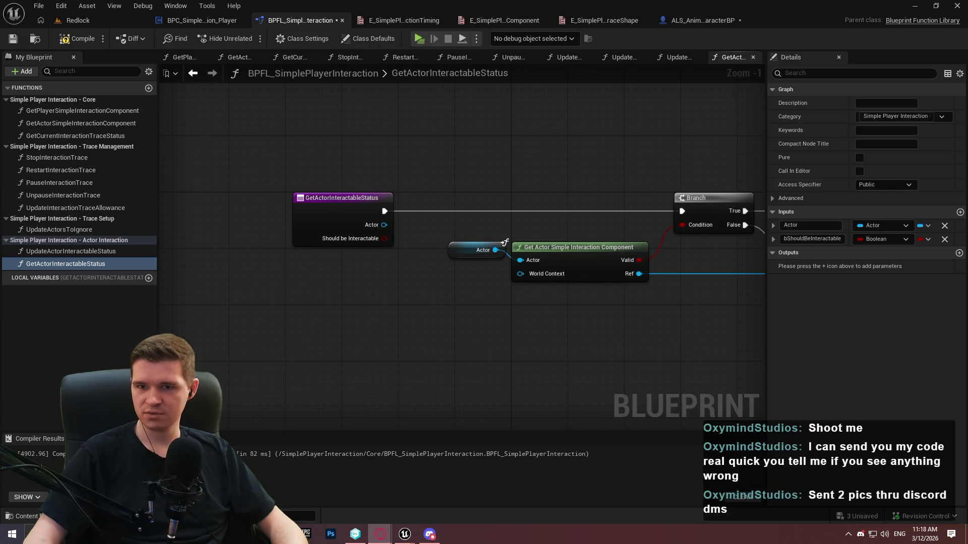
{"action": "left_click", "coordinate": [380, 534]}
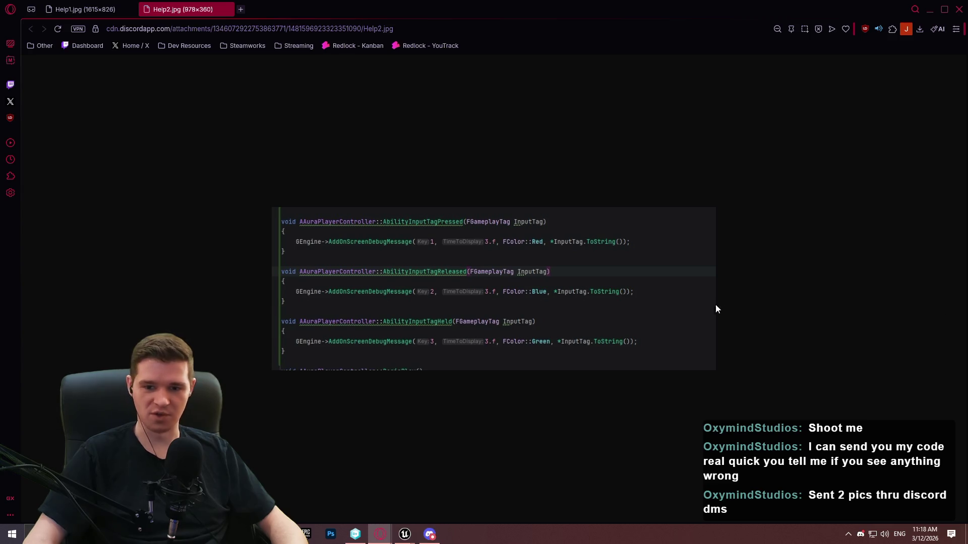
Compare the Help1.jpg and Help2.jpg code screenshots in Opera, then minimize it and return to the ImmersiveSim editor
{"action": "left_click", "coordinate": [71, 12]}
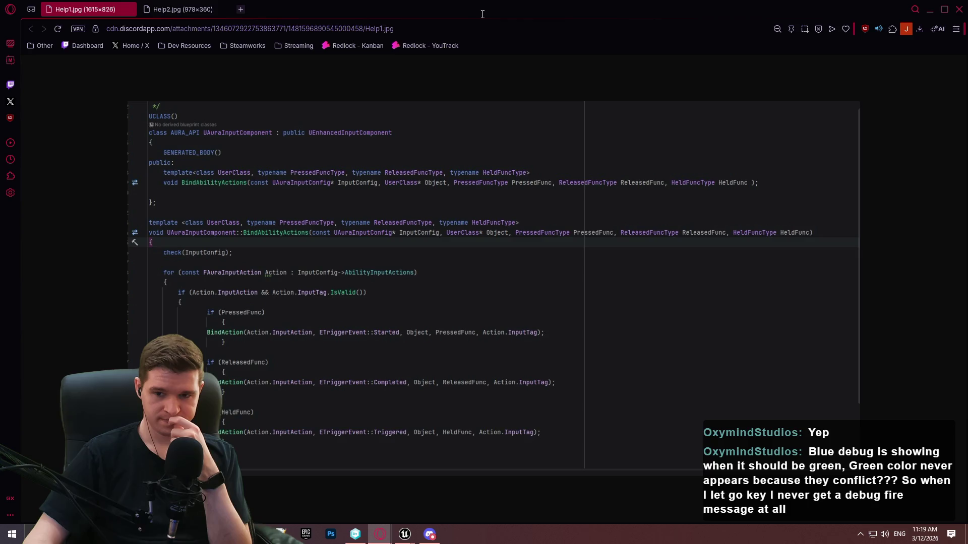
{"action": "left_click", "coordinate": [200, 6]}
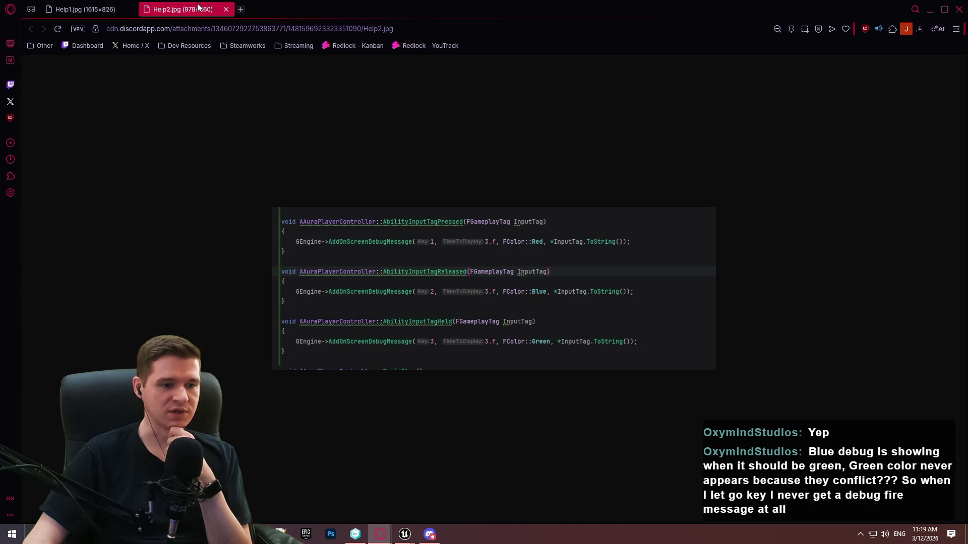
{"action": "left_click", "coordinate": [930, 10]}
{"action": "mouse_move", "coordinate": [405, 535]}
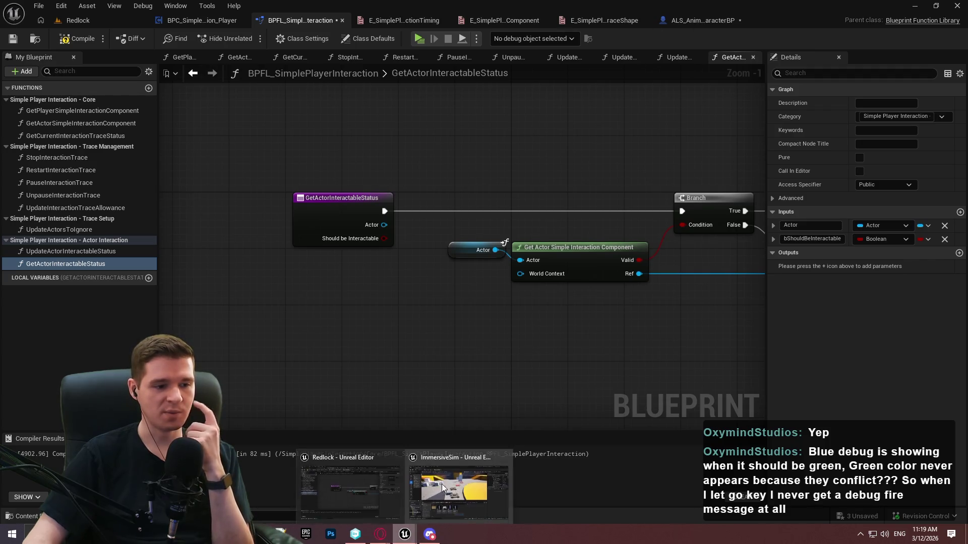
{"action": "left_click", "coordinate": [449, 465]}
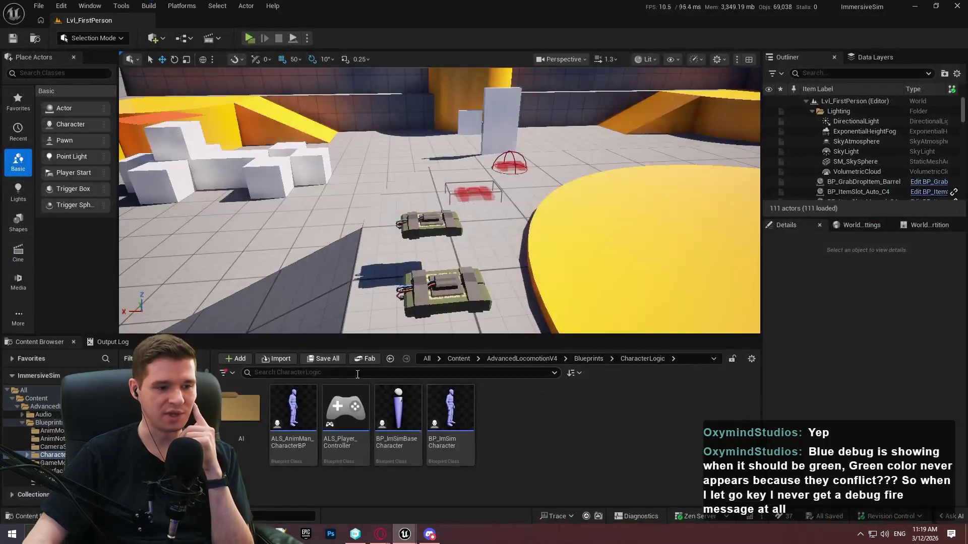
Open IA_GrabDropItem_Interact from ImmersiveSimToolkit/Inputs/GrabDropItem/Actions and dock it beside the level
{"action": "left_click", "coordinate": [518, 358]}
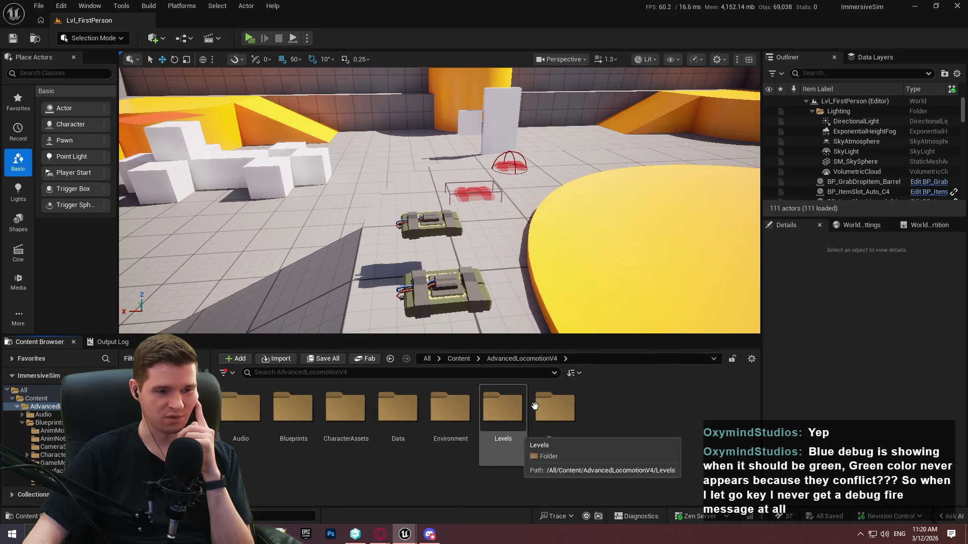
{"action": "left_click", "coordinate": [468, 359]}
{"action": "double_click", "coordinate": [398, 408]}
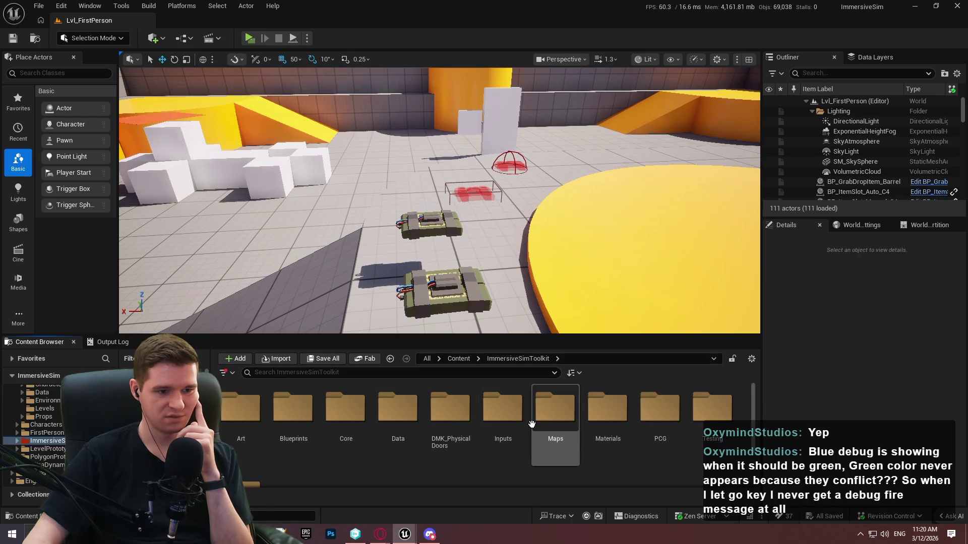
{"action": "double_click", "coordinate": [503, 410]}
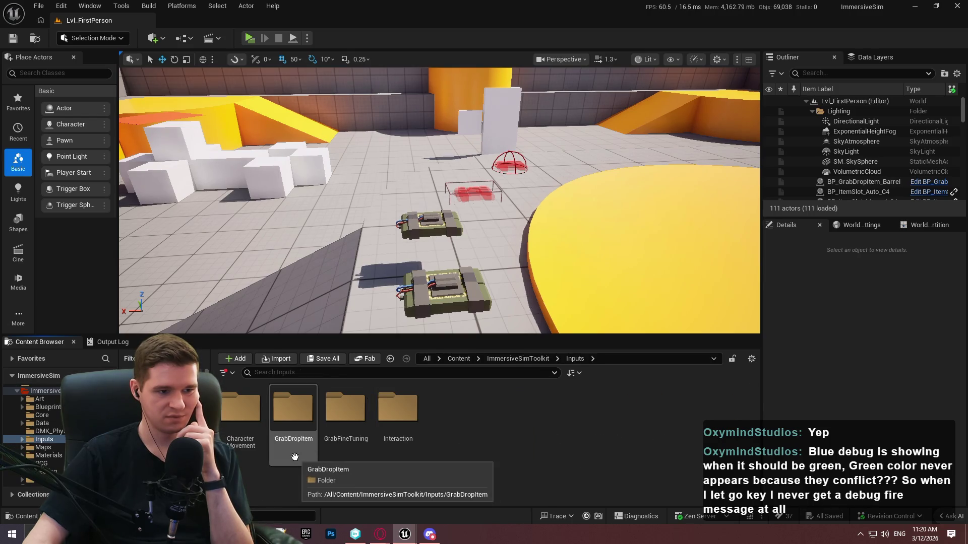
{"action": "double_click", "coordinate": [294, 409]}
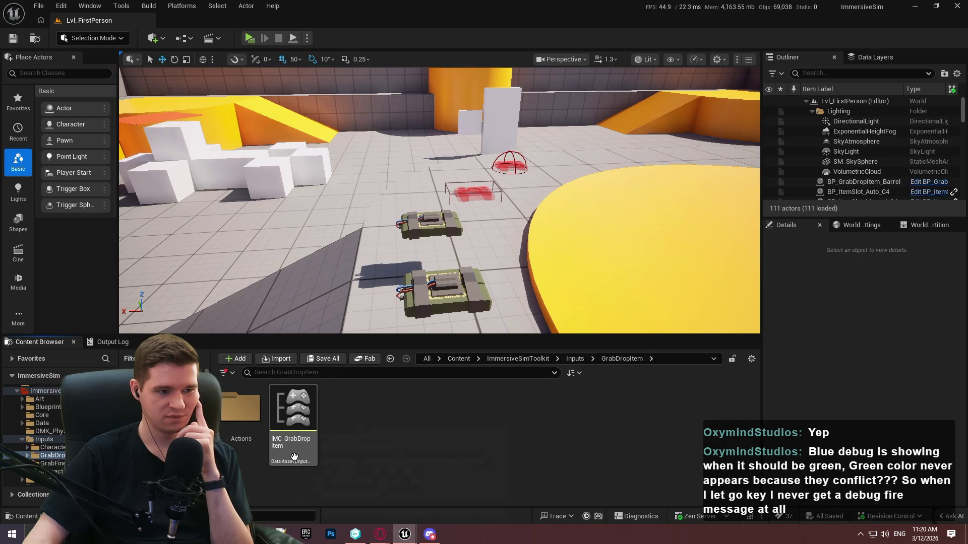
{"action": "double_click", "coordinate": [242, 439]}
{"action": "double_click", "coordinate": [244, 444]}
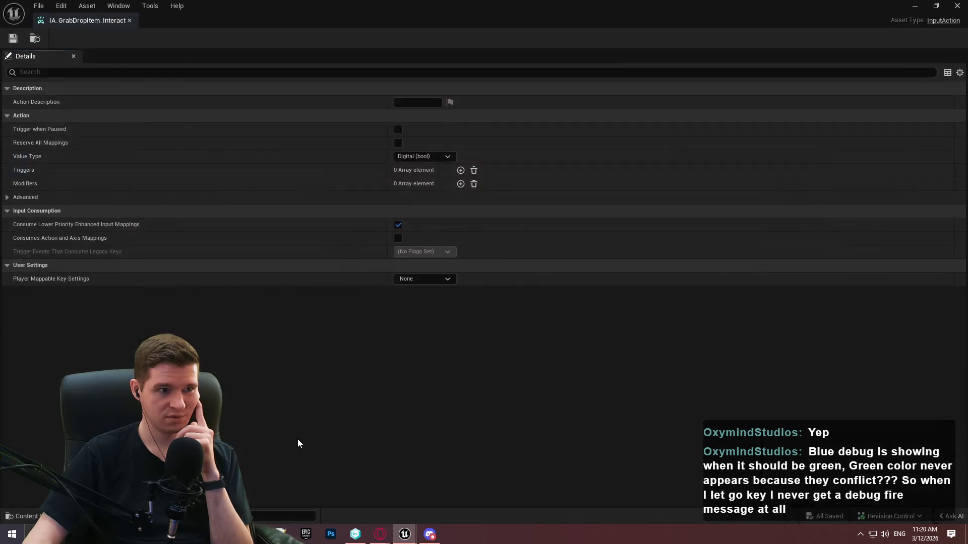
{"action": "left_click_drag", "start_coordinate": [53, 20], "coordinate": [395, 21]}
Browse the Content Browser to the Inputs/Interaction/Contexts folder
{"action": "left_click", "coordinate": [88, 20]}
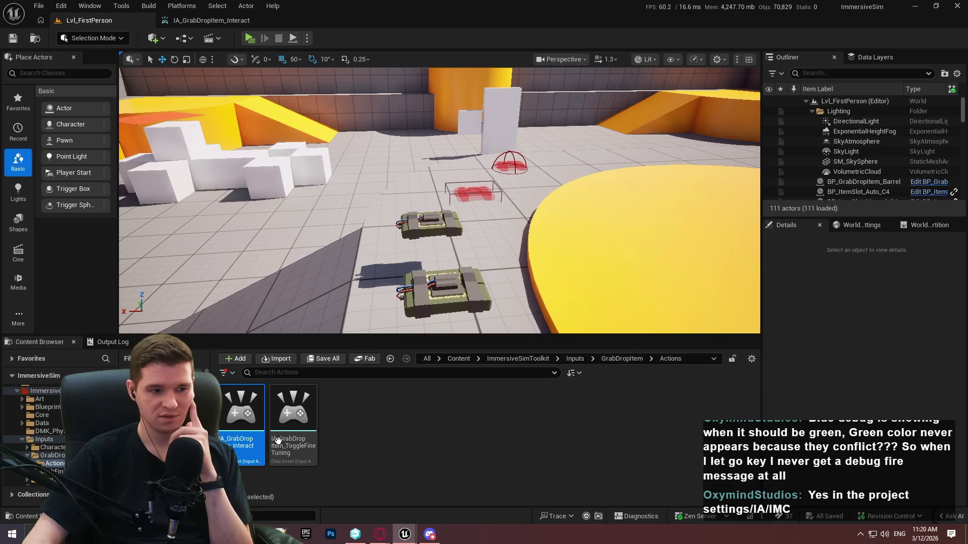
{"action": "left_click", "coordinate": [621, 358]}
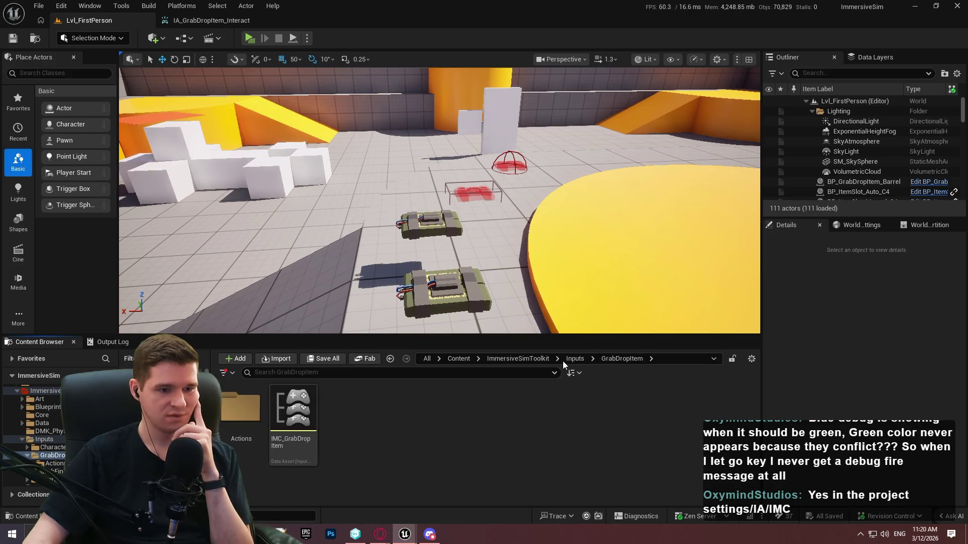
{"action": "left_click", "coordinate": [582, 359]}
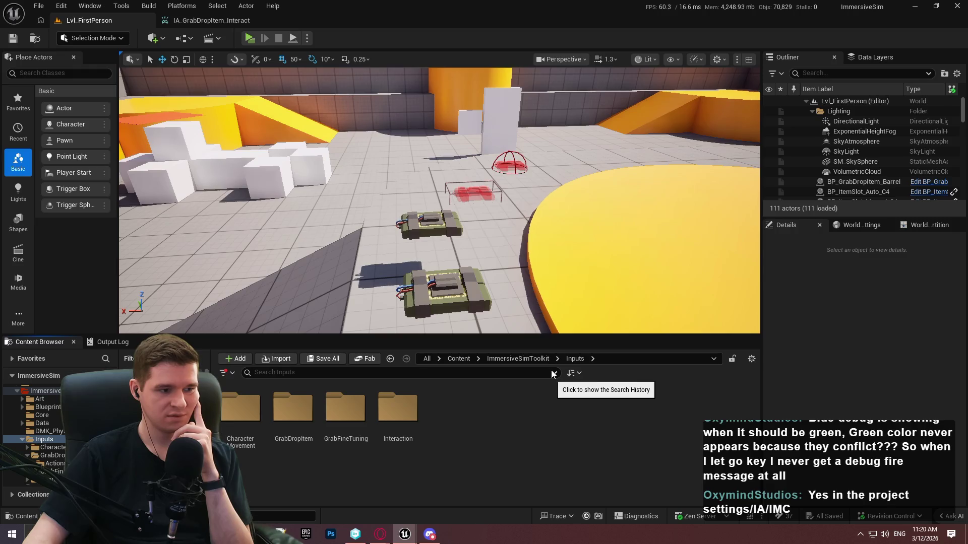
{"action": "double_click", "coordinate": [380, 403]}
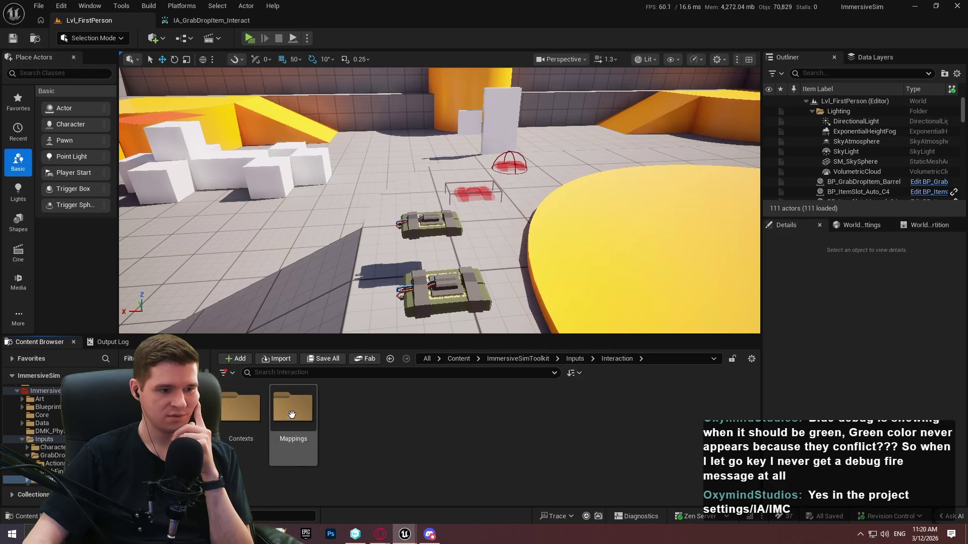
{"action": "double_click", "coordinate": [234, 411]}
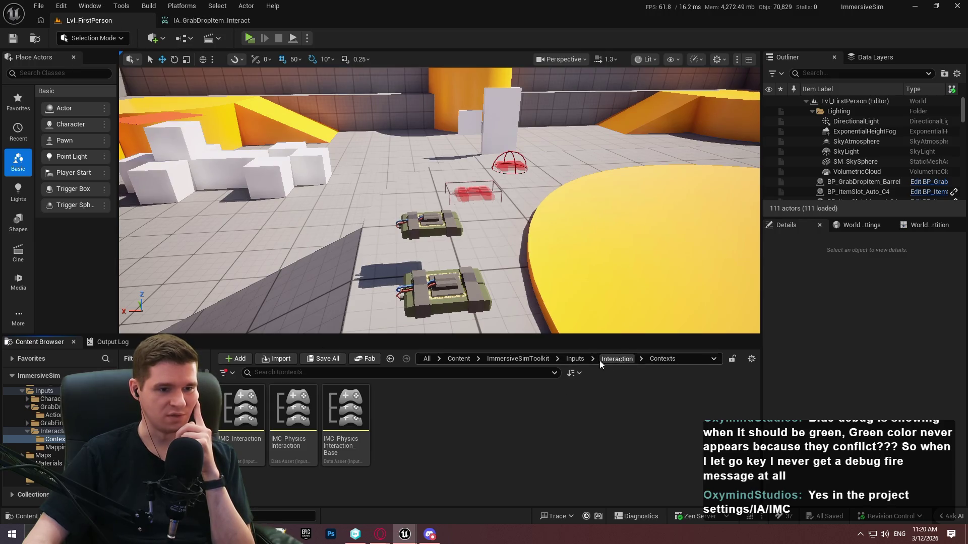
Open IMC_GrabDropItem and expand its fine-tuning toggle mapping's Z key settings
{"action": "left_click", "coordinate": [575, 359]}
{"action": "double_click", "coordinate": [293, 408]}
{"action": "left_click", "coordinate": [291, 443]}
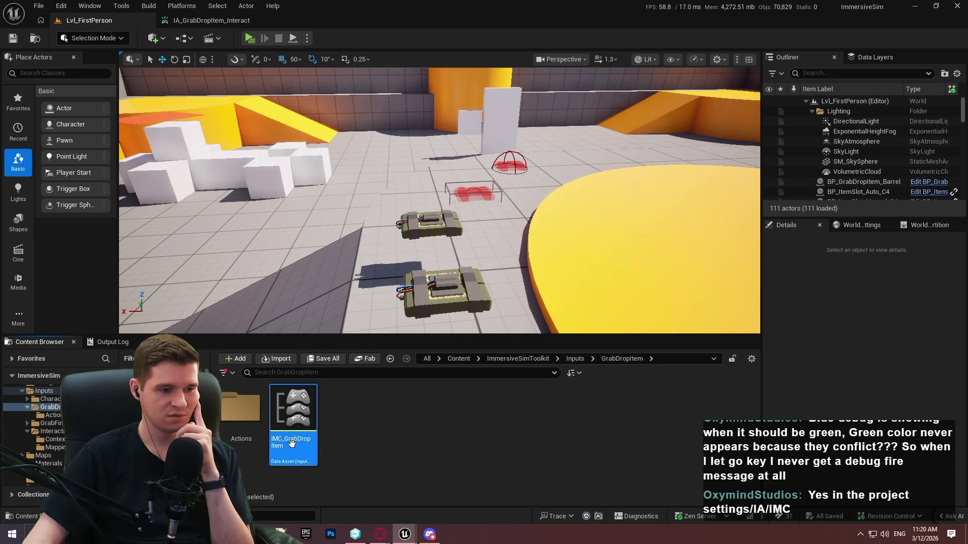
{"action": "double_click", "coordinate": [291, 443]}
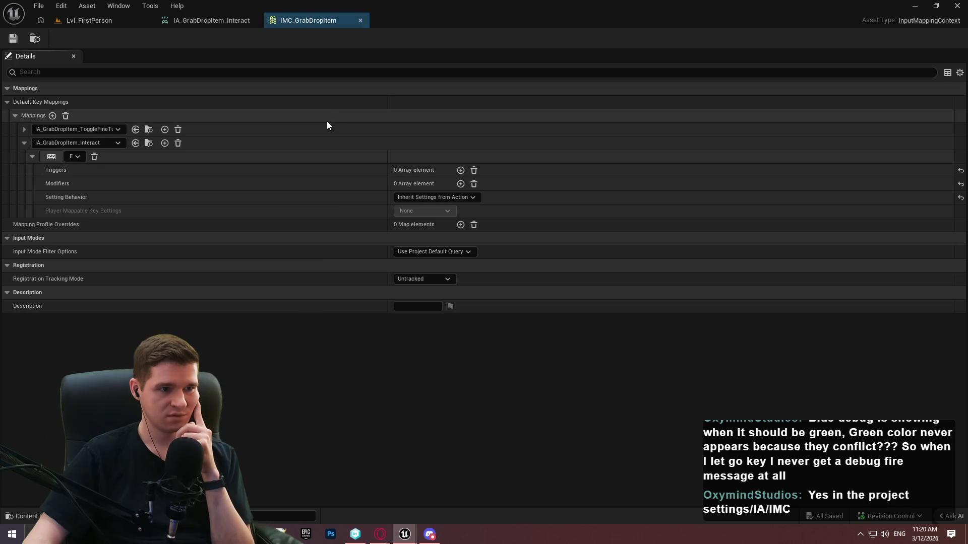
{"action": "left_click", "coordinate": [26, 132]}
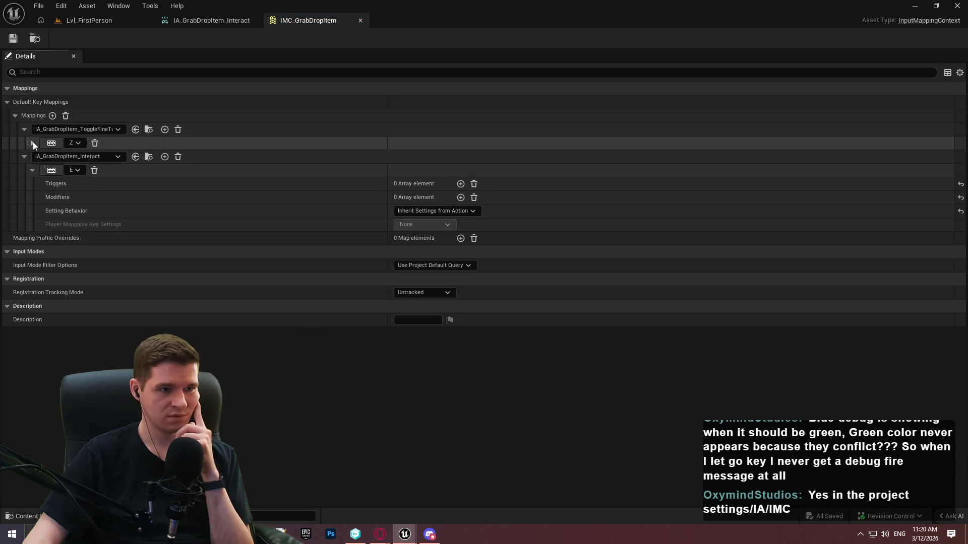
{"action": "left_click", "coordinate": [32, 141]}
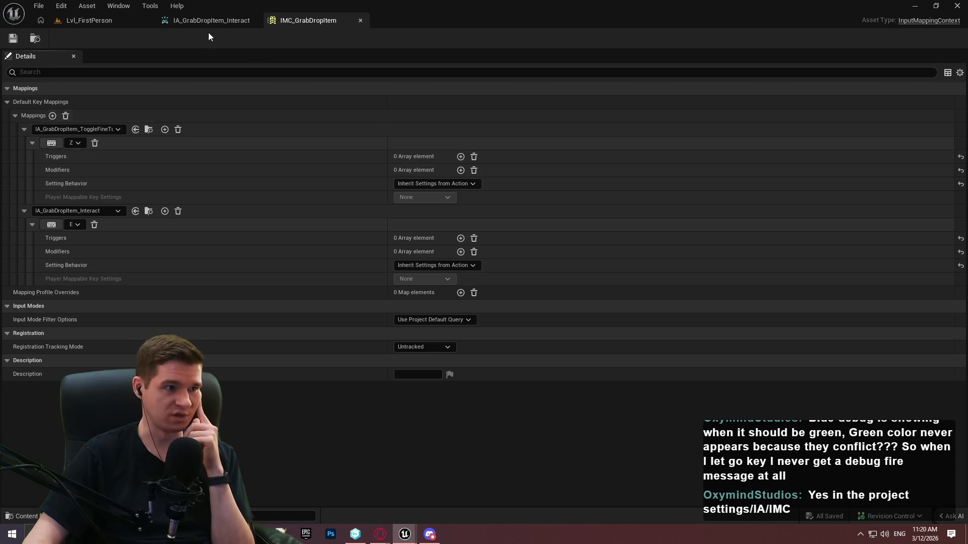
Open the IA_Interaction input action from Inputs/Interaction/Mappings
{"action": "left_click", "coordinate": [89, 20]}
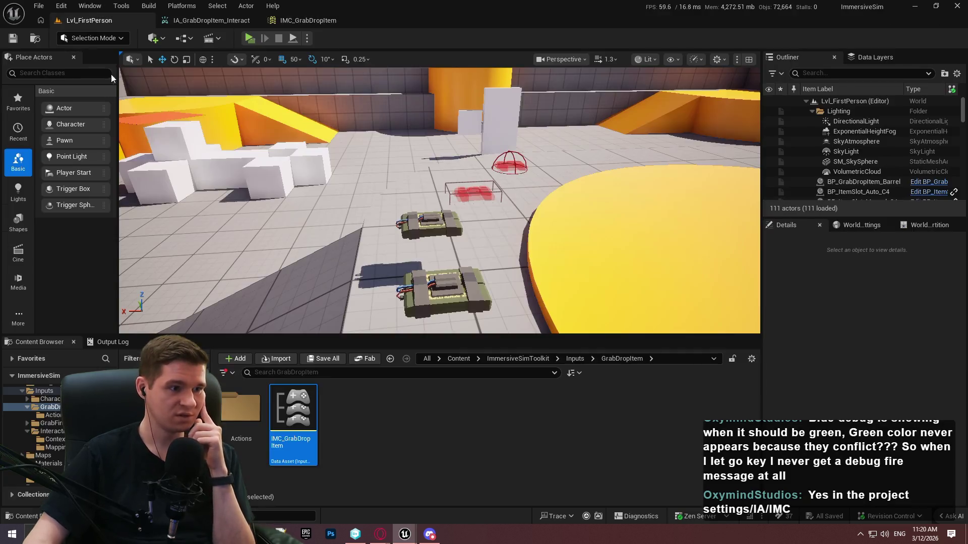
{"action": "left_click", "coordinate": [575, 359]}
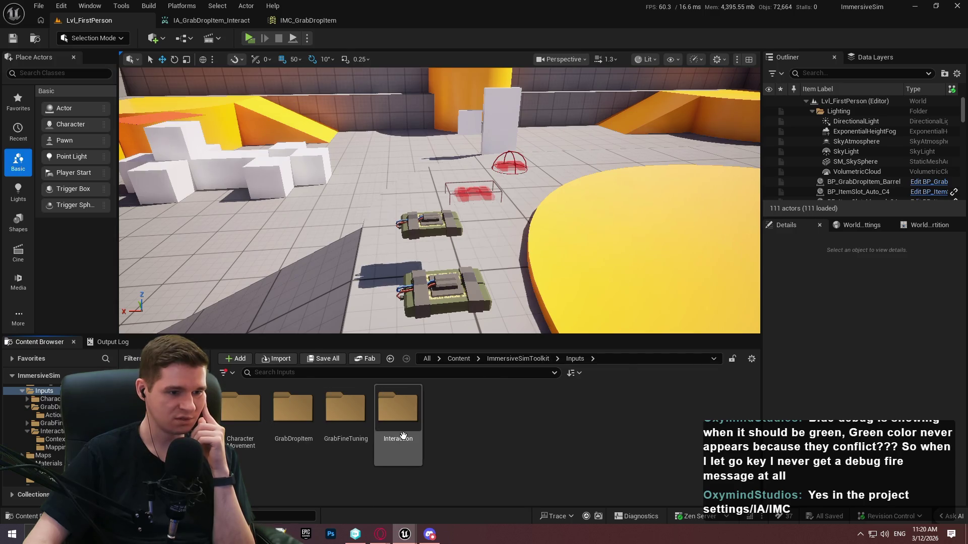
{"action": "double_click", "coordinate": [397, 416]}
{"action": "left_click", "coordinate": [270, 431]}
{"action": "double_click", "coordinate": [252, 418]}
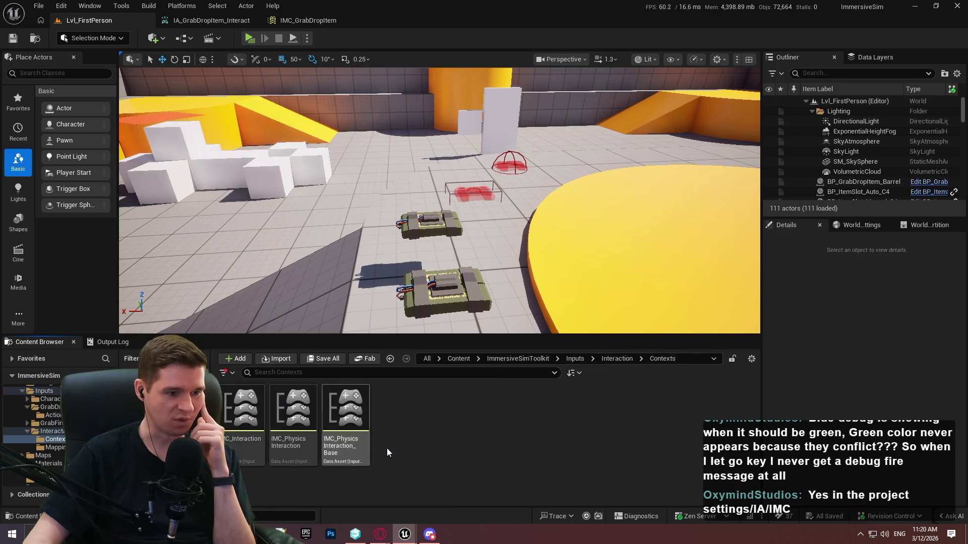
{"action": "left_click", "coordinate": [616, 358]}
{"action": "double_click", "coordinate": [293, 408]}
{"action": "double_click", "coordinate": [260, 434]}
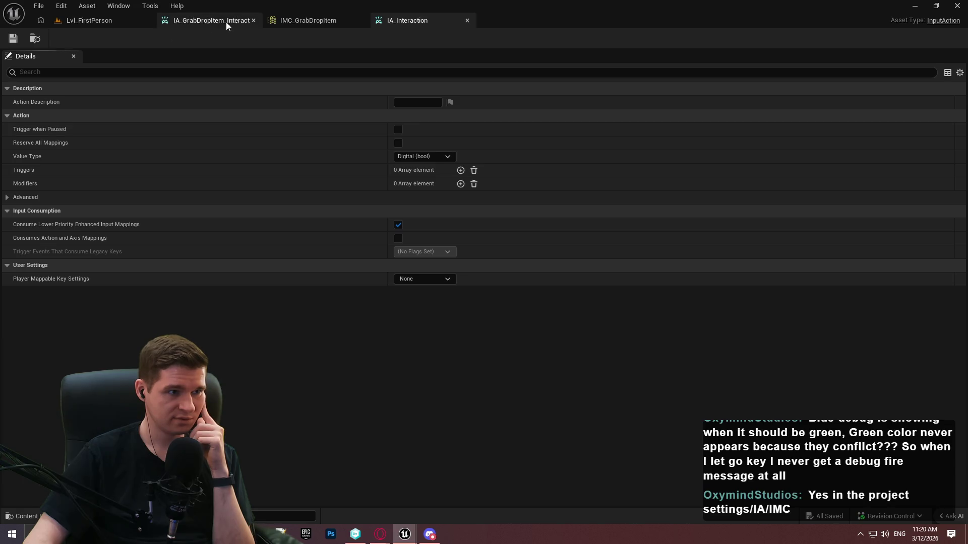
Browse to the AdvancedLocomotionV4/Blueprints/CharacterLogic folder in the Content Browser
{"action": "left_click", "coordinate": [126, 21]}
{"action": "left_click", "coordinate": [574, 359]}
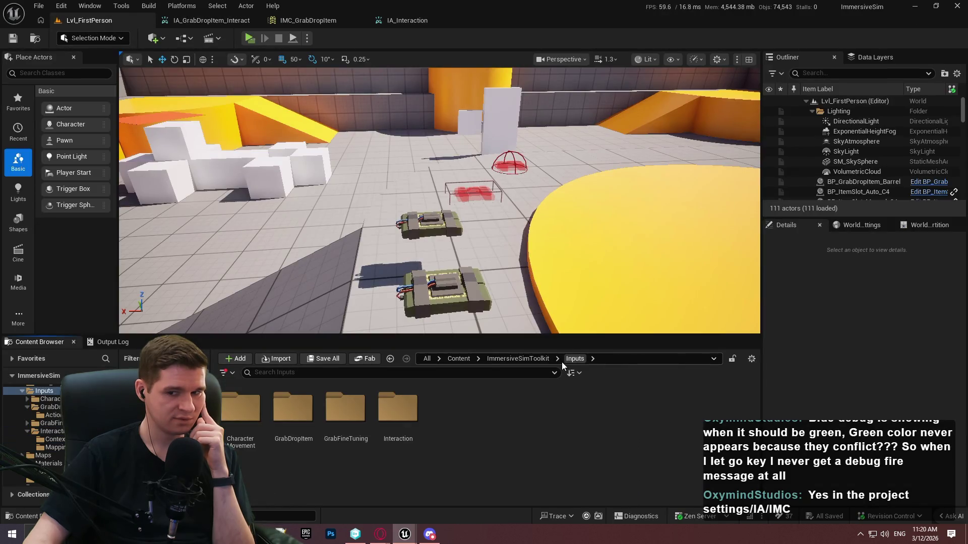
{"action": "left_click", "coordinate": [515, 357]}
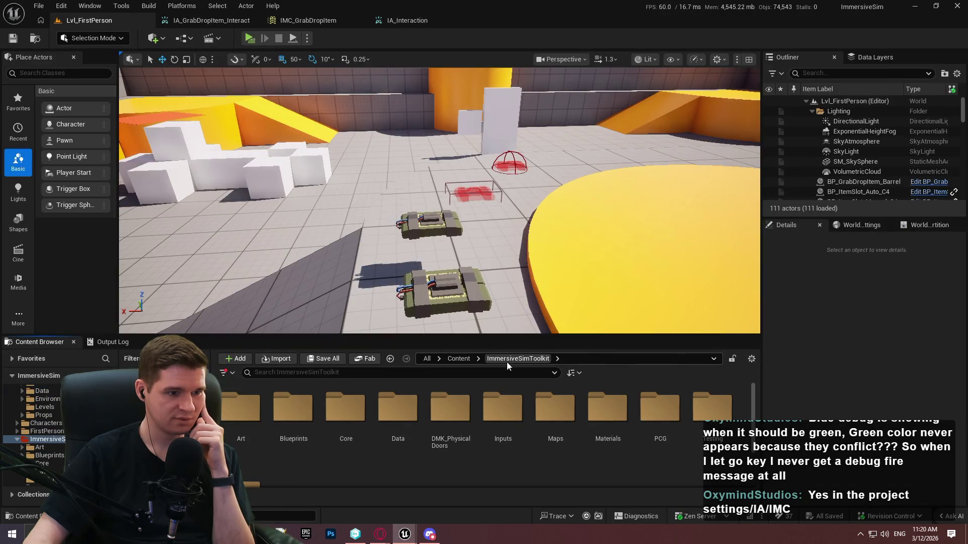
{"action": "double_click", "coordinate": [523, 444]}
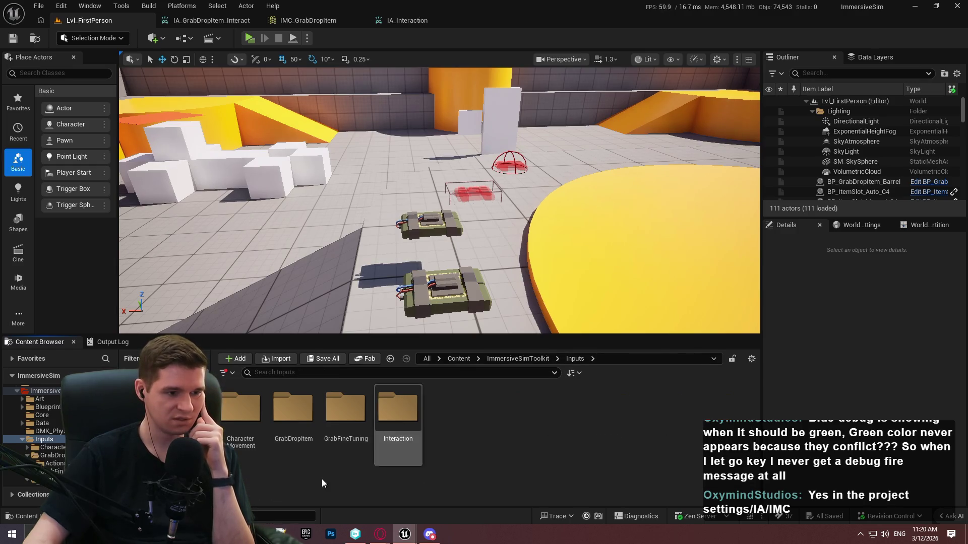
{"action": "double_click", "coordinate": [288, 427]}
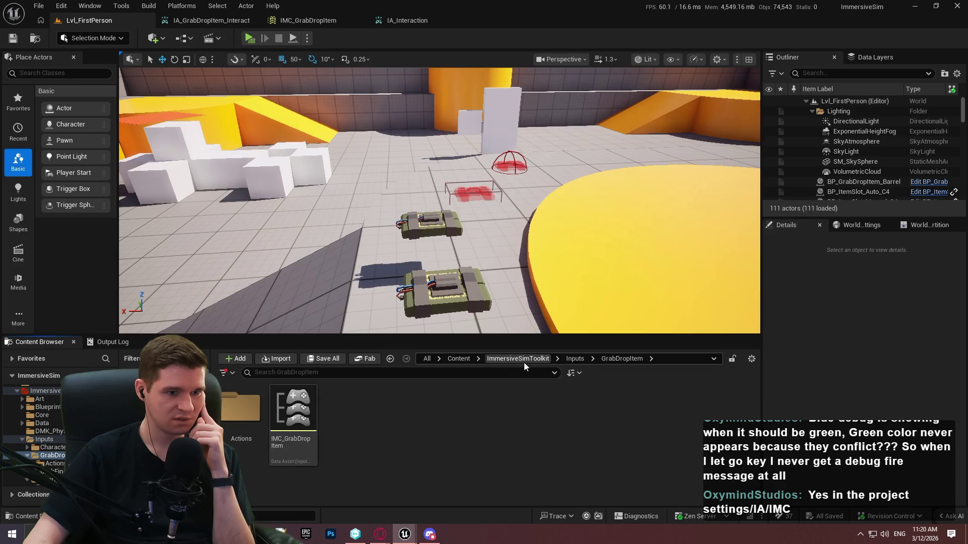
{"action": "left_click", "coordinate": [451, 358]}
{"action": "double_click", "coordinate": [240, 411]}
{"action": "left_click", "coordinate": [304, 425]}
{"action": "double_click", "coordinate": [304, 425]}
{"action": "double_click", "coordinate": [398, 411]}
{"action": "left_click", "coordinate": [301, 440]}
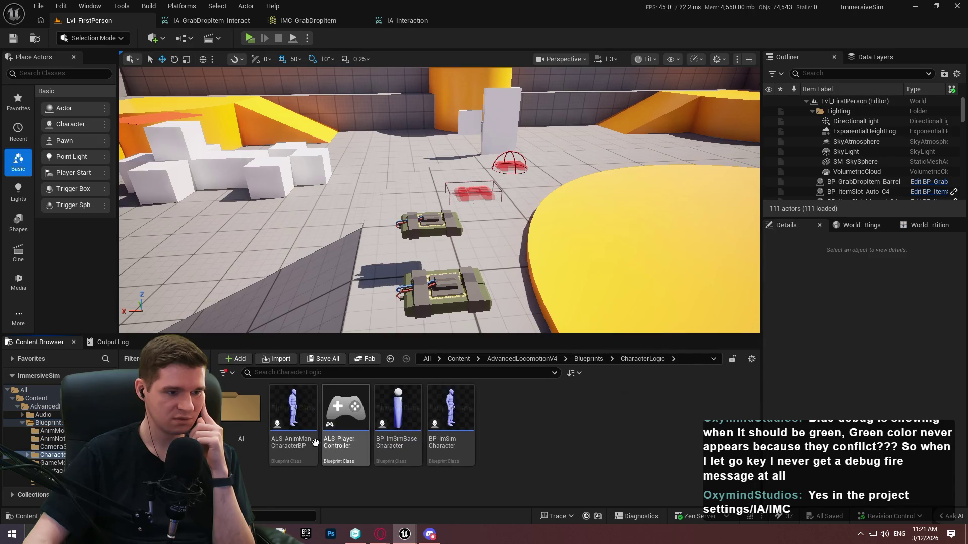
Open BP_ImSimCharacter and inspect its IA_PhysicsInteraction_Interact, Line Trace, Is Valid, Branch and End Interaction nodes
{"action": "double_click", "coordinate": [444, 434]}
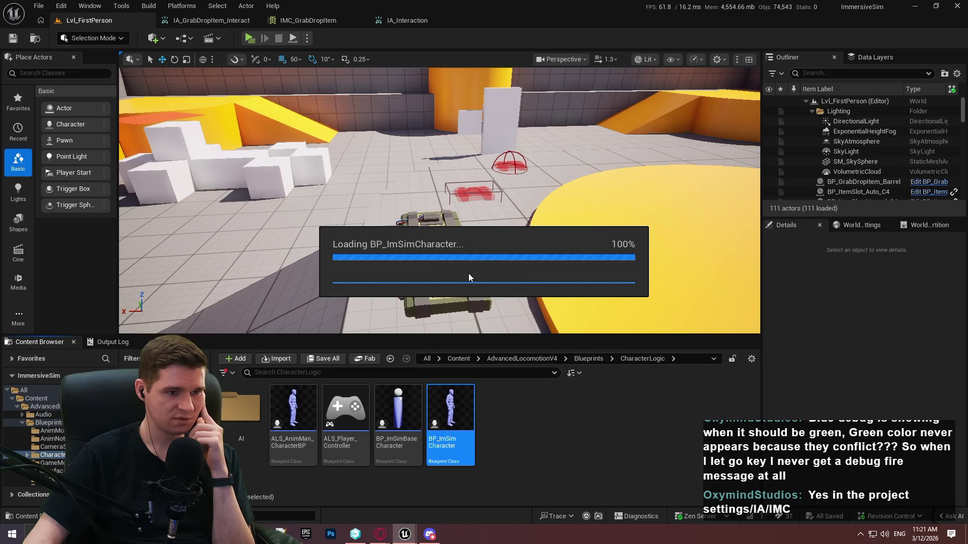
{"action": "scroll", "coordinate": [251, 137], "scroll_direction": "down", "scroll_amount": 5}
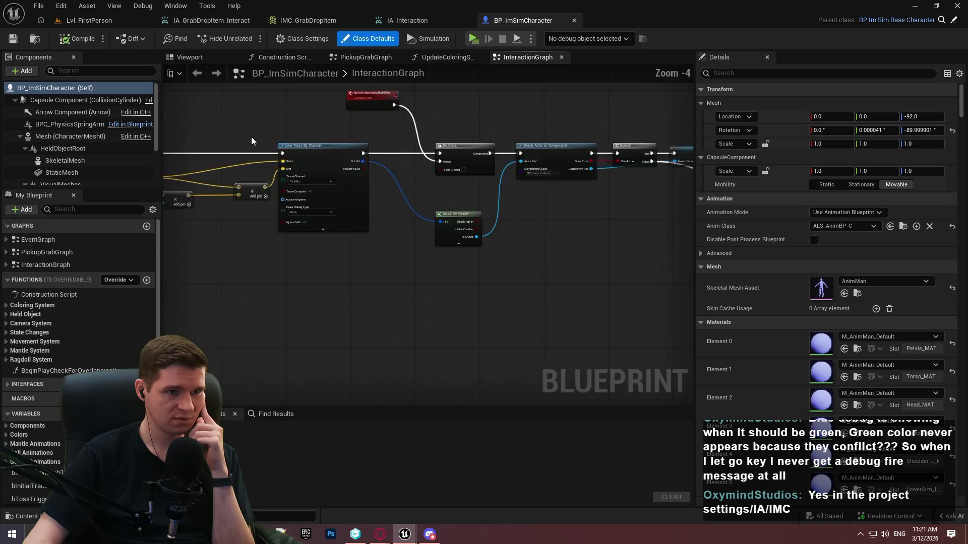
{"action": "scroll", "coordinate": [547, 235], "scroll_direction": "up", "scroll_amount": 5}
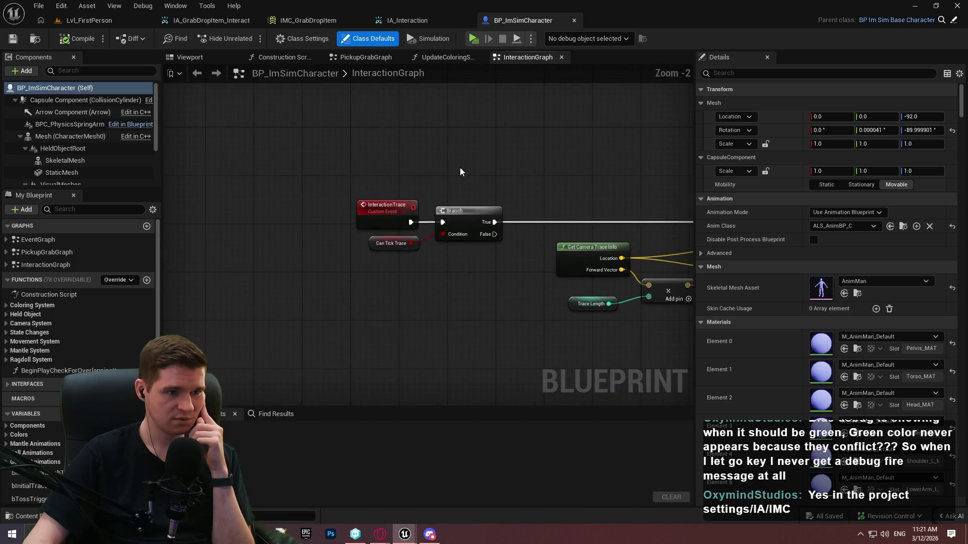
{"action": "scroll", "coordinate": [459, 169], "scroll_direction": "down", "scroll_amount": 1}
{"action": "mouse_move", "coordinate": [470, 205]}
{"action": "left_mouse_down"}
{"action": "mouse_move", "coordinate": [554, 356]}
{"action": "mouse_move", "coordinate": [465, 328]}
{"action": "left_mouse_up"}
{"action": "scroll", "coordinate": [360, 322], "scroll_direction": "up", "scroll_amount": 3}
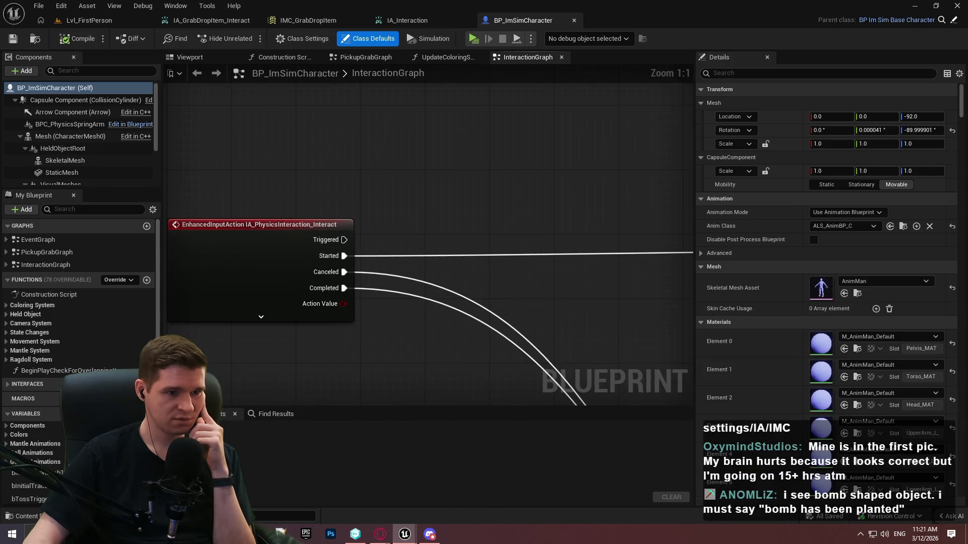
{"action": "scroll", "coordinate": [361, 322], "scroll_direction": "down", "scroll_amount": 4}
{"action": "mouse_move", "coordinate": [324, 294]}
{"action": "left_mouse_down"}
{"action": "mouse_move", "coordinate": [352, 298]}
{"action": "mouse_move", "coordinate": [255, 316]}
{"action": "mouse_move", "coordinate": [284, 309]}
{"action": "mouse_move", "coordinate": [725, 334]}
{"action": "mouse_move", "coordinate": [694, 341]}
{"action": "left_mouse_up"}
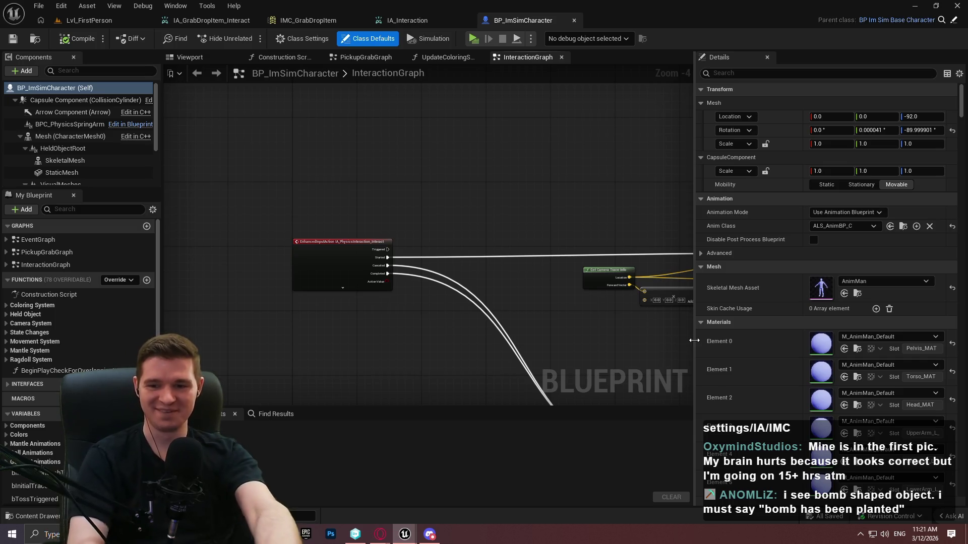
{"action": "left_click_drag", "start_coordinate": [672, 337], "coordinate": [341, 203]}
{"action": "scroll", "coordinate": [341, 204], "scroll_direction": "down", "scroll_amount": 1}
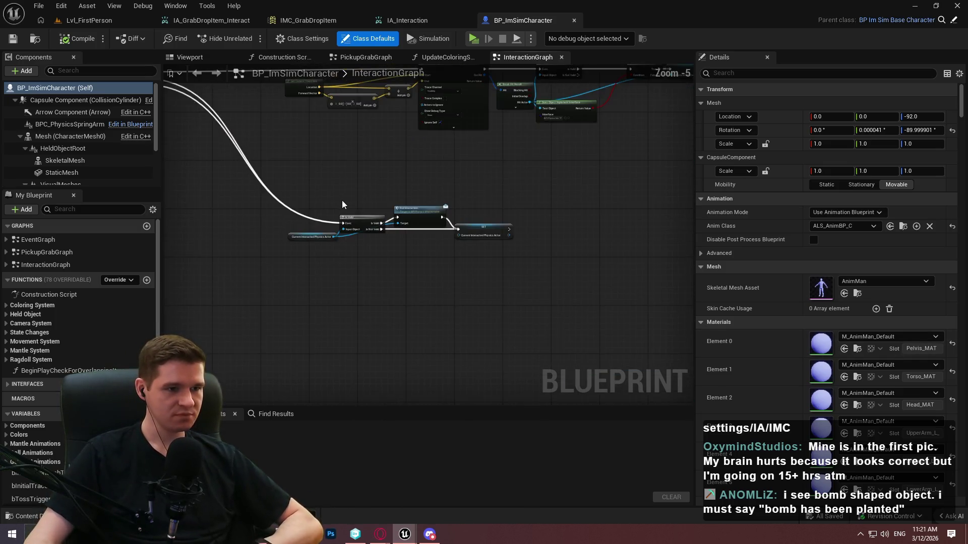
{"action": "scroll", "coordinate": [341, 204], "scroll_direction": "down", "scroll_amount": 1}
{"action": "scroll", "coordinate": [426, 197], "scroll_direction": "down", "scroll_amount": 1}
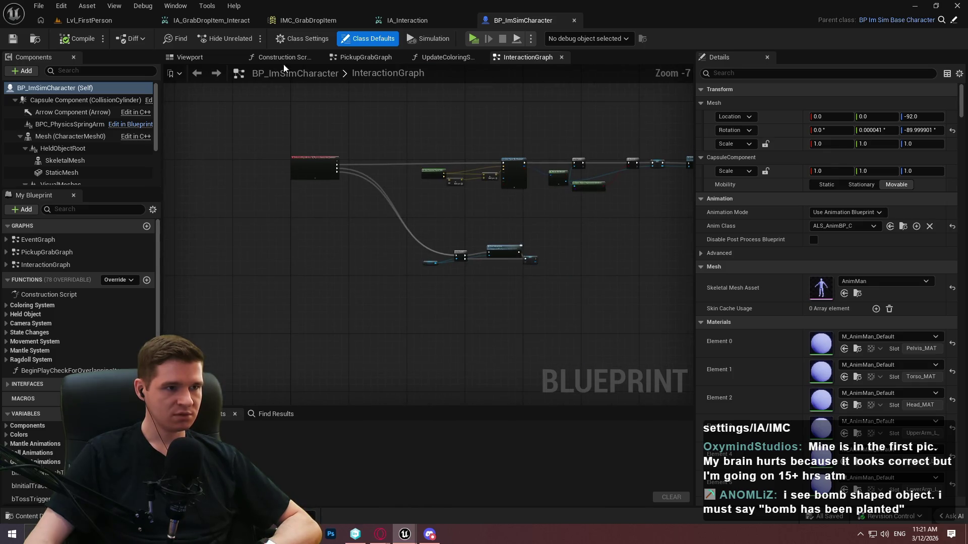
{"action": "left_click", "coordinate": [95, 20]}
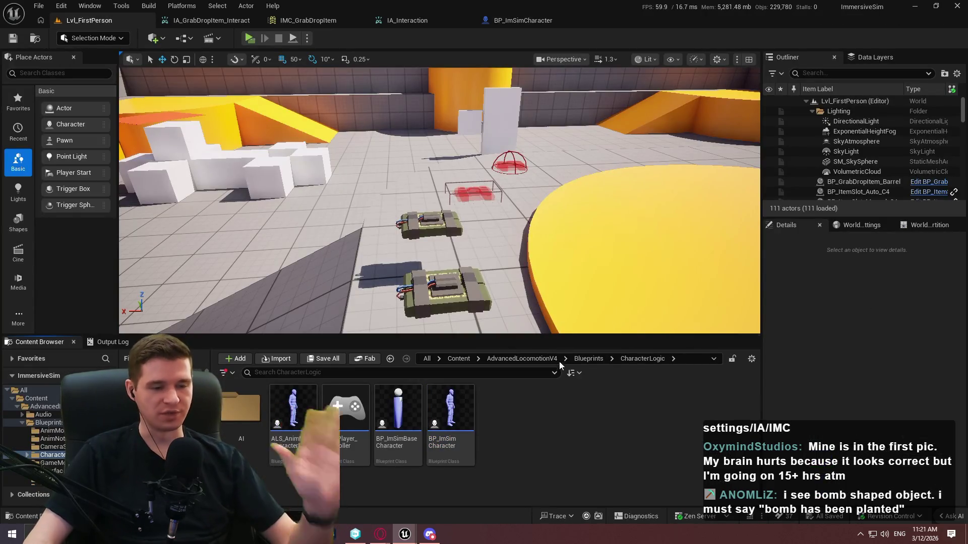
Open BPC_GrabDropItem from the ImmersiveSimToolkit/Blueprints/Interactable folder
{"action": "left_click", "coordinate": [457, 359]}
{"action": "double_click", "coordinate": [400, 421]}
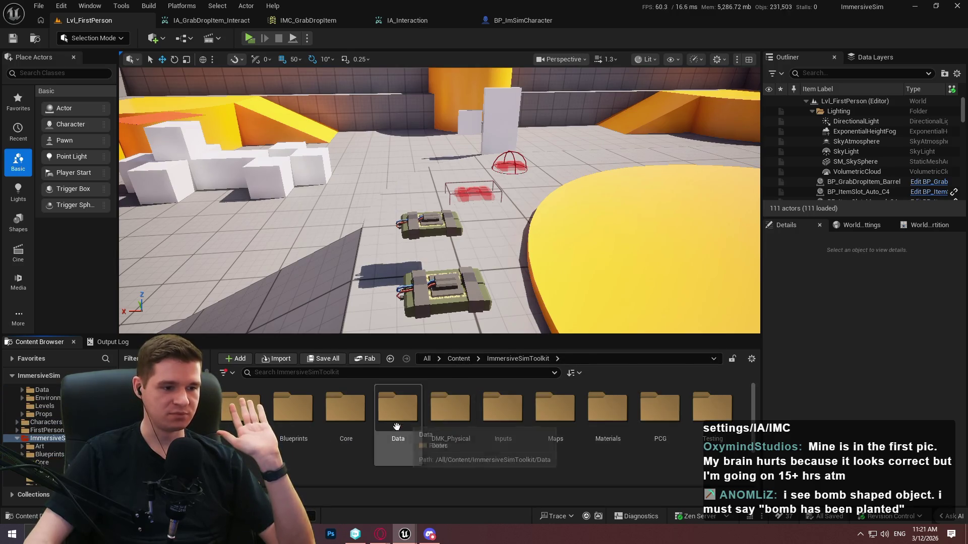
{"action": "double_click", "coordinate": [293, 411]}
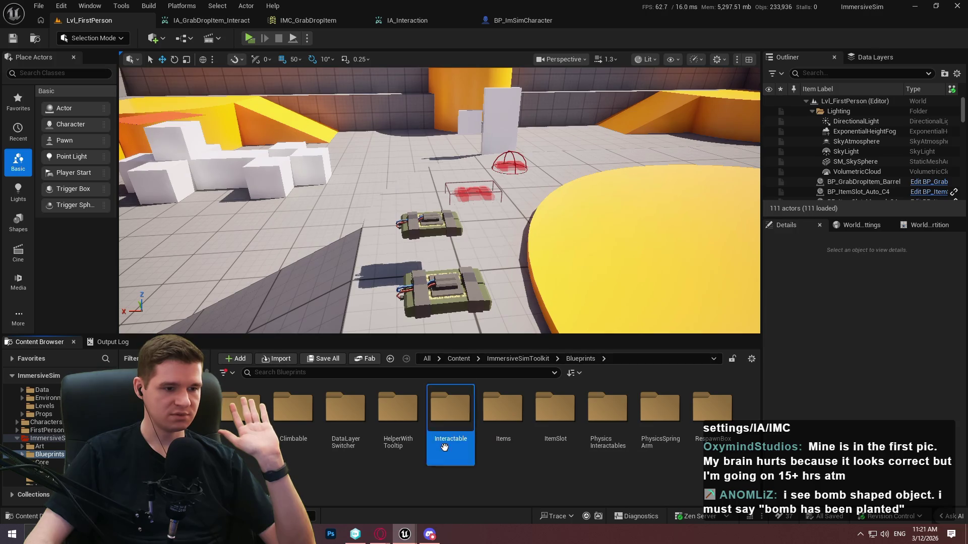
{"action": "double_click", "coordinate": [450, 411]}
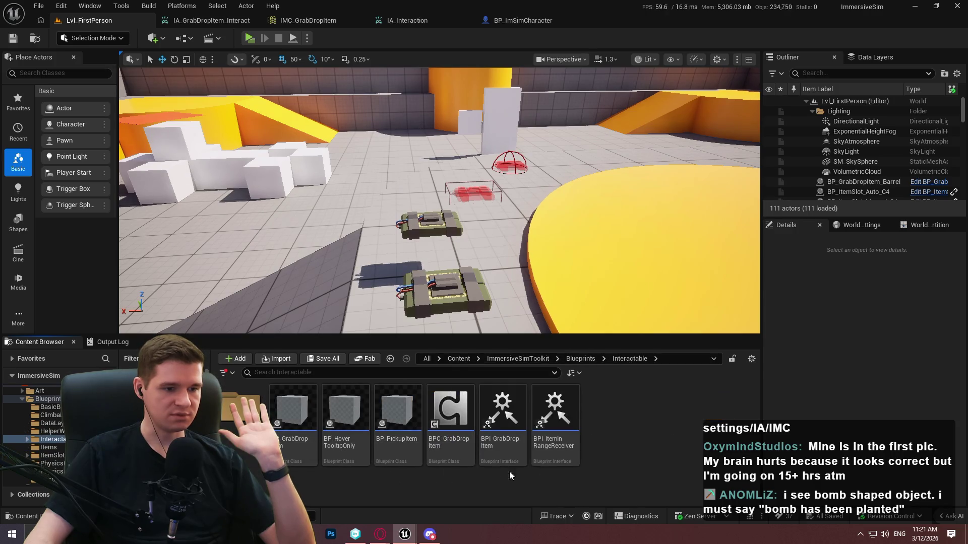
{"action": "double_click", "coordinate": [462, 457]}
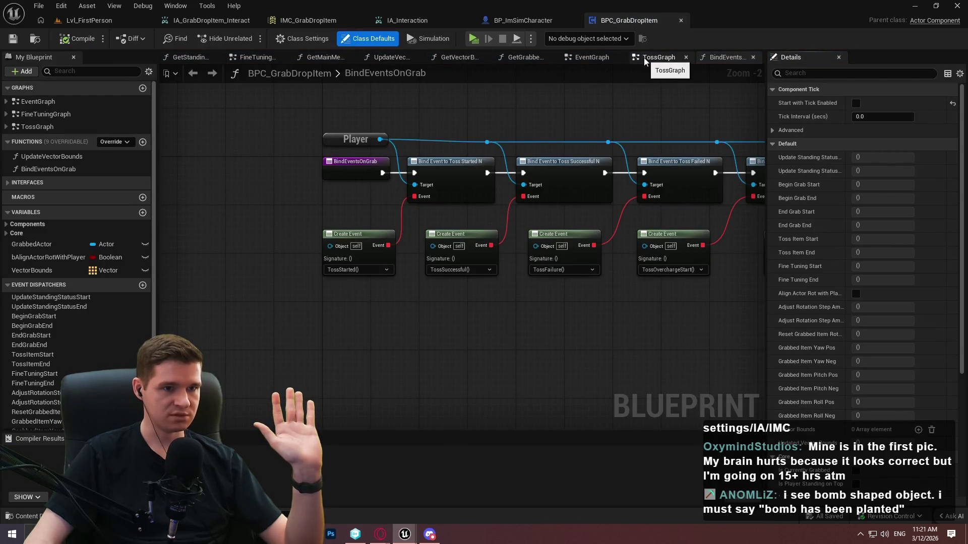
Inspect the TossGraph's overcharge broadcast nodes and the EventGraph's EventTossItem chain
{"action": "left_click", "coordinate": [657, 57]}
{"action": "scroll", "coordinate": [353, 262], "scroll_direction": "up", "scroll_amount": 5}
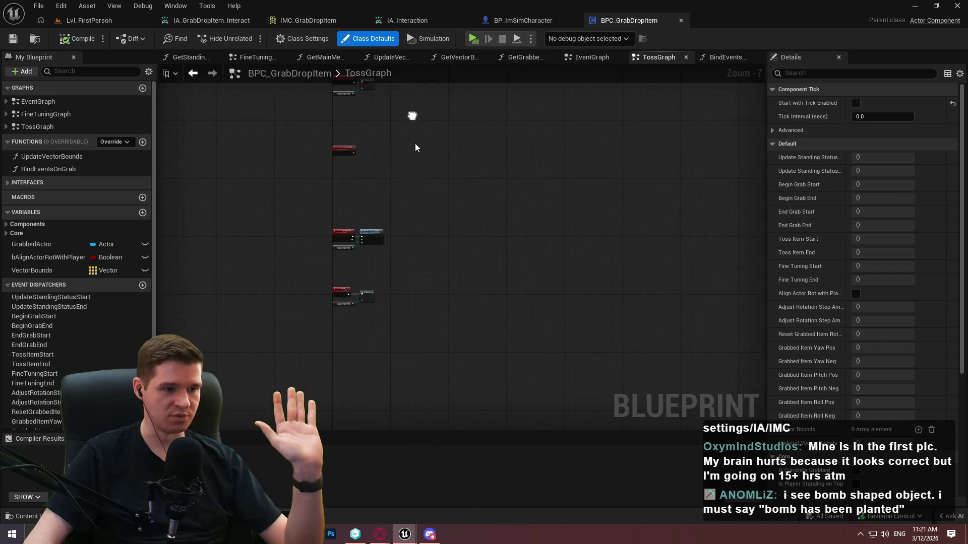
{"action": "left_click_drag", "start_coordinate": [394, 416], "coordinate": [402, 425]}
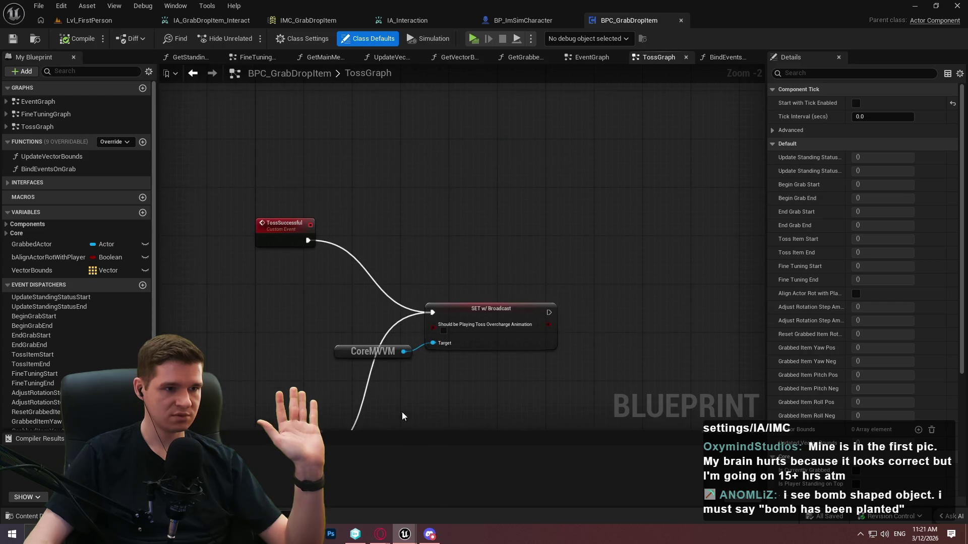
{"action": "left_click", "coordinate": [592, 57]}
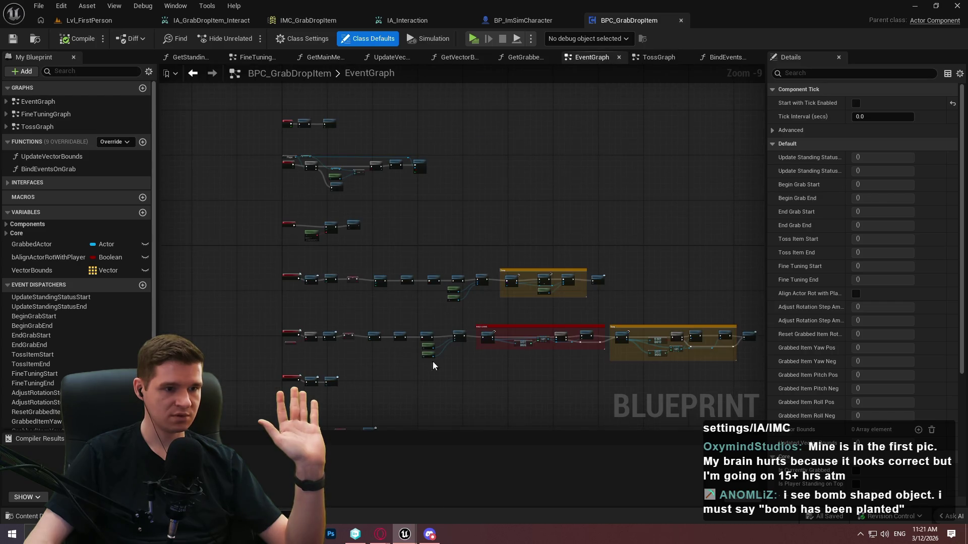
{"action": "scroll", "coordinate": [309, 325], "scroll_direction": "up", "scroll_amount": 7}
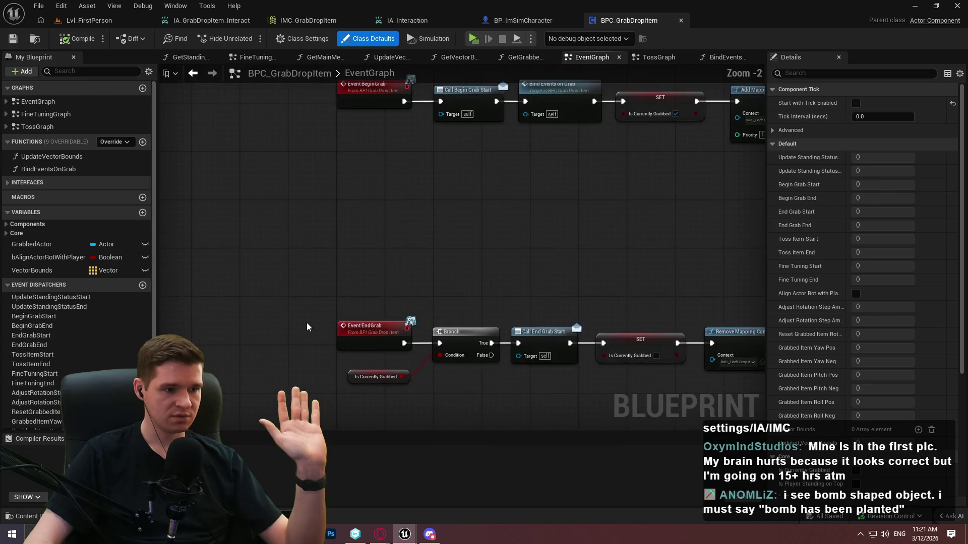
{"action": "left_click_drag", "start_coordinate": [308, 325], "coordinate": [261, 73]}
Follow the Begin Play and EventBeginGrab chains and open the added IMC_GrabDropItem mapping context
{"action": "mouse_move", "coordinate": [343, 225]}
{"action": "left_mouse_down"}
{"action": "mouse_move", "coordinate": [334, 385]}
{"action": "mouse_move", "coordinate": [152, 227]}
{"action": "left_mouse_up"}
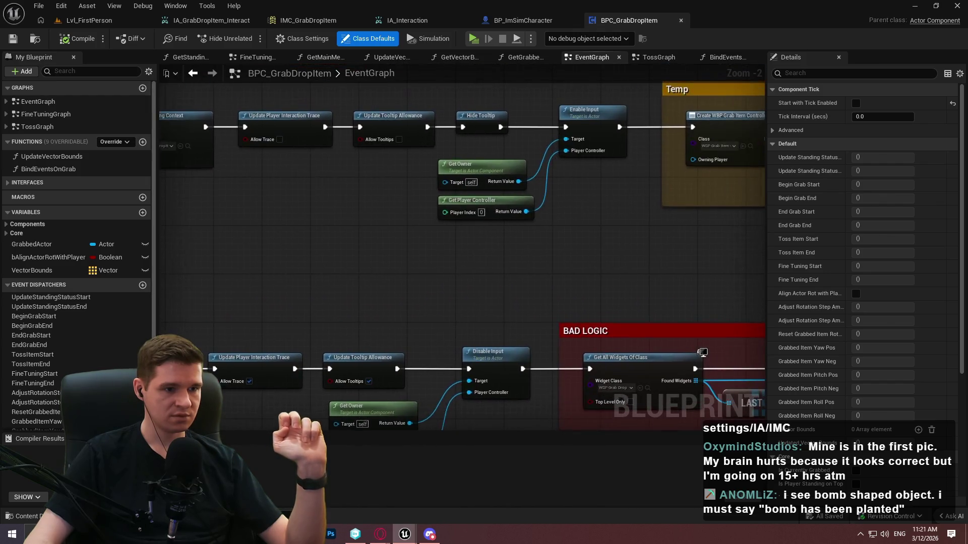
{"action": "mouse_move", "coordinate": [338, 301]}
{"action": "left_mouse_down"}
{"action": "mouse_move", "coordinate": [363, 301]}
{"action": "mouse_move", "coordinate": [227, 302]}
{"action": "mouse_move", "coordinate": [277, 328]}
{"action": "left_mouse_up"}
{"action": "scroll", "coordinate": [276, 329], "scroll_direction": "down", "scroll_amount": 1}
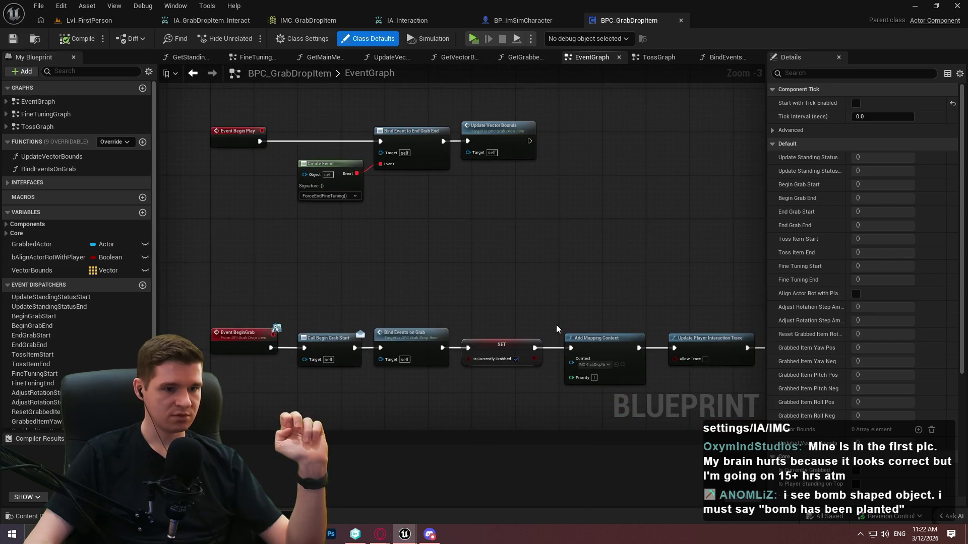
{"action": "left_click", "coordinate": [622, 364]}
{"action": "double_click", "coordinate": [285, 403]}
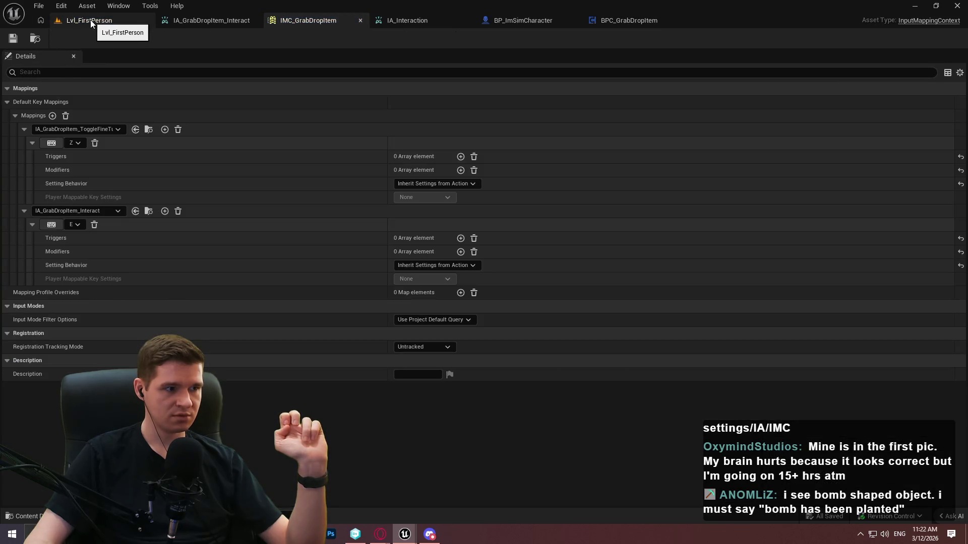
Open the IA_GrabDropItem_Interact input action from the grab-drop actions folder
{"action": "left_click", "coordinate": [90, 21]}
{"action": "left_click", "coordinate": [317, 19]}
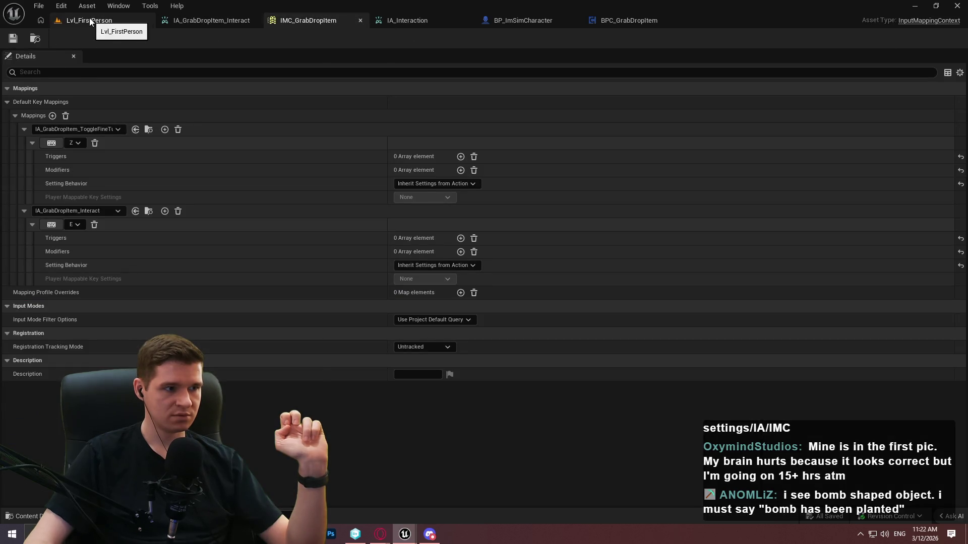
{"action": "left_click", "coordinate": [104, 20]}
{"action": "double_click", "coordinate": [255, 438]}
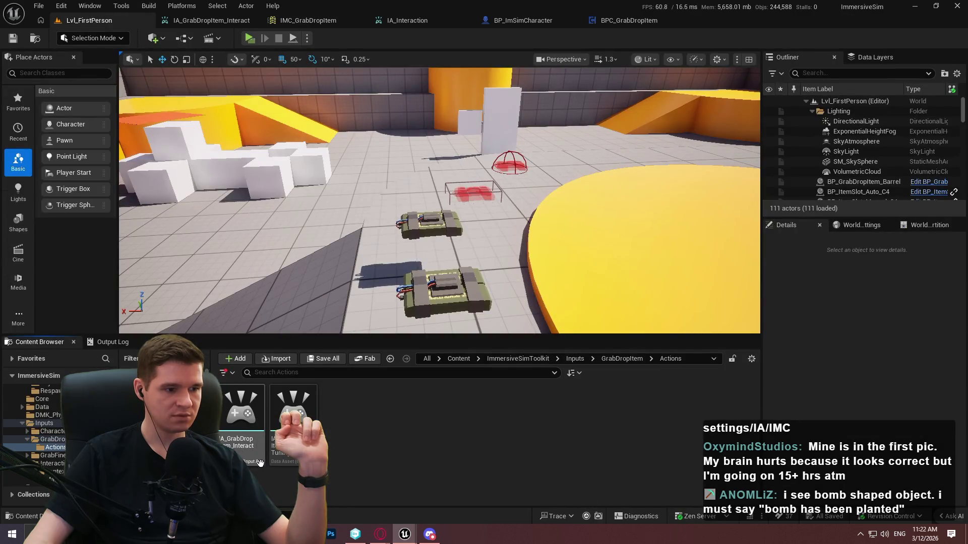
{"action": "double_click", "coordinate": [256, 444]}
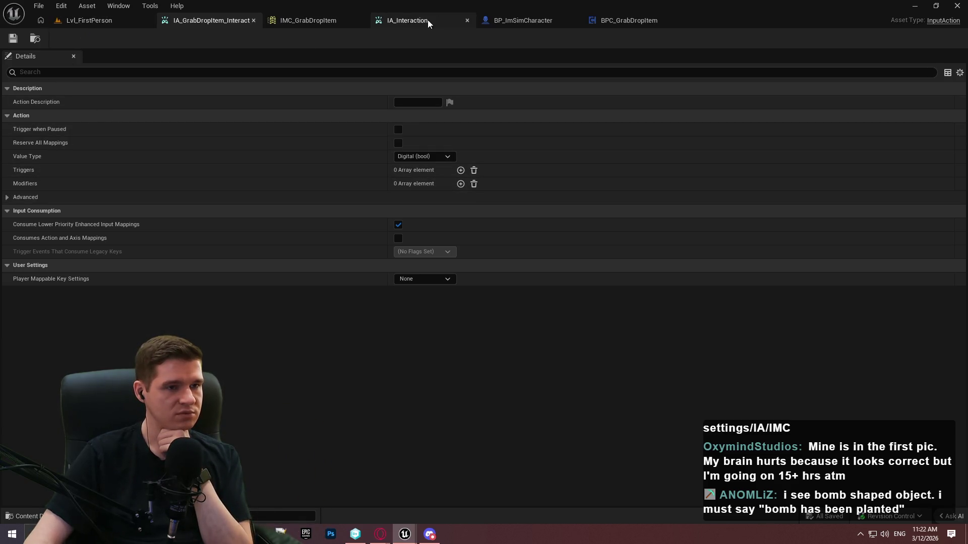
Zoom out over BP_ImSimCharacter's InteractionGraph to view its SET and Start Interaction nodes
{"action": "left_click", "coordinate": [519, 21]}
{"action": "scroll", "coordinate": [323, 151], "scroll_direction": "up", "scroll_amount": 6}
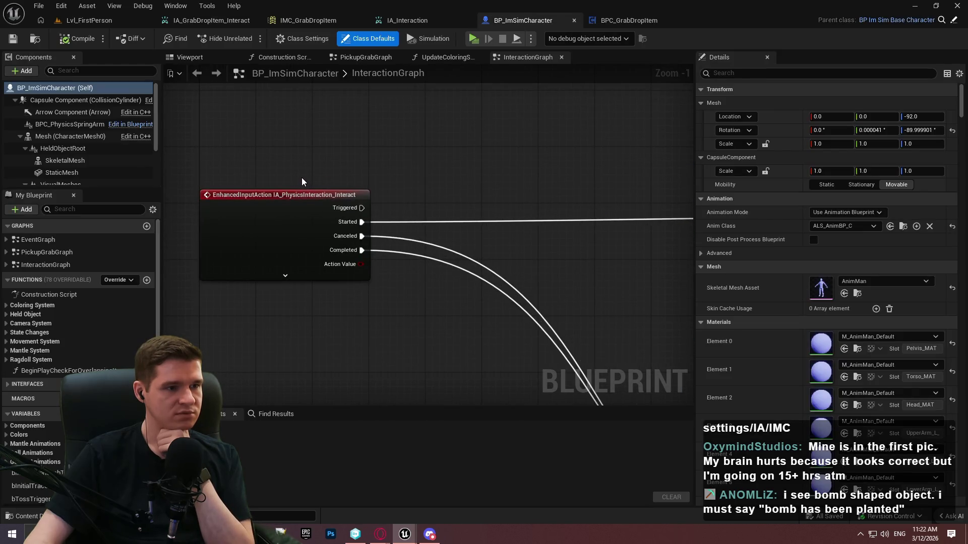
{"action": "scroll", "coordinate": [325, 180], "scroll_direction": "down", "scroll_amount": 3}
{"action": "left_click_drag", "start_coordinate": [522, 248], "coordinate": [395, 203]}
{"action": "scroll", "coordinate": [182, 220], "scroll_direction": "up", "scroll_amount": 1}
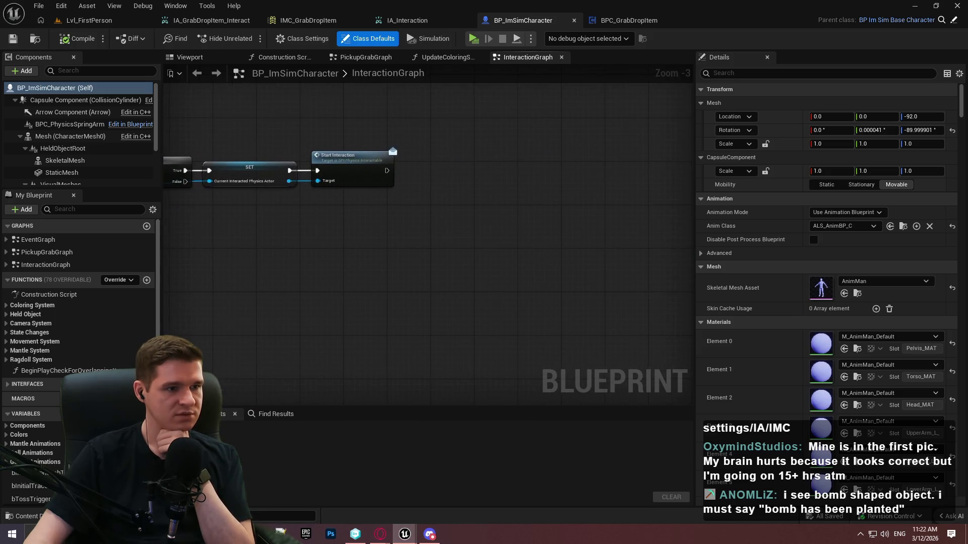
{"action": "scroll", "coordinate": [344, 292], "scroll_direction": "down", "scroll_amount": 3}
{"action": "mouse_move", "coordinate": [345, 292]}
{"action": "left_mouse_down"}
{"action": "mouse_move", "coordinate": [421, 240]}
{"action": "mouse_move", "coordinate": [422, 173]}
{"action": "left_mouse_up"}
{"action": "scroll", "coordinate": [319, 316], "scroll_direction": "down", "scroll_amount": 4}
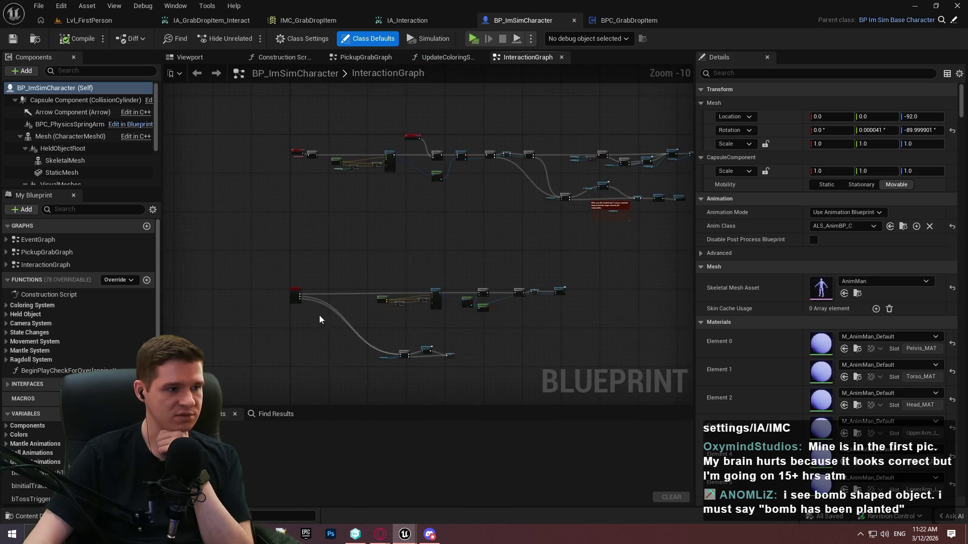
Open PickupGrabGraph and inspect the IA_GrabDropItem_Interact event's branch, Get Component and Toss nodes
{"action": "double_click", "coordinate": [44, 256]}
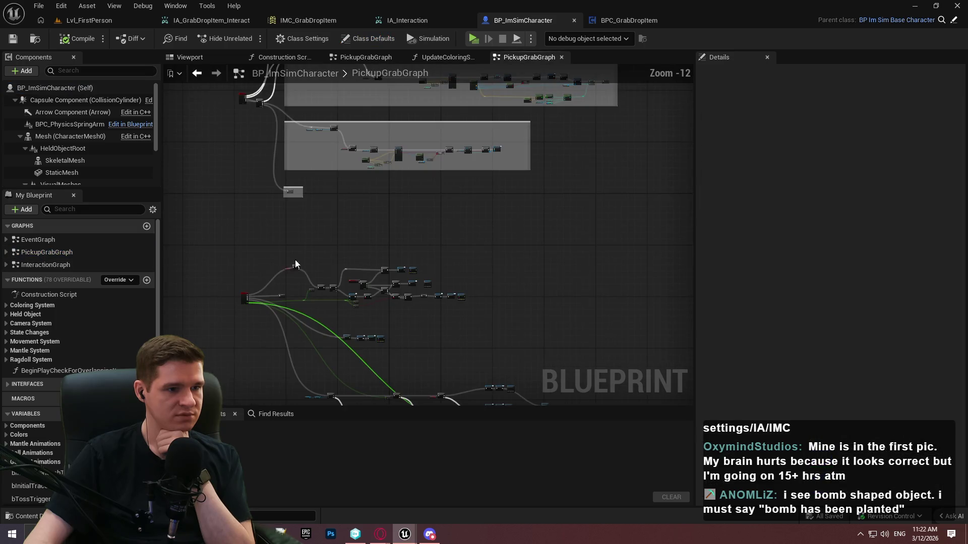
{"action": "scroll", "coordinate": [256, 313], "scroll_direction": "up", "scroll_amount": 13}
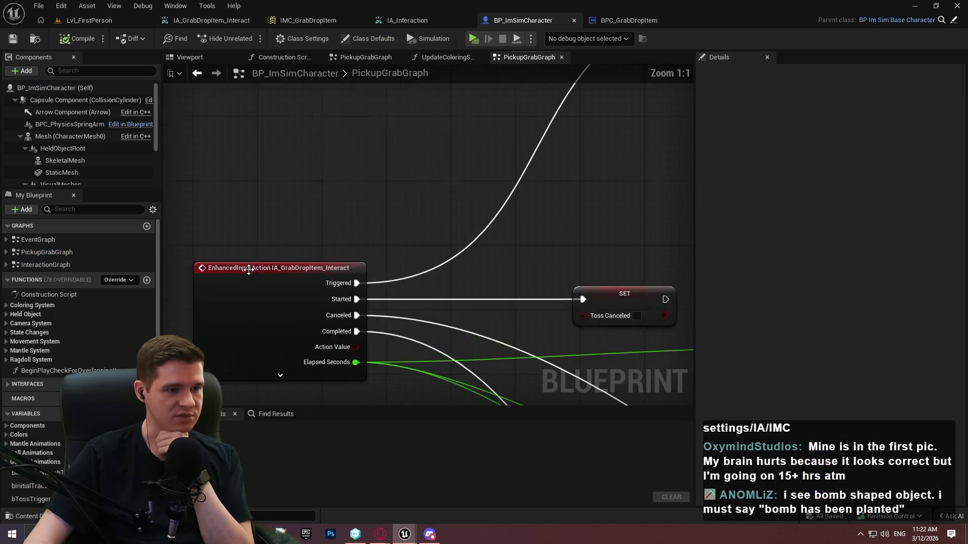
{"action": "left_click", "coordinate": [310, 304]}
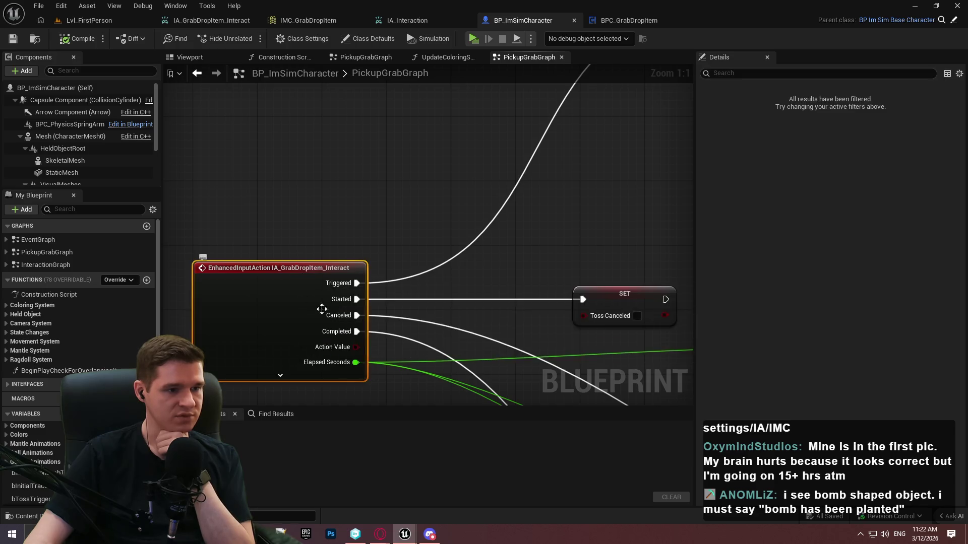
{"action": "scroll", "coordinate": [476, 234], "scroll_direction": "down", "scroll_amount": 6}
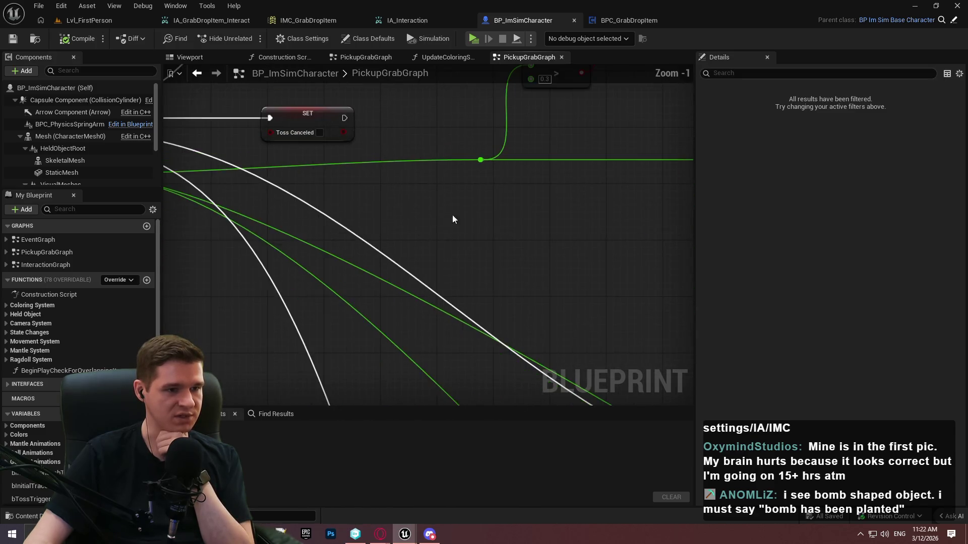
{"action": "mouse_move", "coordinate": [476, 235]}
{"action": "left_mouse_down"}
{"action": "mouse_move", "coordinate": [439, 219]}
{"action": "mouse_move", "coordinate": [353, 151]}
{"action": "mouse_move", "coordinate": [270, 71]}
{"action": "mouse_move", "coordinate": [343, 142]}
{"action": "left_mouse_up"}
{"action": "left_click_drag", "start_coordinate": [540, 246], "coordinate": [448, 155]}
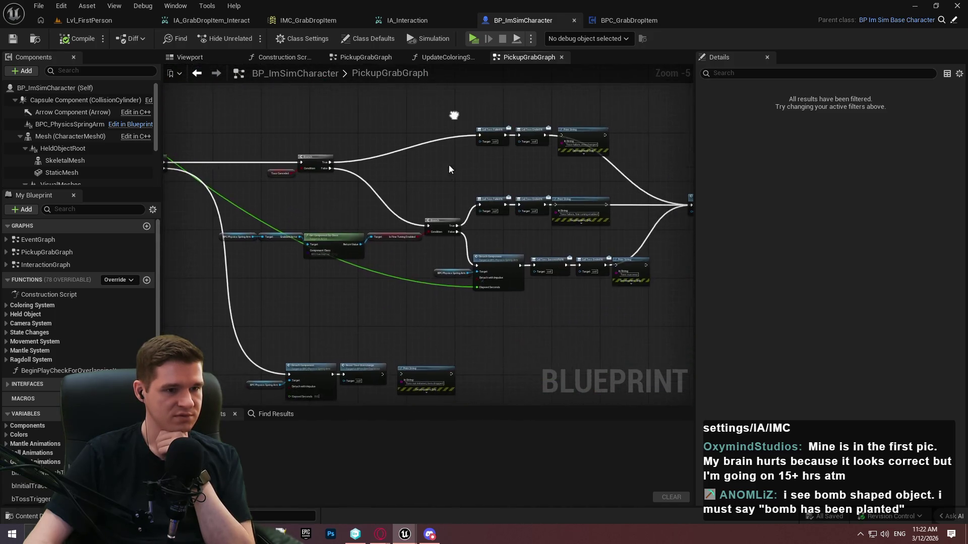
{"action": "scroll", "coordinate": [440, 188], "scroll_direction": "up", "scroll_amount": 1}
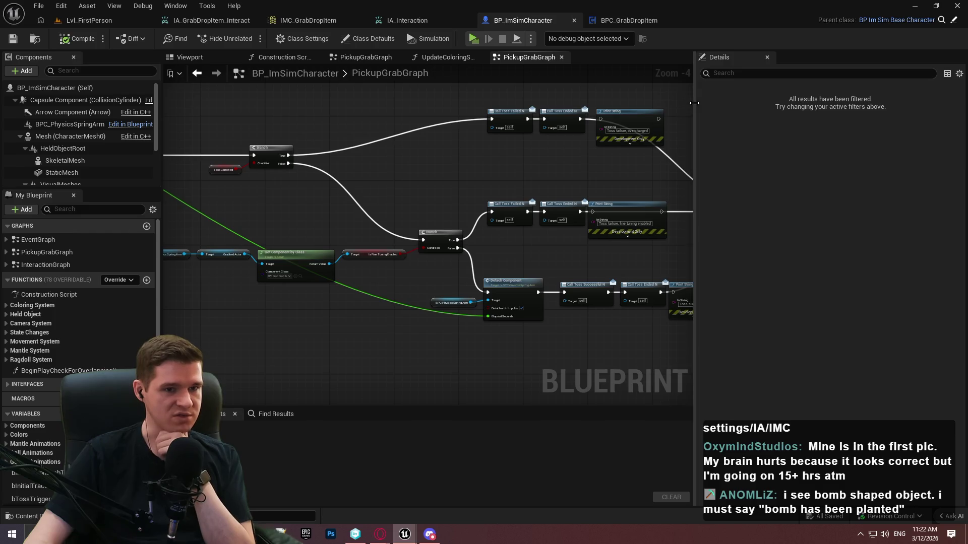
Pan through the Toss Input Canceled, Sequence, Branch and Do Once nodes back to the event node
{"action": "left_click_drag", "start_coordinate": [695, 111], "coordinate": [832, 111]}
{"action": "mouse_move", "coordinate": [806, 322]}
{"action": "left_mouse_down"}
{"action": "mouse_move", "coordinate": [571, 240]}
{"action": "mouse_move", "coordinate": [557, 255]}
{"action": "left_mouse_up"}
{"action": "scroll", "coordinate": [556, 254], "scroll_direction": "up", "scroll_amount": 2}
{"action": "mouse_move", "coordinate": [589, 168]}
{"action": "left_mouse_down"}
{"action": "mouse_move", "coordinate": [464, 397]}
{"action": "mouse_move", "coordinate": [96, 419]}
{"action": "mouse_move", "coordinate": [10, 389]}
{"action": "left_mouse_up"}
{"action": "mouse_move", "coordinate": [45, 252]}
{"action": "left_mouse_down"}
{"action": "mouse_move", "coordinate": [740, 239]}
{"action": "mouse_move", "coordinate": [855, 265]}
{"action": "mouse_move", "coordinate": [921, 300]}
{"action": "left_mouse_up"}
{"action": "left_click_drag", "start_coordinate": [202, 252], "coordinate": [522, 262]}
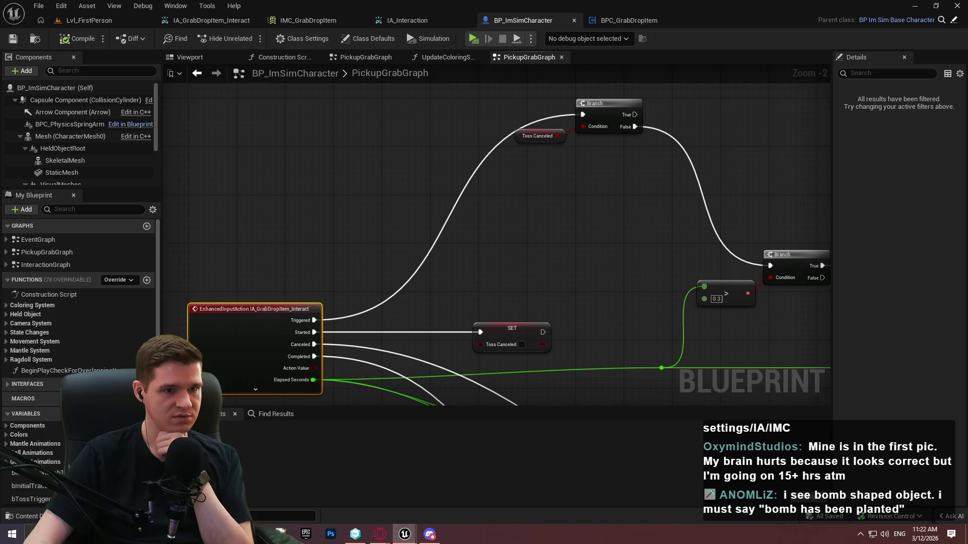
{"action": "mouse_move", "coordinate": [246, 328]}
{"action": "left_mouse_down"}
{"action": "mouse_move", "coordinate": [200, 167]}
{"action": "mouse_move", "coordinate": [7, 263]}
{"action": "mouse_move", "coordinate": [495, 240]}
{"action": "left_mouse_up"}
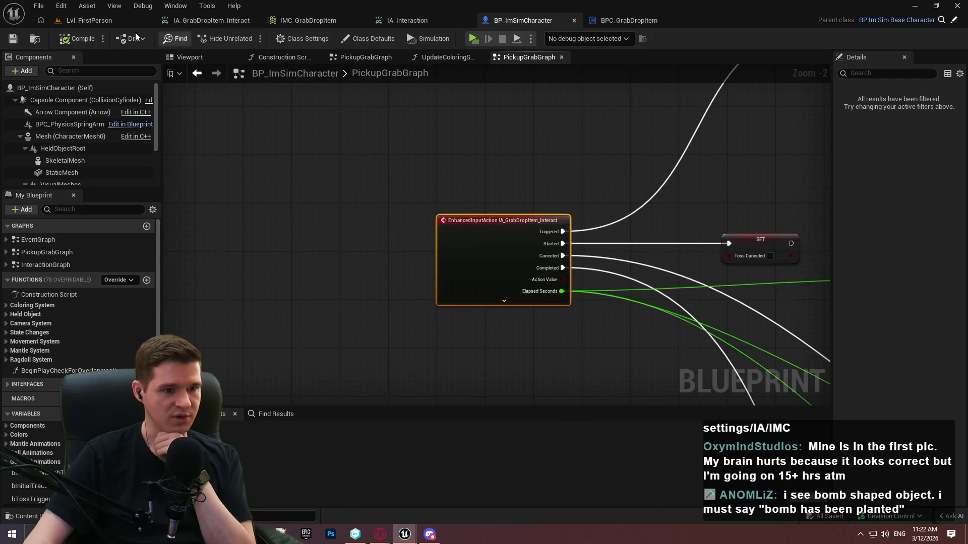
Compare the IA_GrabDropItem_Interact, IMC_GrabDropItem and IA_Interaction assets, then return to BP_ImSimCharacter
{"action": "left_click", "coordinate": [222, 22]}
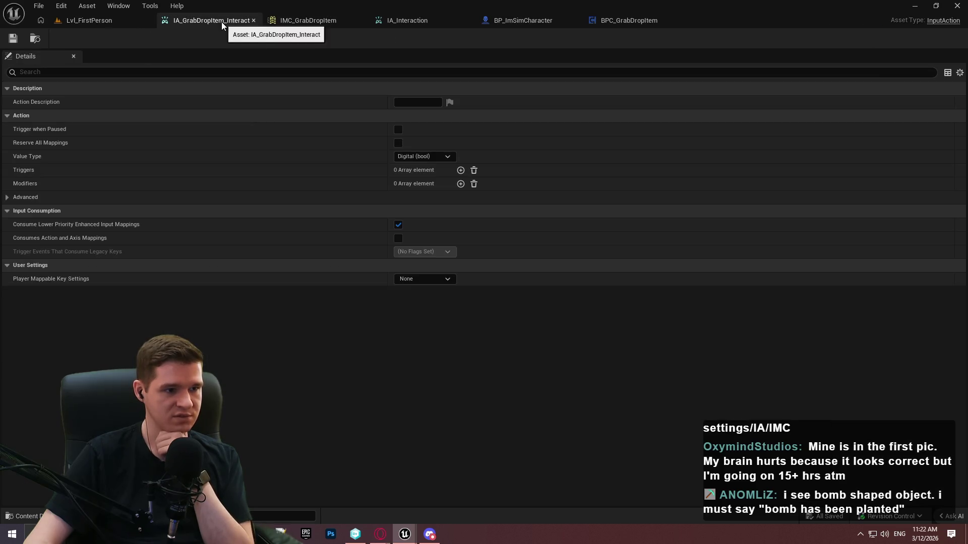
{"action": "left_click", "coordinate": [324, 25]}
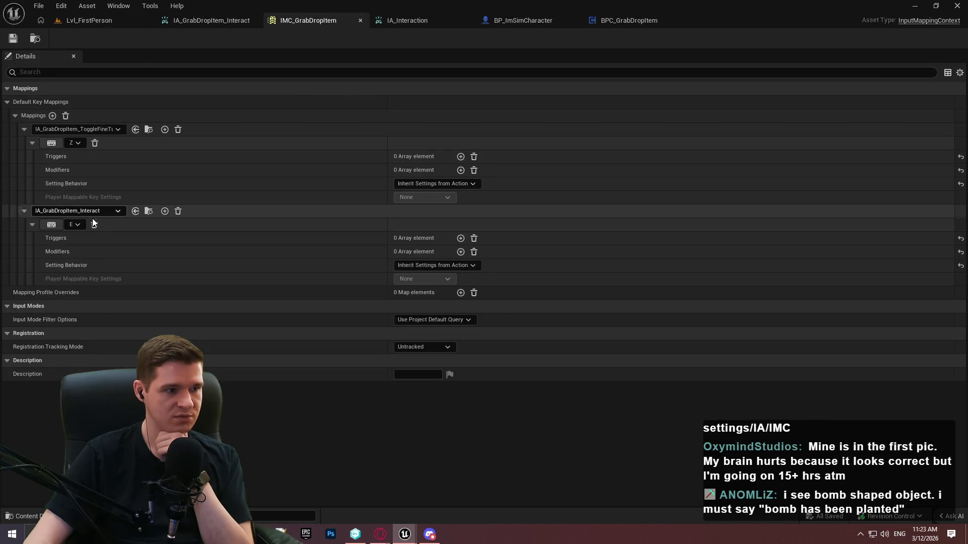
{"action": "left_click", "coordinate": [209, 23]}
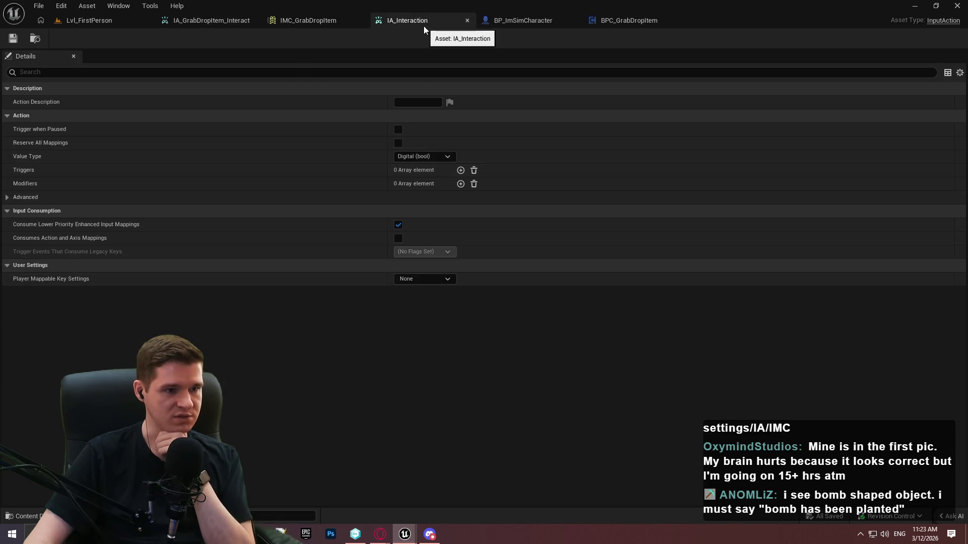
{"action": "left_click", "coordinate": [320, 21]}
{"action": "left_click", "coordinate": [426, 20]}
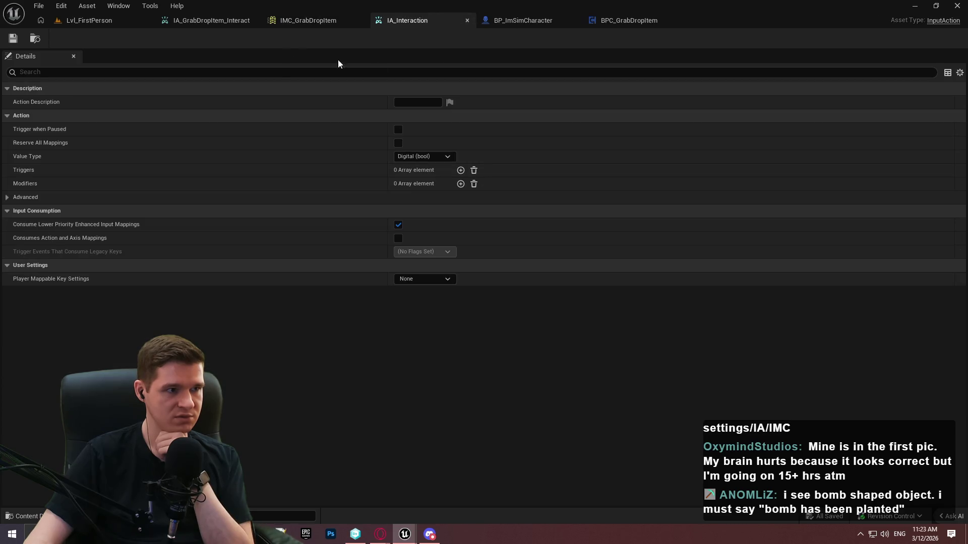
{"action": "left_click", "coordinate": [92, 20]}
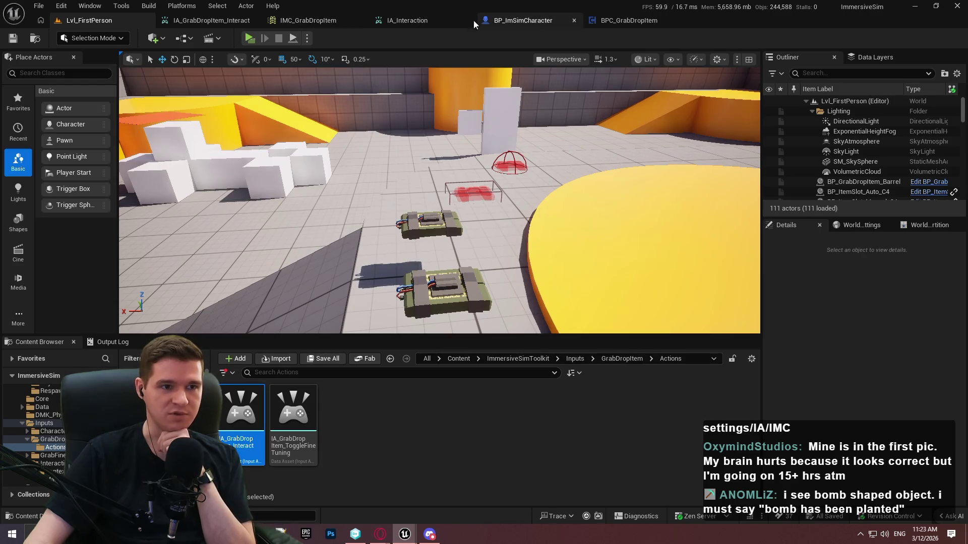
{"action": "left_click", "coordinate": [542, 20]}
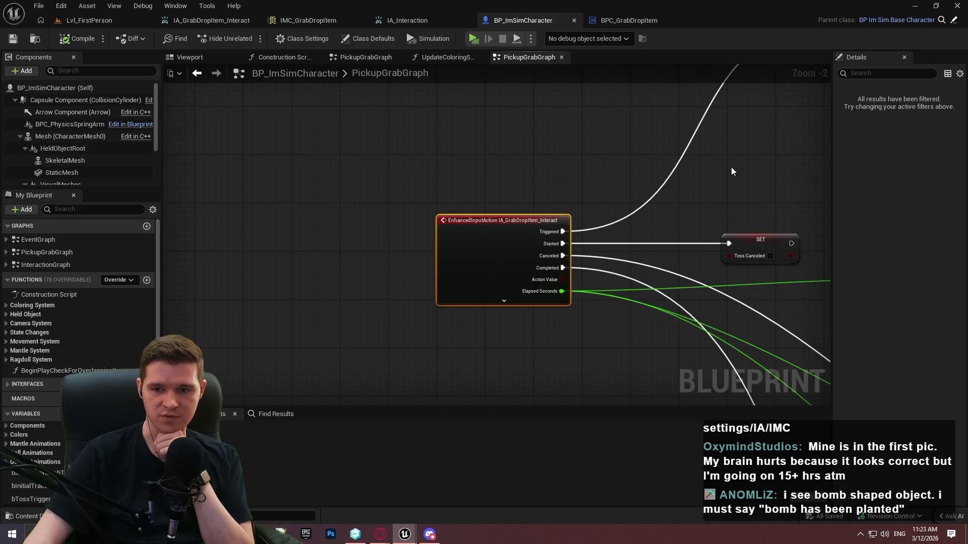
Expand the IA_GrabDropItem_Interact event to show its Ongoing, Triggered Seconds and Input Action pins
{"action": "left_click", "coordinate": [523, 301]}
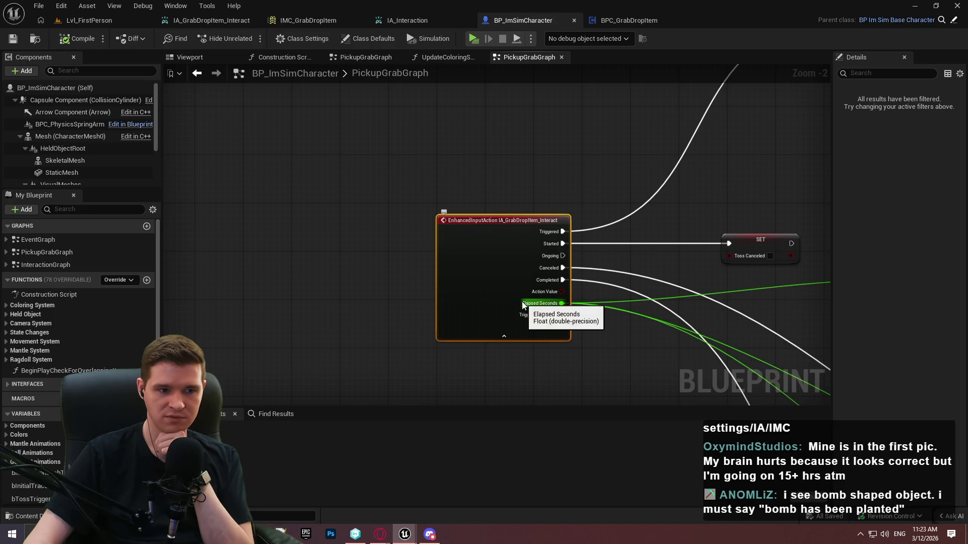
{"action": "left_click", "coordinate": [534, 337]}
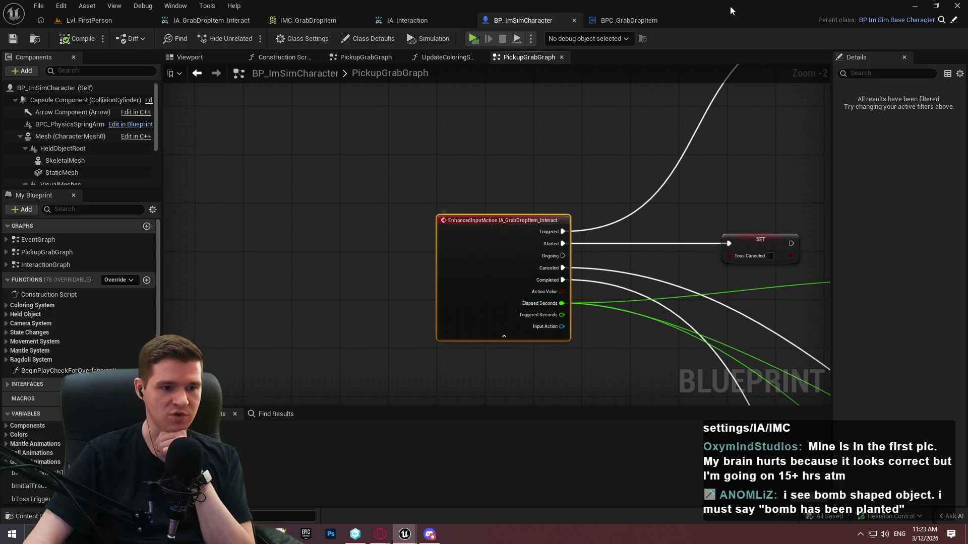
{"action": "left_click_drag", "start_coordinate": [701, 16], "coordinate": [727, 298]}
{"action": "double_click", "coordinate": [726, 298]}
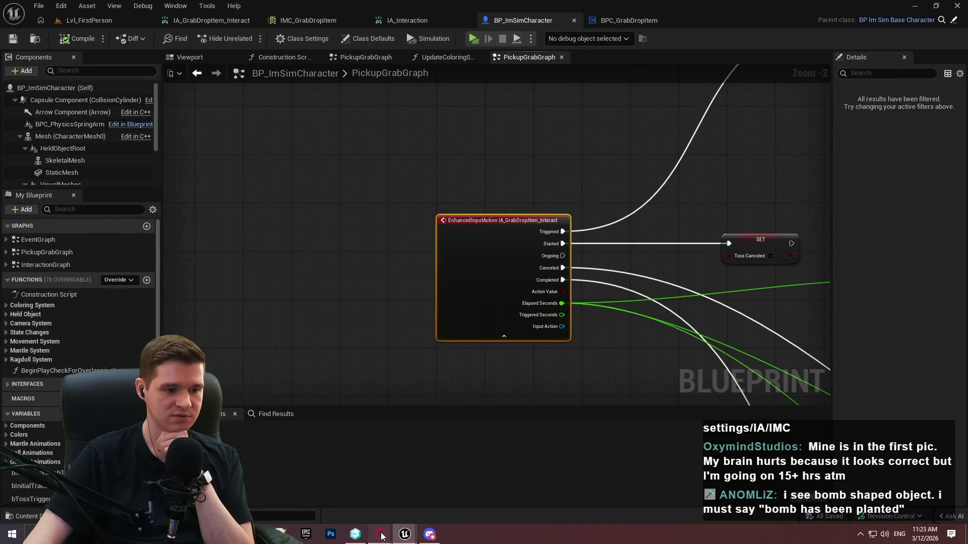
{"action": "mouse_move", "coordinate": [381, 534]}
{"action": "left_click", "coordinate": [524, 482]}
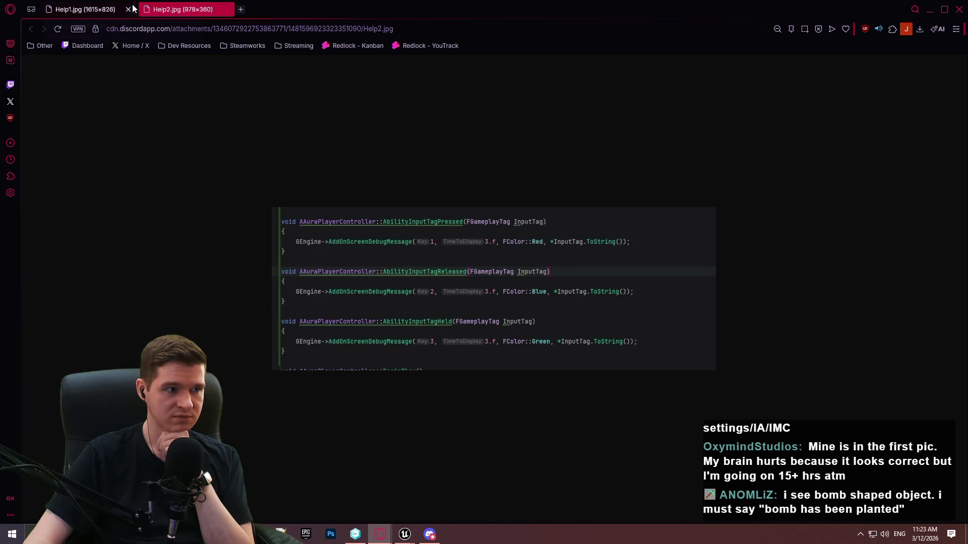
Flip between Help1.jpg's input-binding code and Help2.jpg's pressed, released and held debug handlers
{"action": "left_click", "coordinate": [90, 10]}
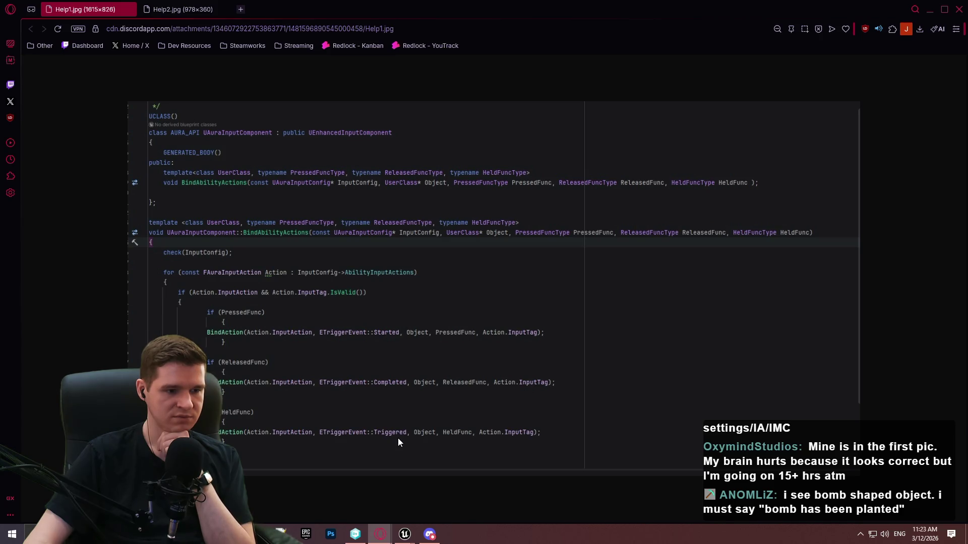
{"action": "left_click", "coordinate": [176, 16]}
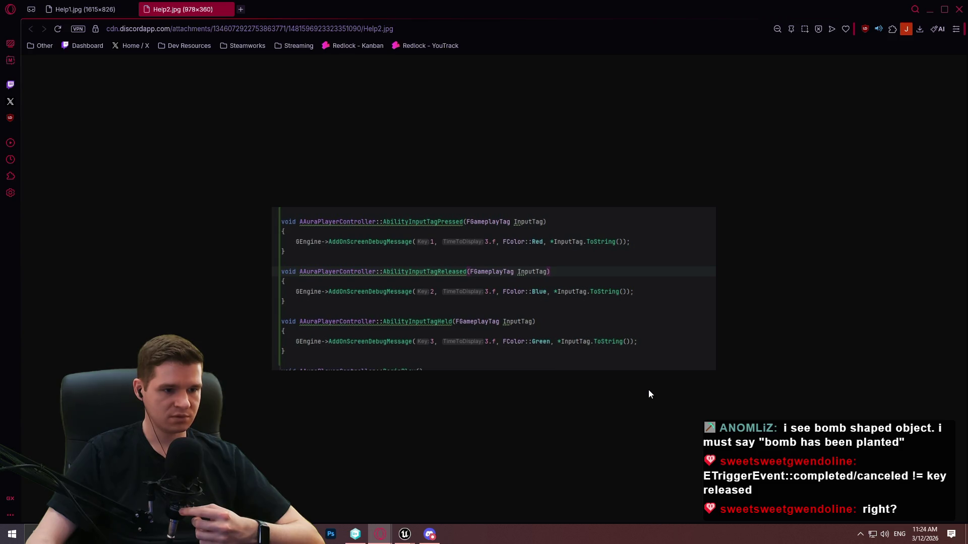
{"action": "left_click", "coordinate": [79, 5]}
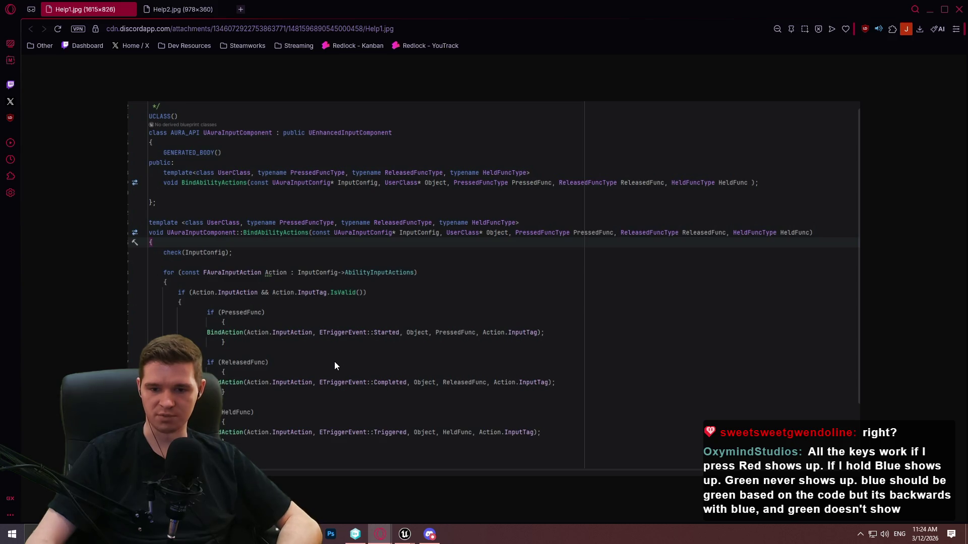
{"action": "left_click", "coordinate": [177, 14]}
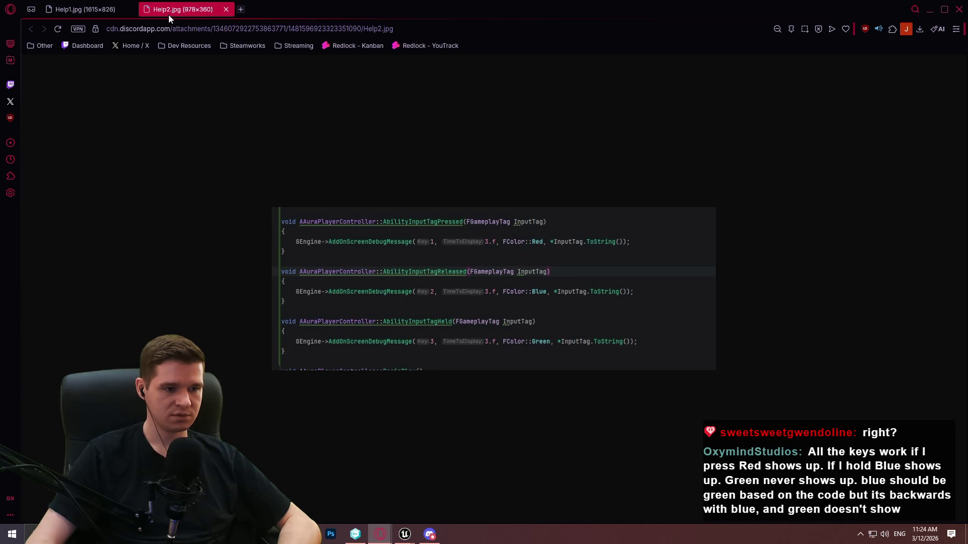
{"action": "left_click", "coordinate": [98, 7]}
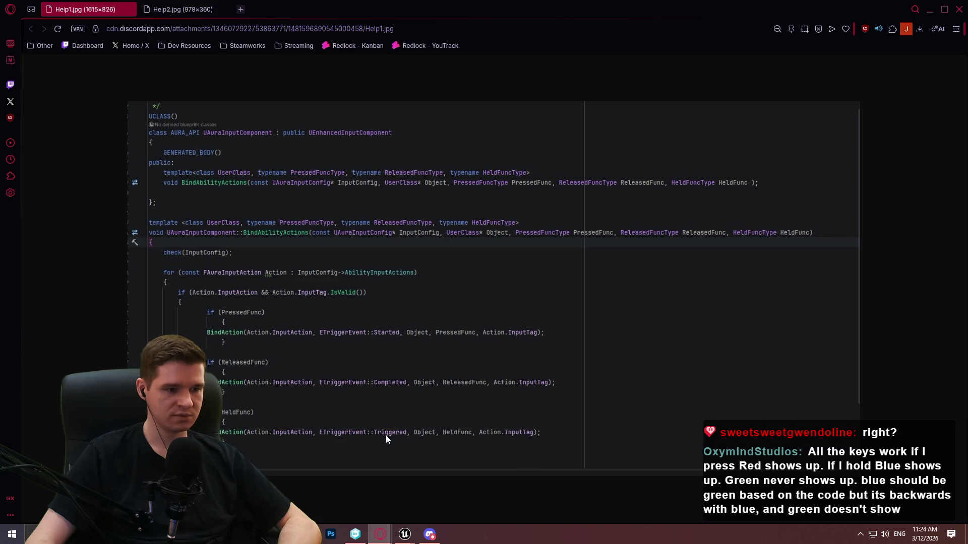
{"action": "left_click", "coordinate": [180, 11]}
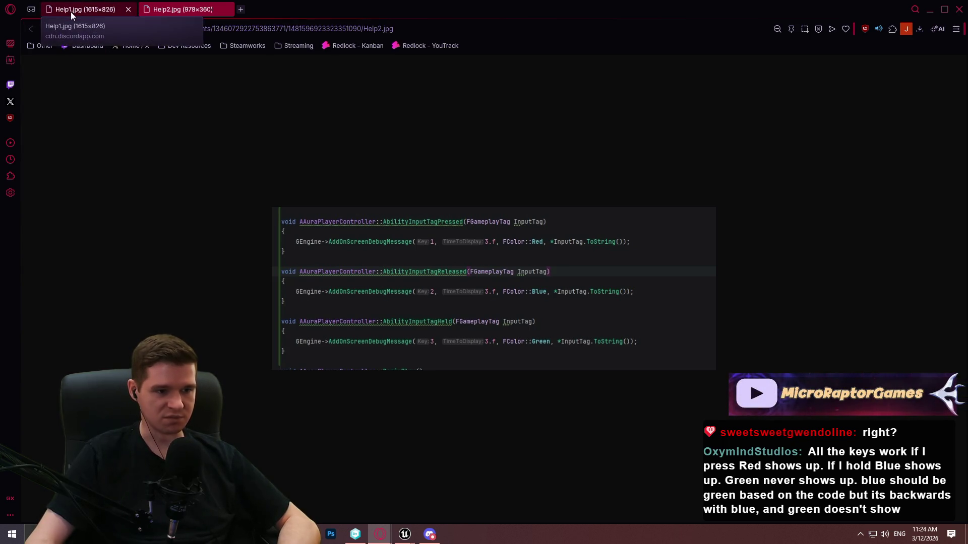
{"action": "left_click", "coordinate": [71, 11]}
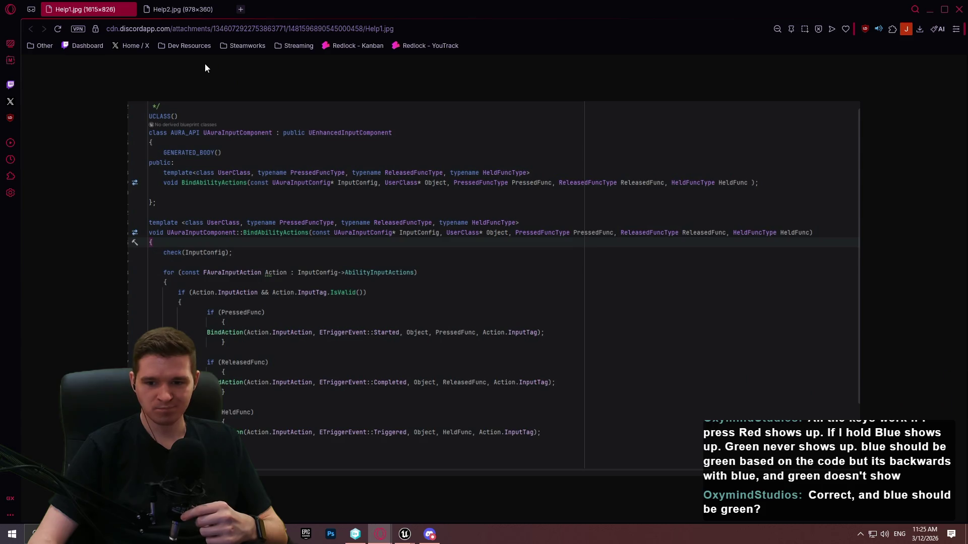
{"action": "left_click", "coordinate": [171, 10]}
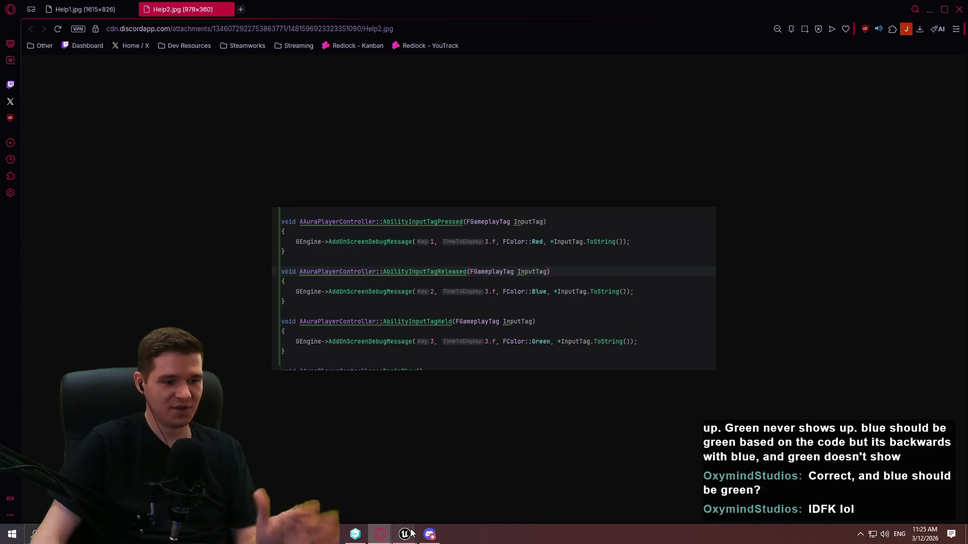
{"action": "mouse_move", "coordinate": [404, 534]}
{"action": "left_click", "coordinate": [459, 507]}
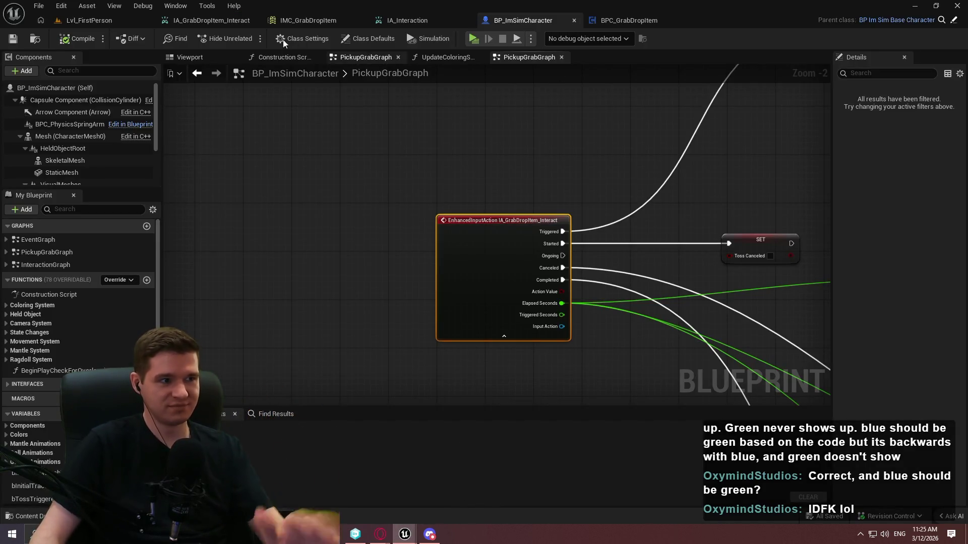
Launch Play (Standalone) and set the debug object to BP_ImSimCharacter0
{"action": "left_click", "coordinate": [474, 39]}
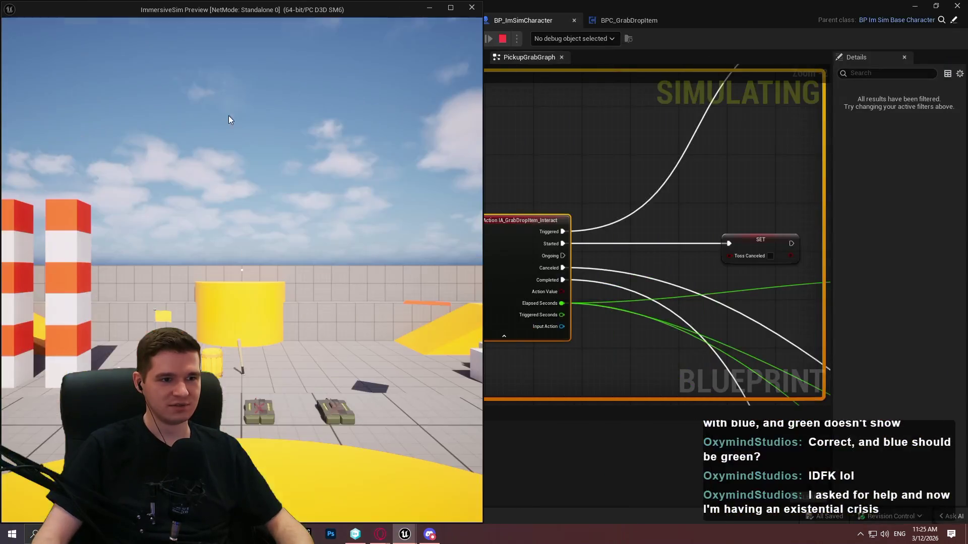
{"action": "key", "text": "alt+Tab"}
{"action": "left_click", "coordinate": [625, 117]}
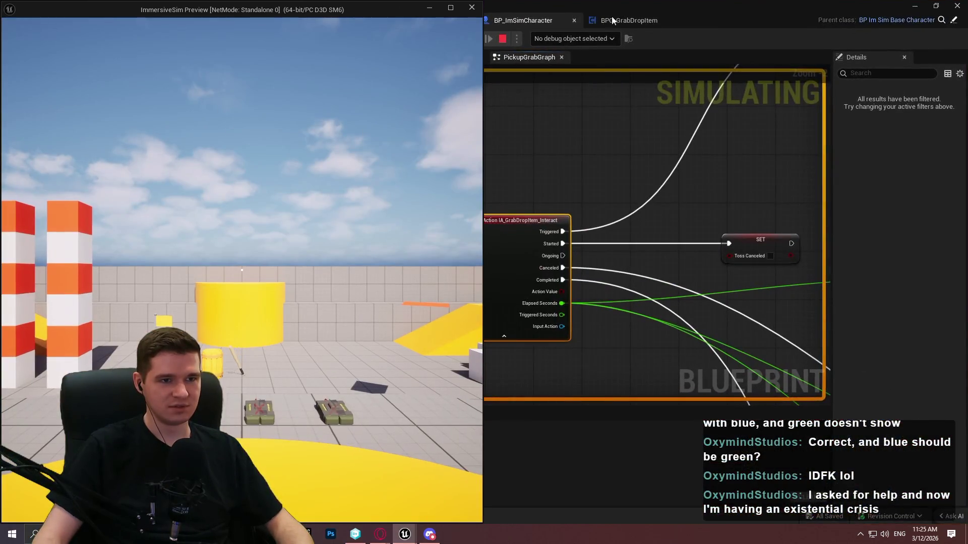
{"action": "left_click", "coordinate": [574, 39]}
{"action": "left_click", "coordinate": [574, 61]}
Test holding and releasing E on the C4 item in the game preview
{"action": "mouse_move", "coordinate": [405, 535]}
{"action": "left_click", "coordinate": [513, 493]}
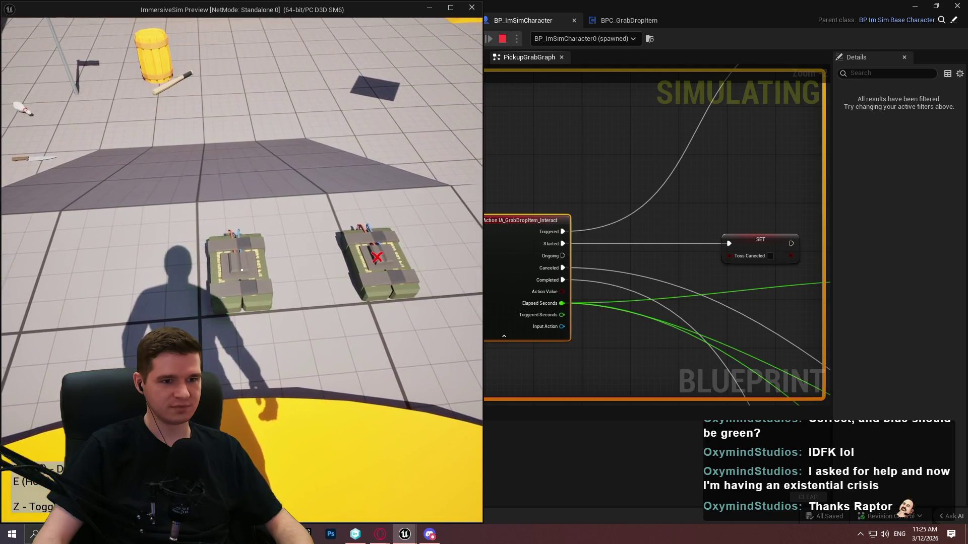
{"action": "key", "text": "e"}
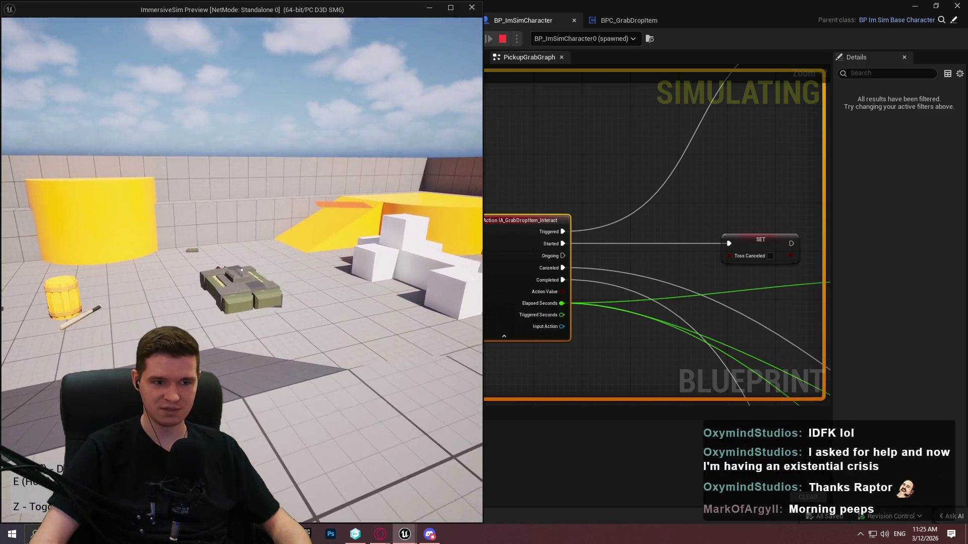
{"action": "key", "text": "e"}
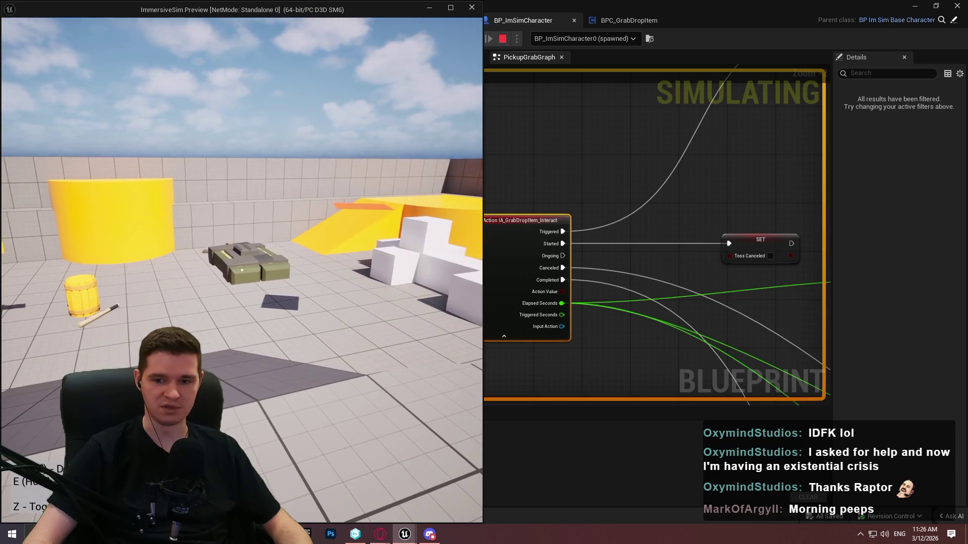
{"action": "key", "text": "e"}
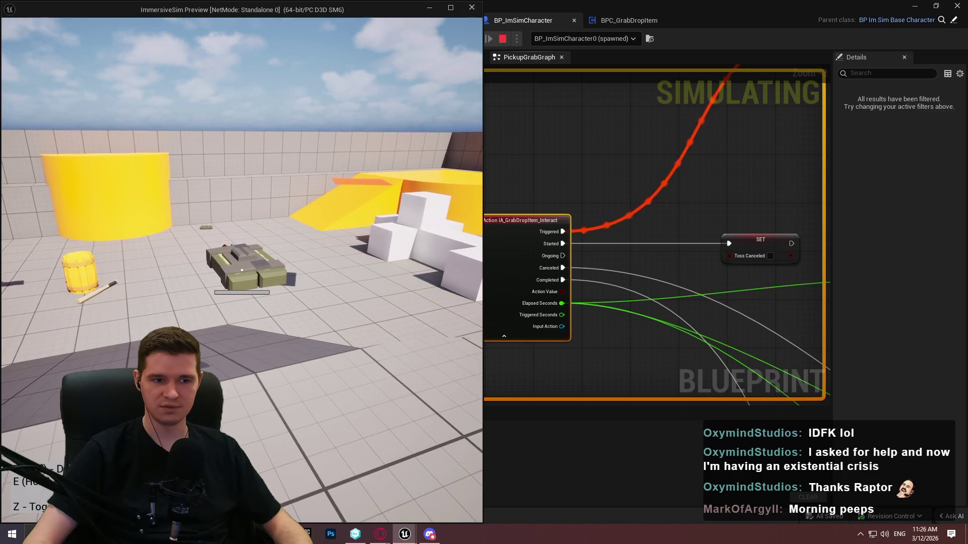
{"action": "key", "text": "e"}
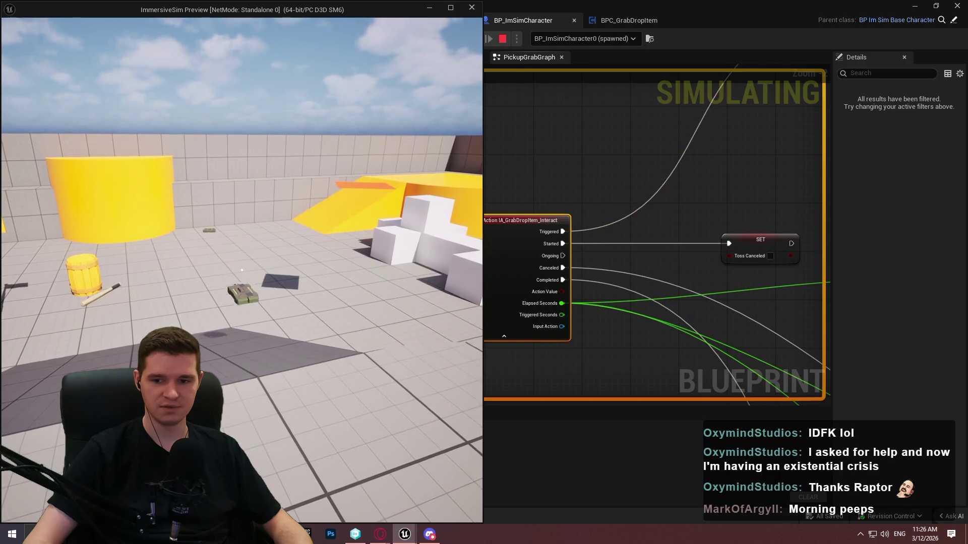
Walk to the C4 item marked with a red X and grab it, then check Help2.jpg
{"action": "key", "text": "w"}
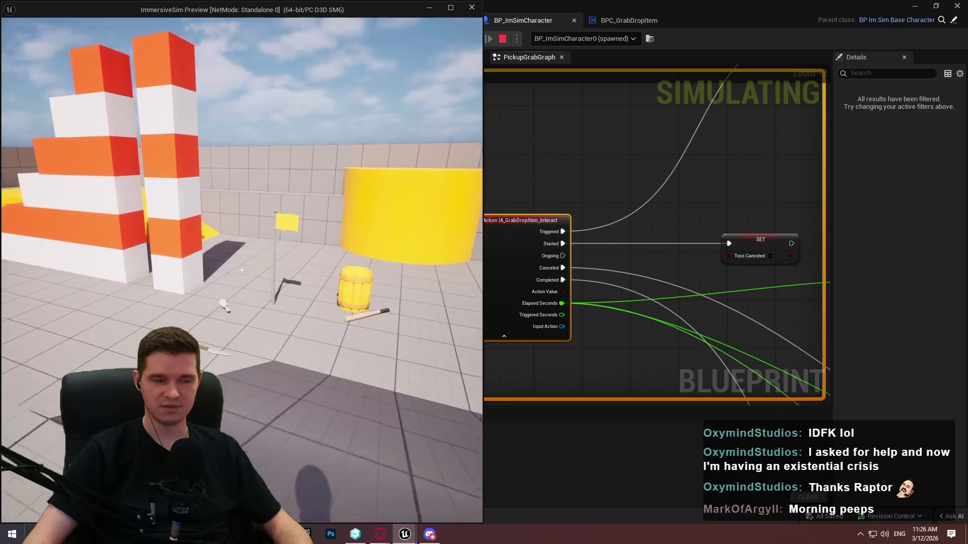
{"action": "key", "text": "w"}
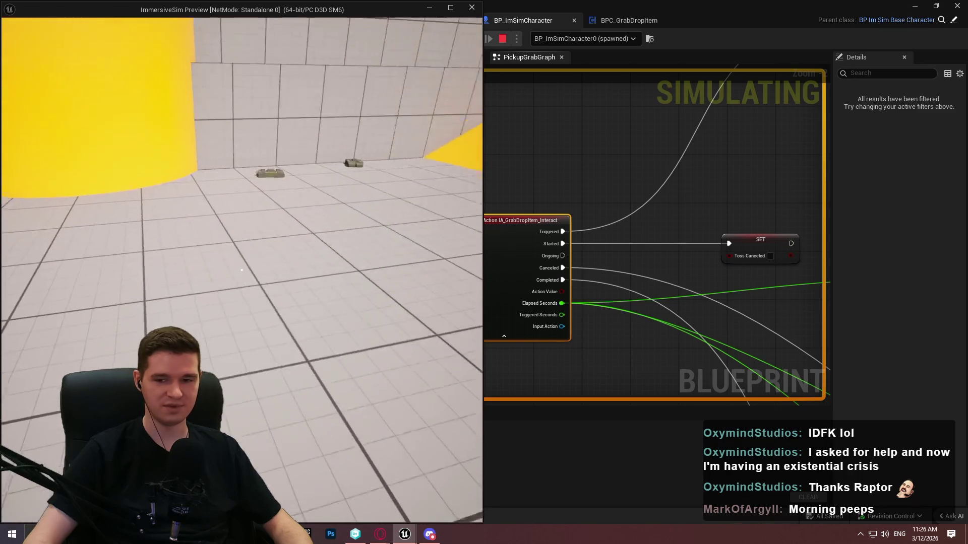
{"action": "key", "text": "w"}
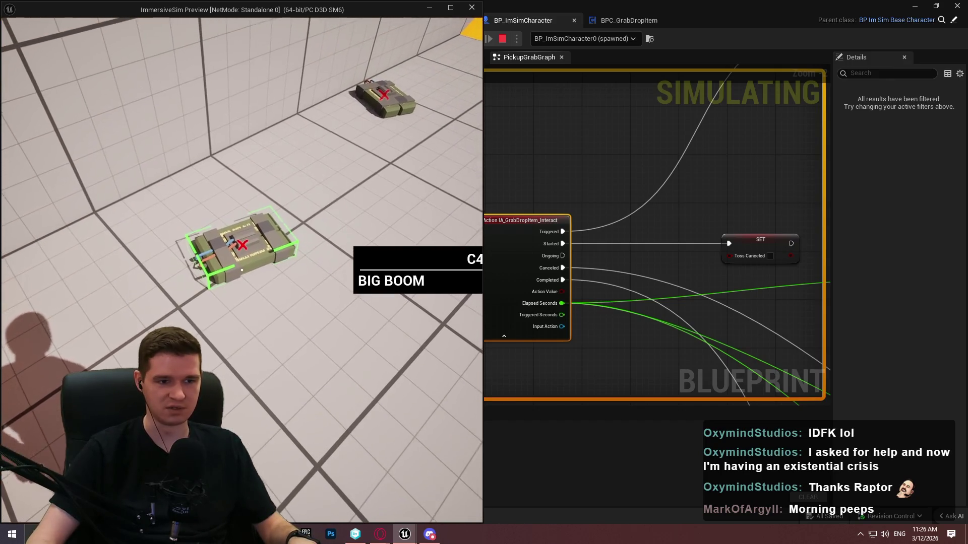
{"action": "key", "text": "e"}
{"action": "key", "text": "alt+Tab"}
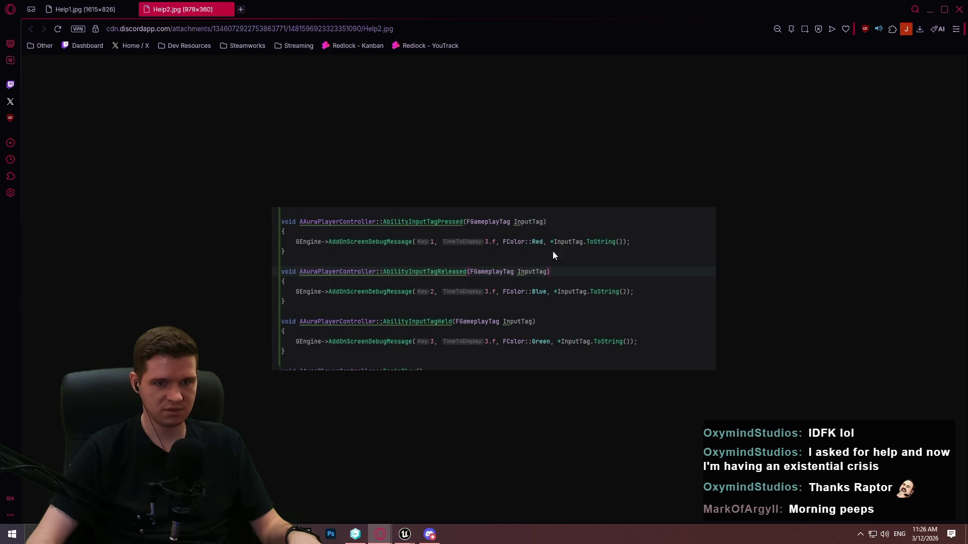
{"action": "left_click", "coordinate": [930, 8]}
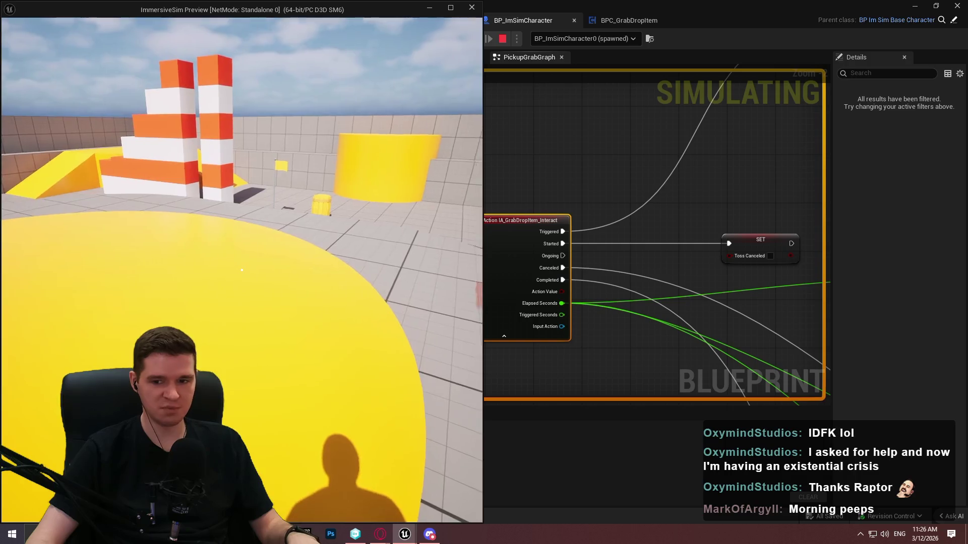
In the game preview, walk to the C4 item, pick it up and throw it down
{"action": "key", "text": "w"}
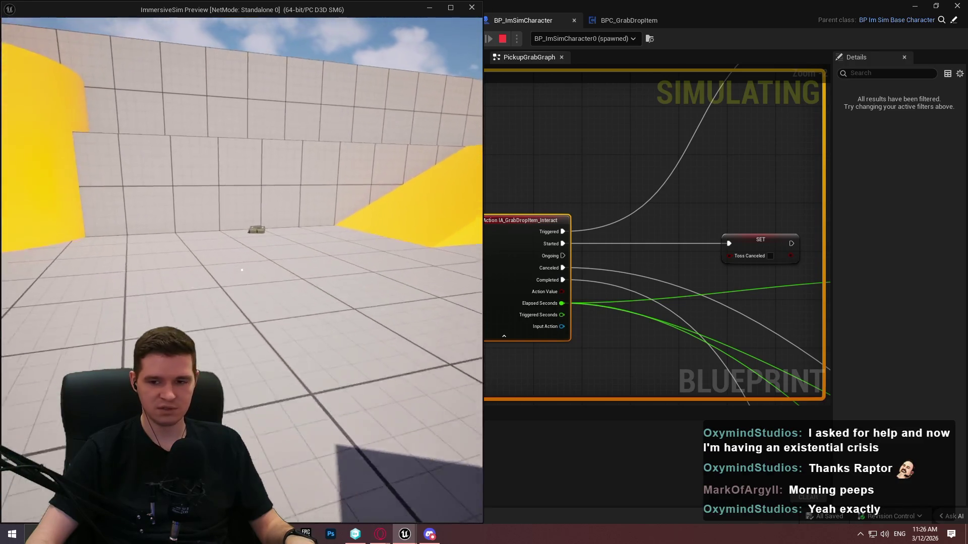
{"action": "key", "text": "w"}
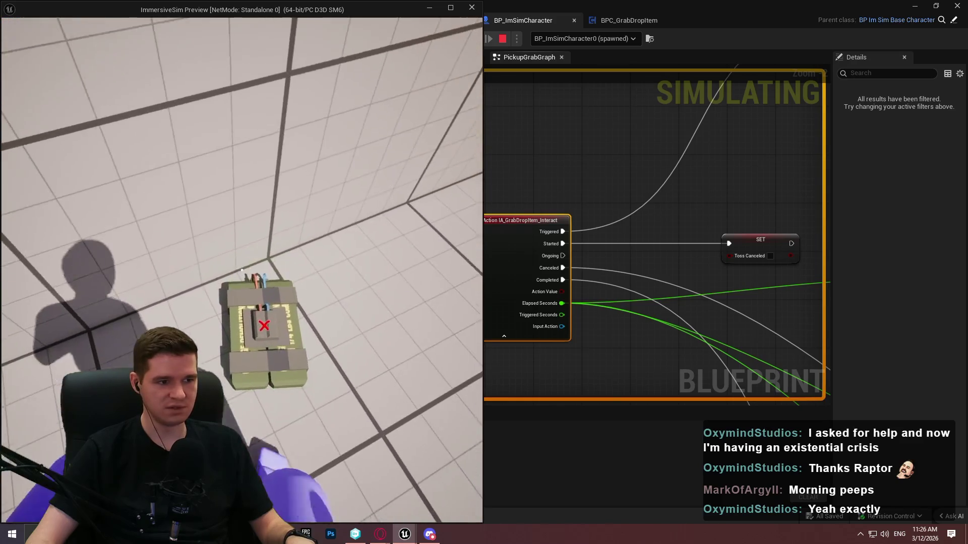
{"action": "key", "text": "e"}
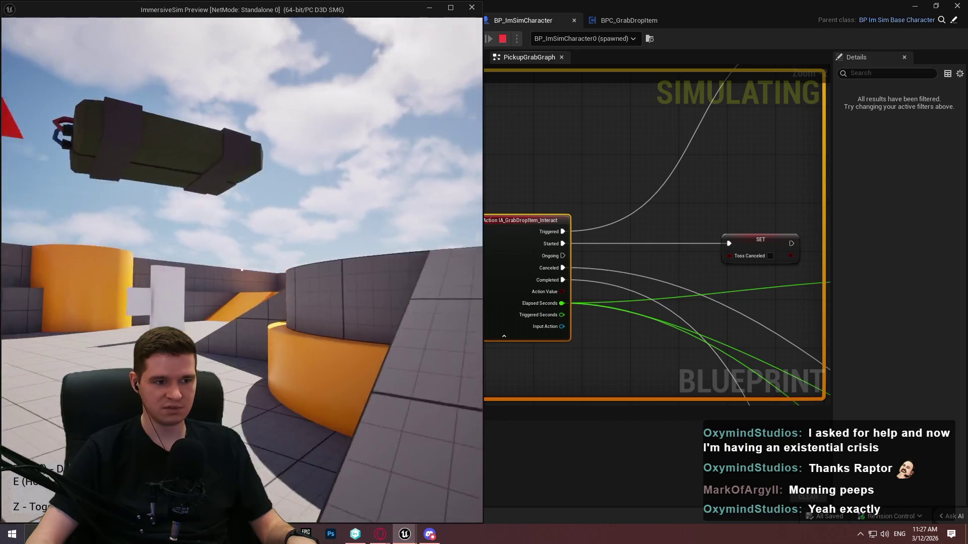
{"action": "key", "text": "e"}
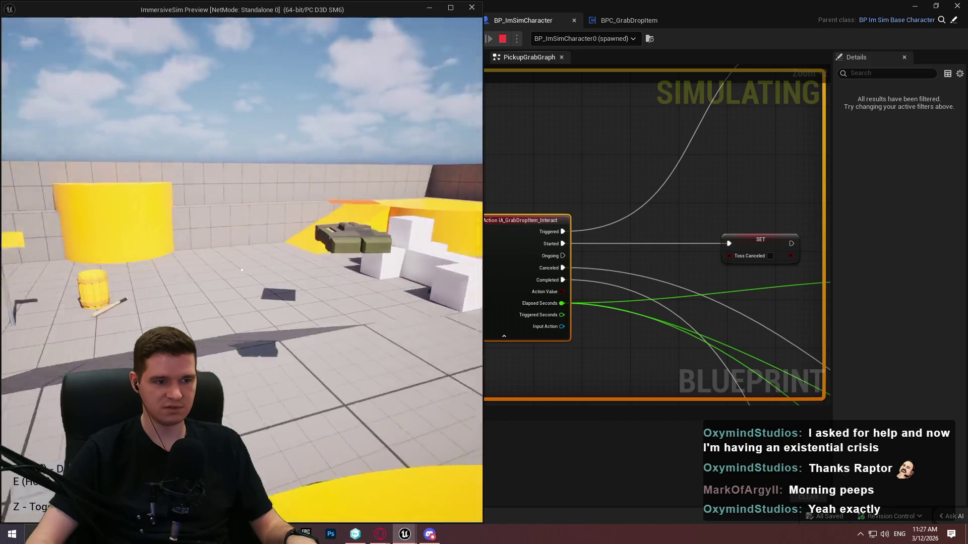
Re-grab the dropped C4, drop and grab it again, throw it, then exit the game
{"action": "key", "text": "w"}
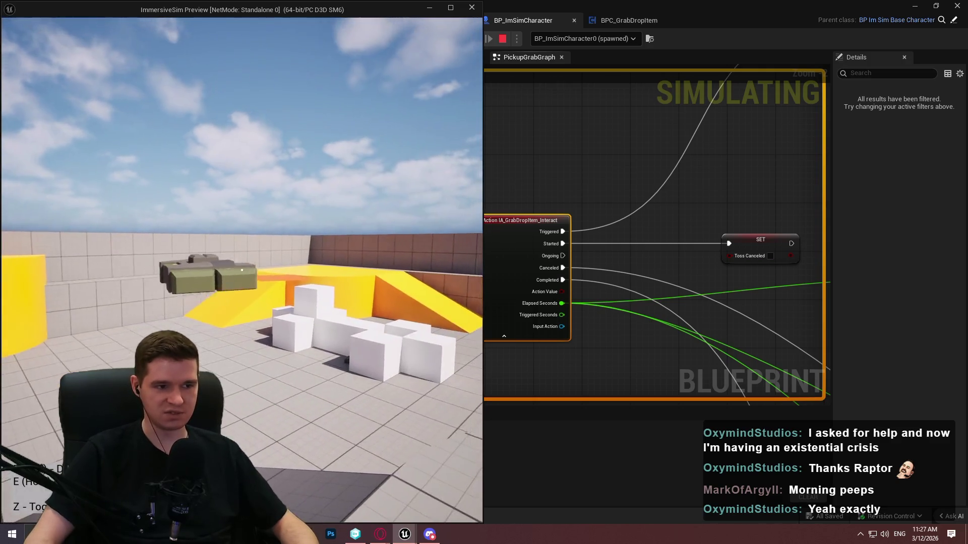
{"action": "key", "text": "e"}
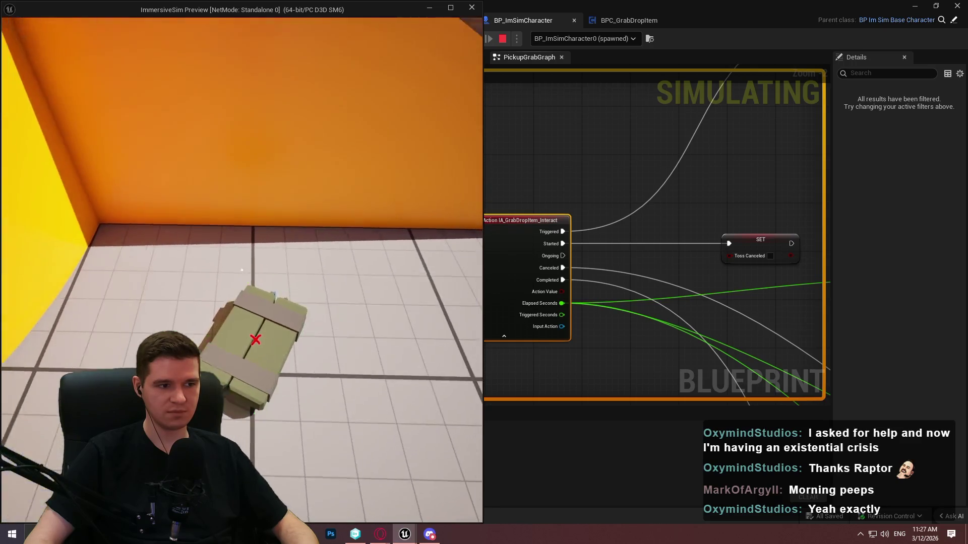
{"action": "key", "text": "e"}
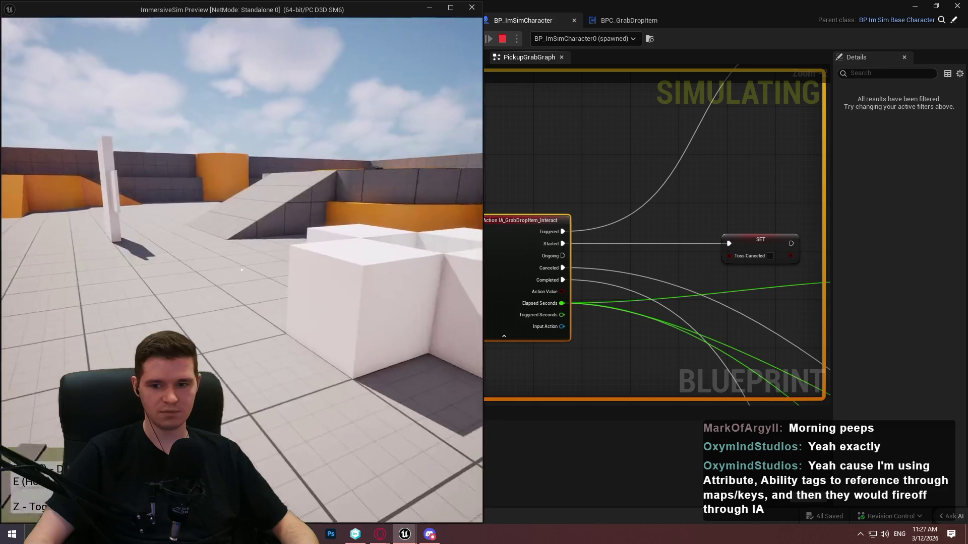
{"action": "key", "text": "e"}
{"action": "key", "text": "e"}
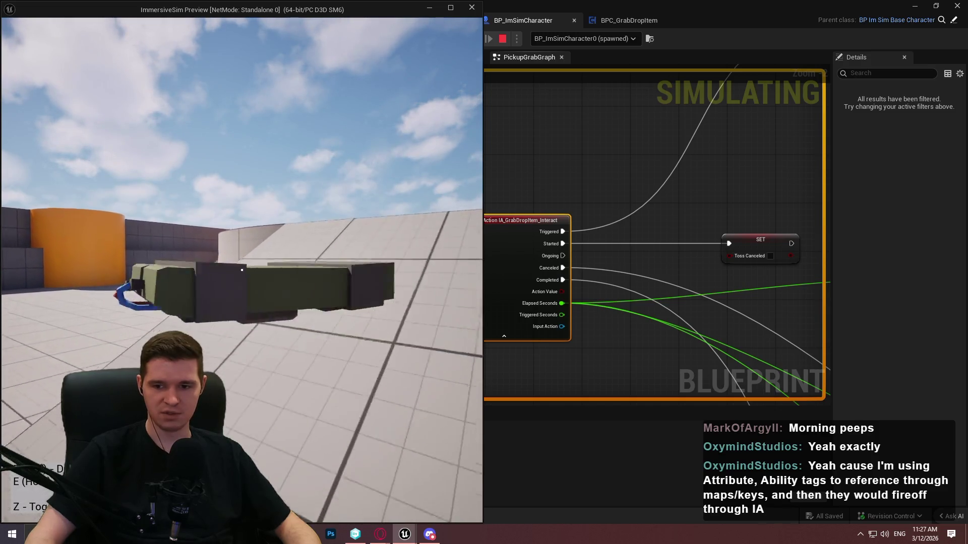
{"action": "key", "text": "e"}
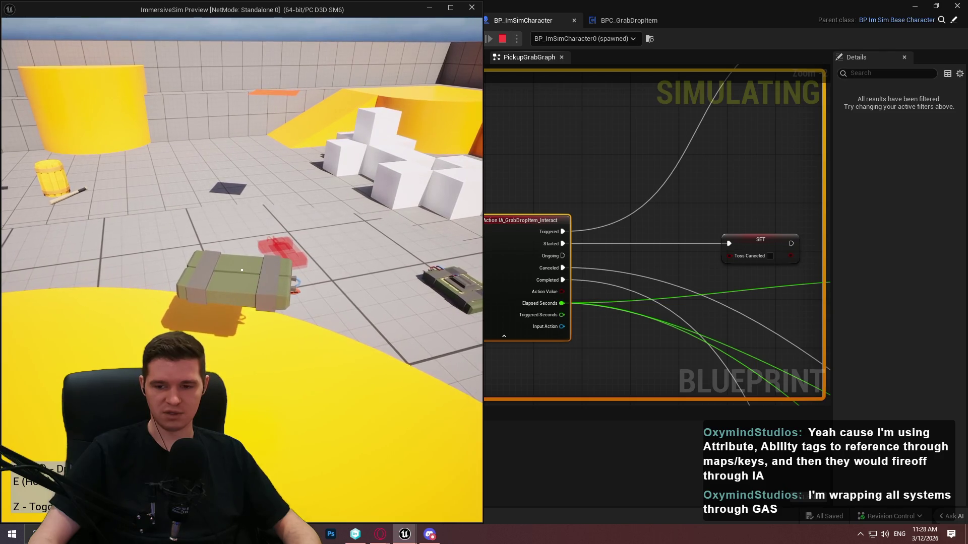
{"action": "key", "text": "Escape"}
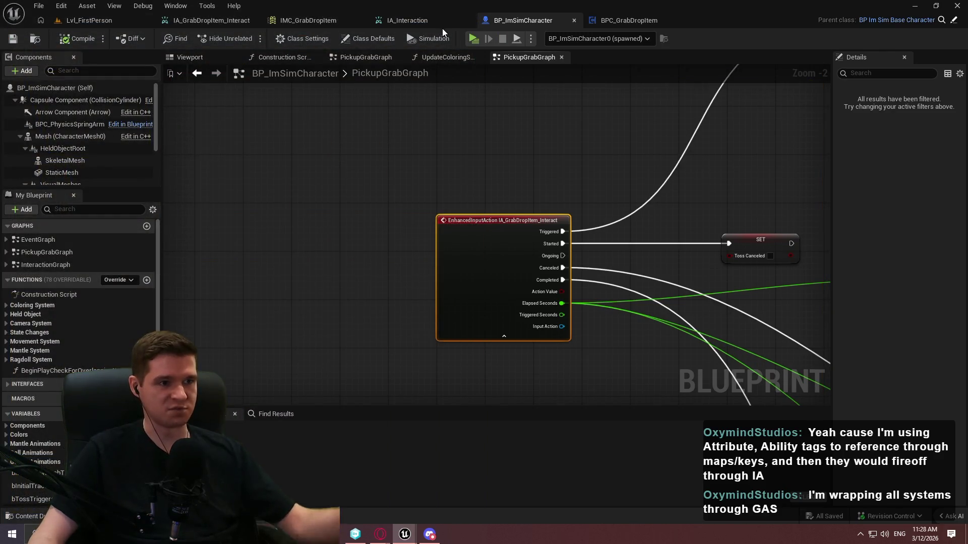
Review the IA_Interaction and IMC_GrabDropItem input assets, then the Lvl_FirstPerson level
{"action": "left_click", "coordinate": [413, 21]}
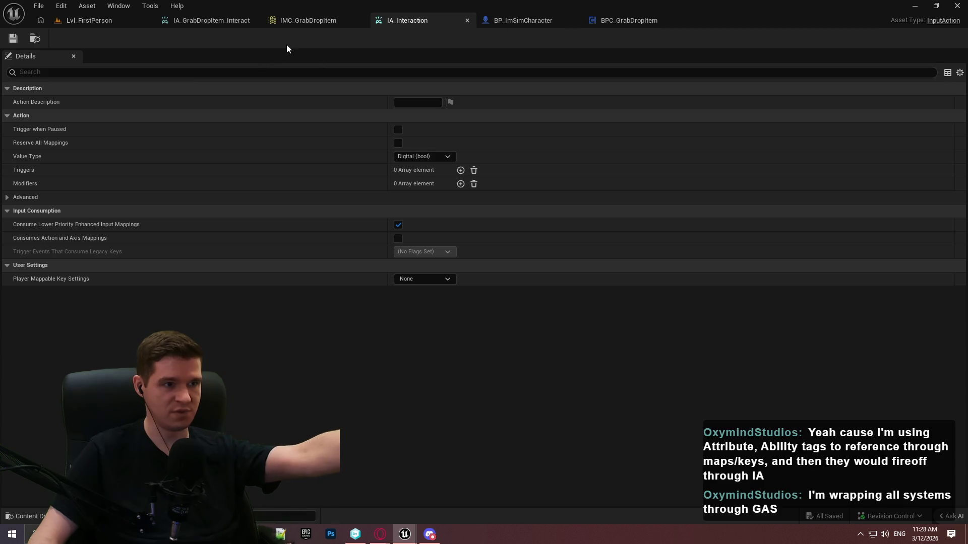
{"action": "left_click", "coordinate": [299, 19]}
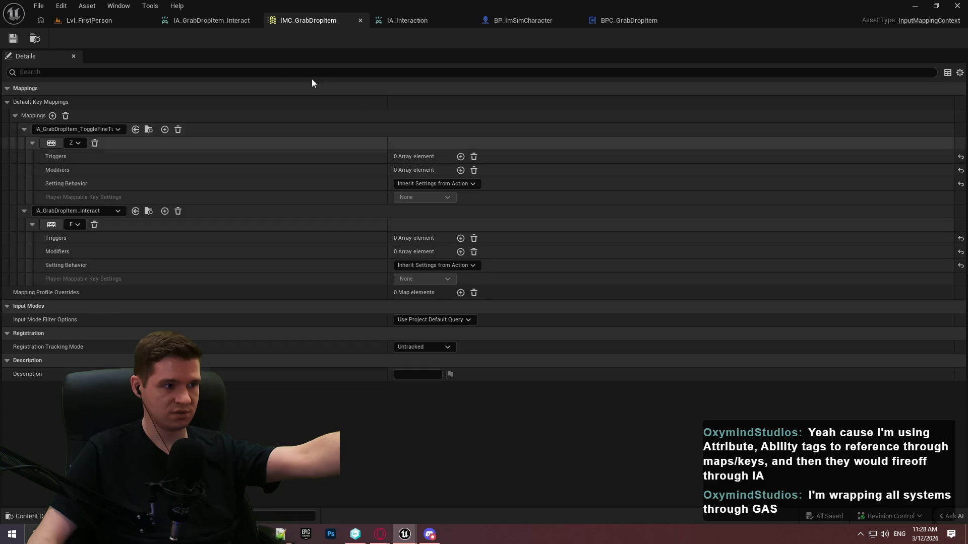
{"action": "left_click", "coordinate": [95, 20]}
{"action": "left_click", "coordinate": [400, 420]}
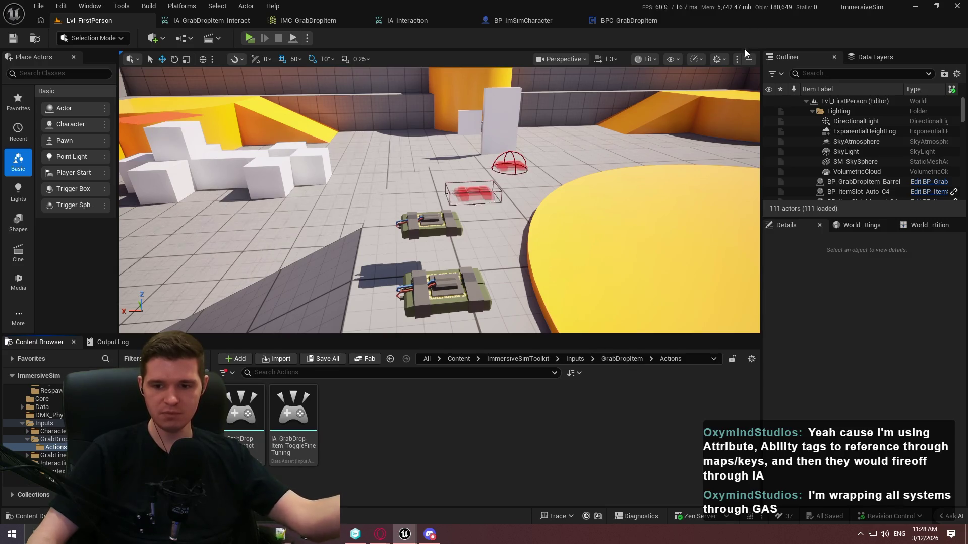
Bring up the BPFL_SimplePlayerInteraction window, then Opera GX showing the Help2 code image
{"action": "mouse_move", "coordinate": [405, 534]}
{"action": "left_click", "coordinate": [380, 498]}
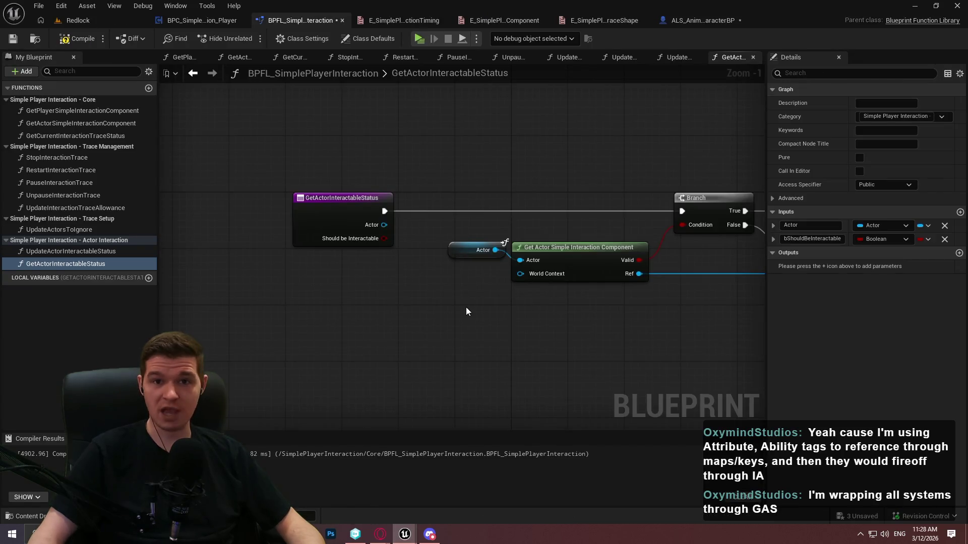
{"action": "mouse_move", "coordinate": [380, 535]}
{"action": "left_click", "coordinate": [549, 476]}
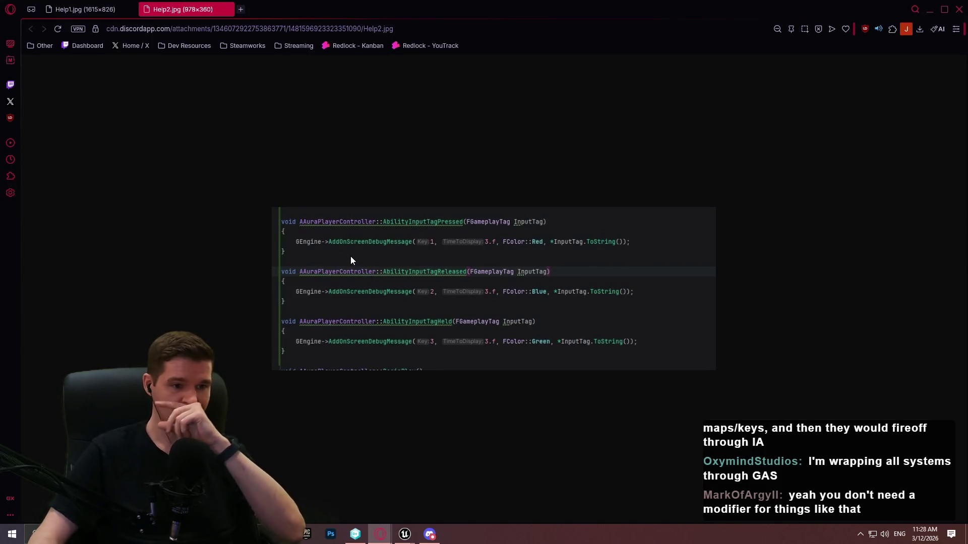
Compare the Help1.jpg and Help2.jpg code screenshots, end on Help1, then minimize Opera
{"action": "left_click", "coordinate": [83, 9]}
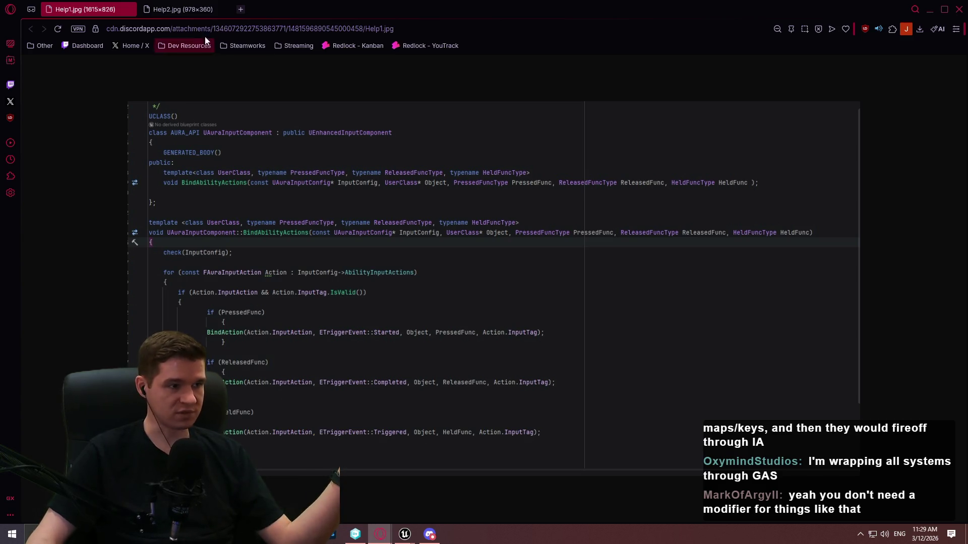
{"action": "left_click", "coordinate": [197, 9]}
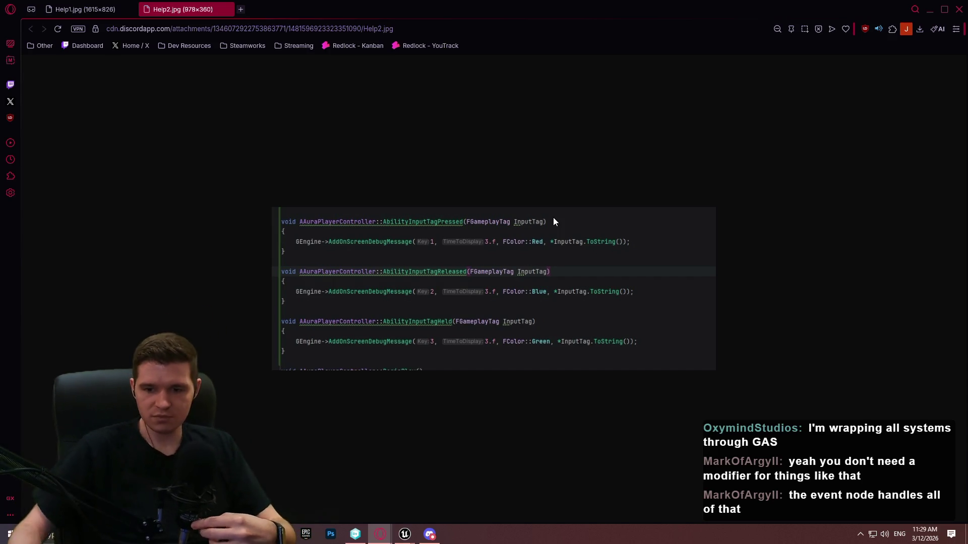
{"action": "left_click", "coordinate": [71, 10]}
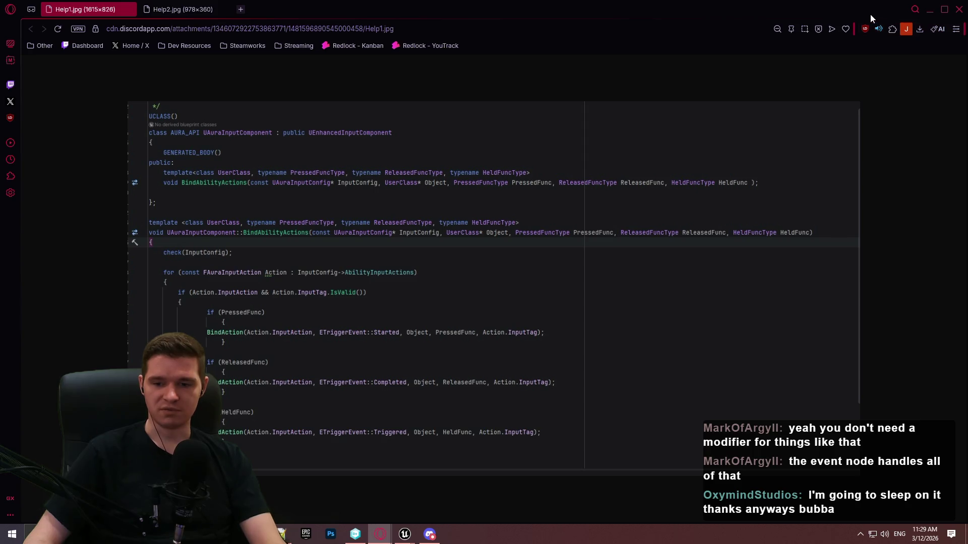
{"action": "left_click", "coordinate": [958, 9]}
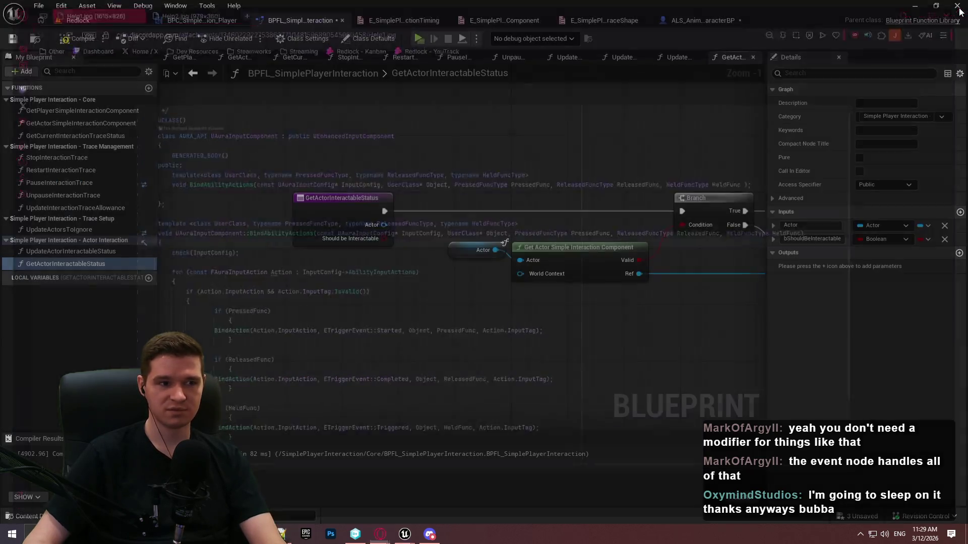
Save the library and remove the bShouldBeInteractable input from GetActorInteractableStatus
{"action": "left_click", "coordinate": [485, 324]}
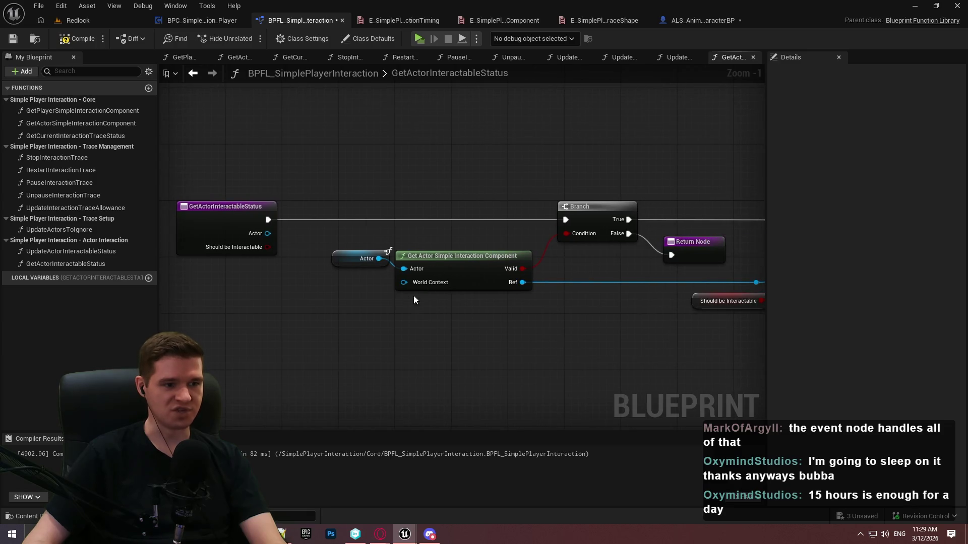
{"action": "scroll", "coordinate": [453, 308], "scroll_direction": "up", "scroll_amount": 1}
{"action": "left_click_drag", "start_coordinate": [488, 321], "coordinate": [375, 276]}
{"action": "left_click", "coordinate": [13, 39]}
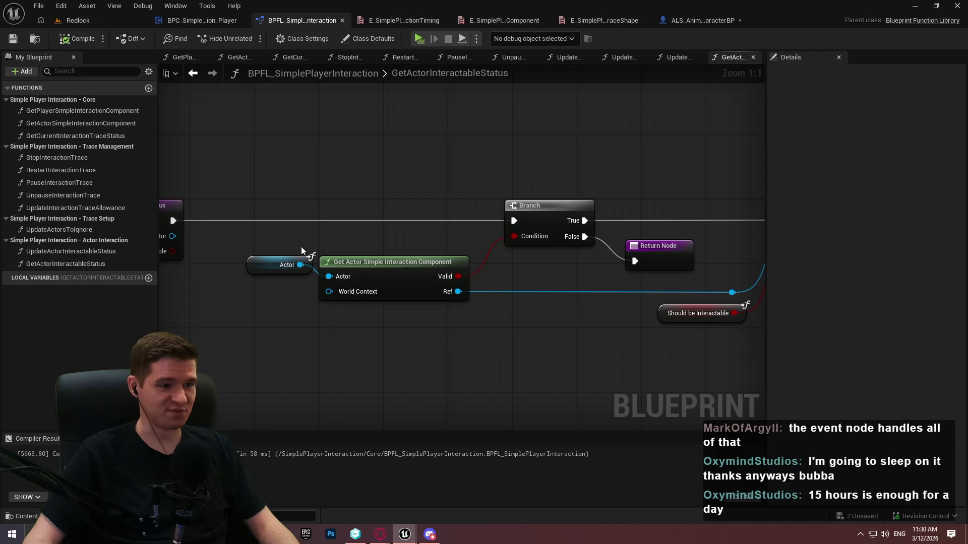
{"action": "scroll", "coordinate": [292, 247], "scroll_direction": "down", "scroll_amount": 2}
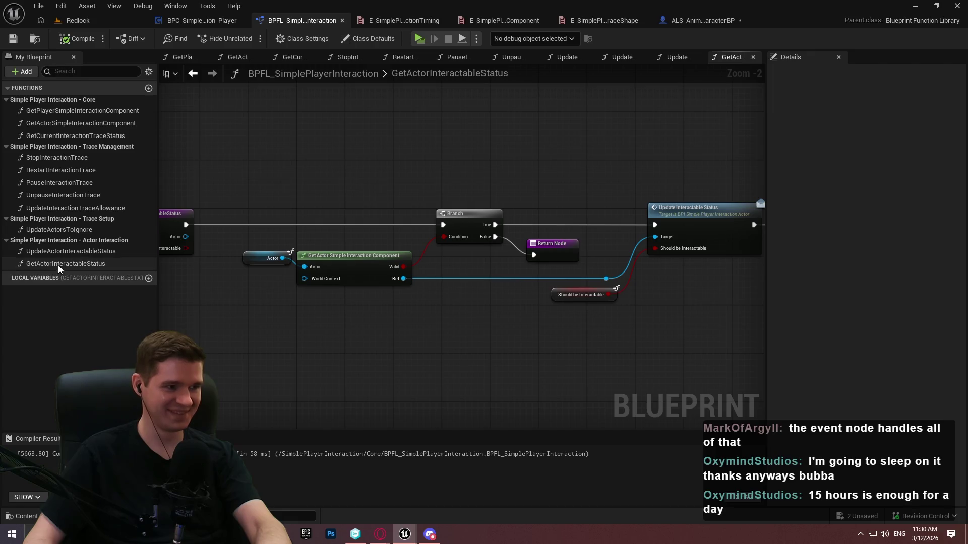
{"action": "left_click", "coordinate": [262, 231]}
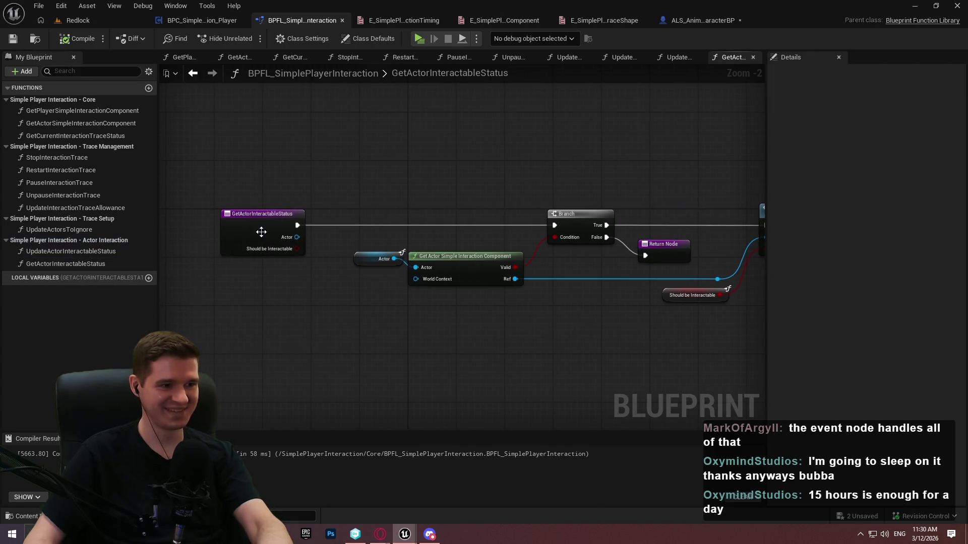
{"action": "left_click", "coordinate": [944, 267]}
Add a Get Interactable Status call on the component Ref and delete the Should be Interactable variable
{"action": "mouse_move", "coordinate": [362, 321]}
{"action": "left_mouse_down"}
{"action": "mouse_move", "coordinate": [324, 294]}
{"action": "mouse_move", "coordinate": [501, 316]}
{"action": "mouse_move", "coordinate": [338, 298]}
{"action": "mouse_move", "coordinate": [603, 310]}
{"action": "left_mouse_up"}
{"action": "scroll", "coordinate": [490, 291], "scroll_direction": "up", "scroll_amount": 2}
{"action": "left_click_drag", "start_coordinate": [555, 293], "coordinate": [356, 292]}
{"action": "mouse_move", "coordinate": [630, 291]}
{"action": "left_mouse_down"}
{"action": "mouse_move", "coordinate": [436, 289]}
{"action": "mouse_move", "coordinate": [607, 281]}
{"action": "left_mouse_up"}
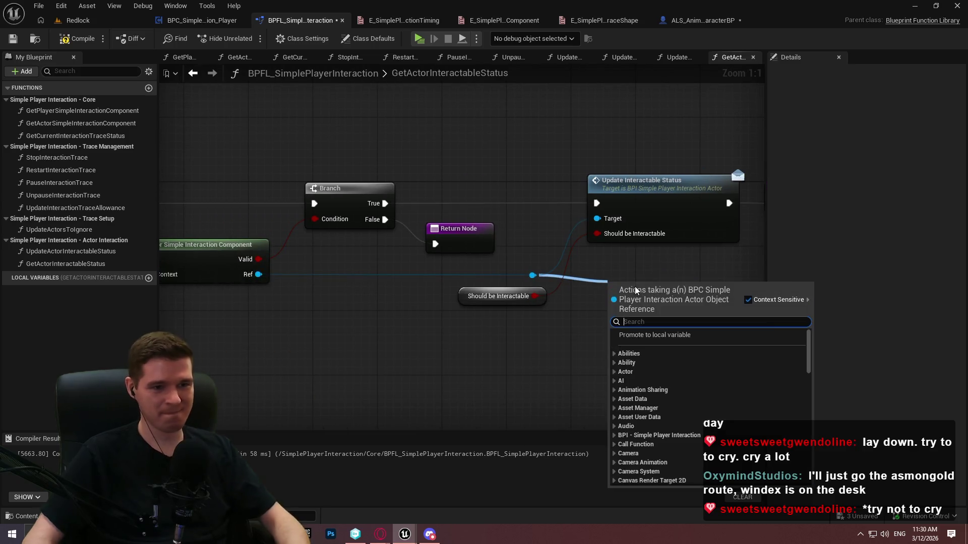
{"action": "type", "text": "interactablestat"}
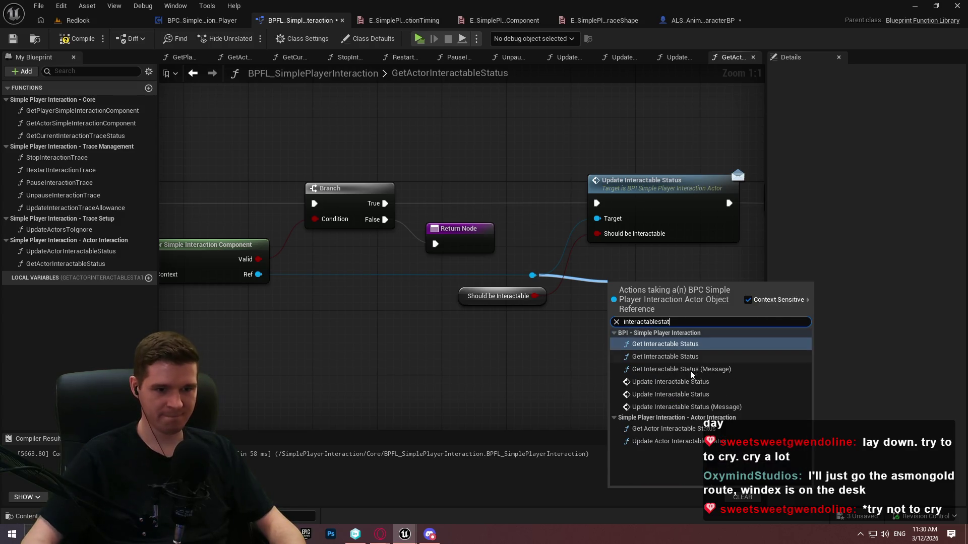
{"action": "left_click", "coordinate": [726, 370]}
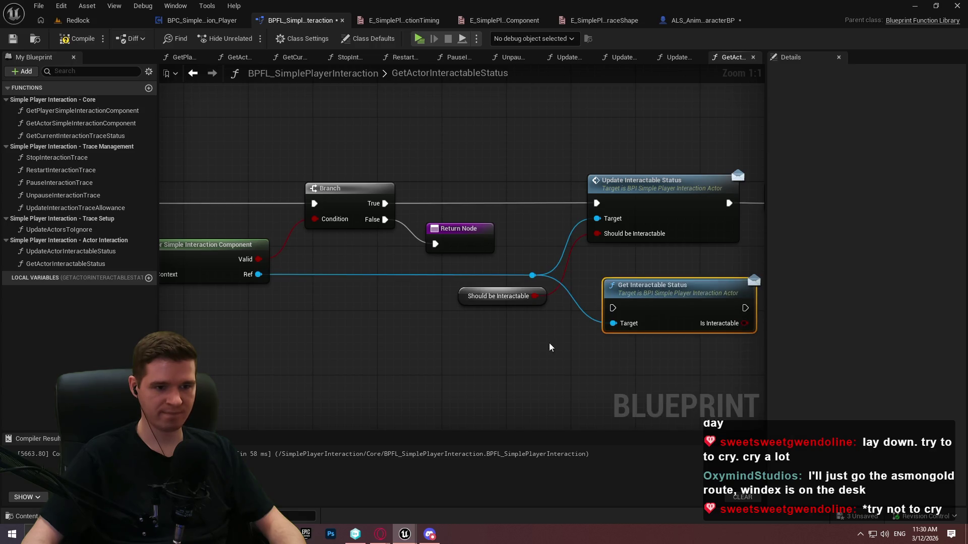
{"action": "key", "text": "Delete"}
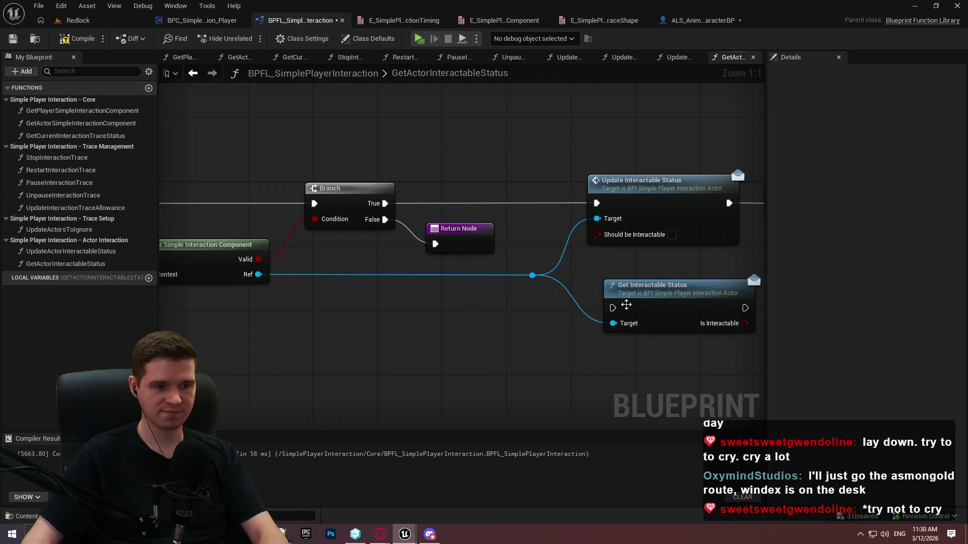
Swap Update Interactable Status for Get Interactable Status, wiring Is Interactable to the Return Node, and compile
{"action": "left_click_drag", "start_coordinate": [620, 312], "coordinate": [384, 203]}
{"action": "left_click", "coordinate": [647, 240]}
{"action": "key", "text": "Delete"}
{"action": "mouse_move", "coordinate": [708, 351]}
{"action": "left_mouse_down"}
{"action": "mouse_move", "coordinate": [700, 244]}
{"action": "mouse_move", "coordinate": [668, 245]}
{"action": "mouse_move", "coordinate": [734, 263]}
{"action": "mouse_move", "coordinate": [614, 263]}
{"action": "left_mouse_up"}
{"action": "left_click_drag", "start_coordinate": [512, 258], "coordinate": [573, 258]}
{"action": "left_click", "coordinate": [75, 38]}
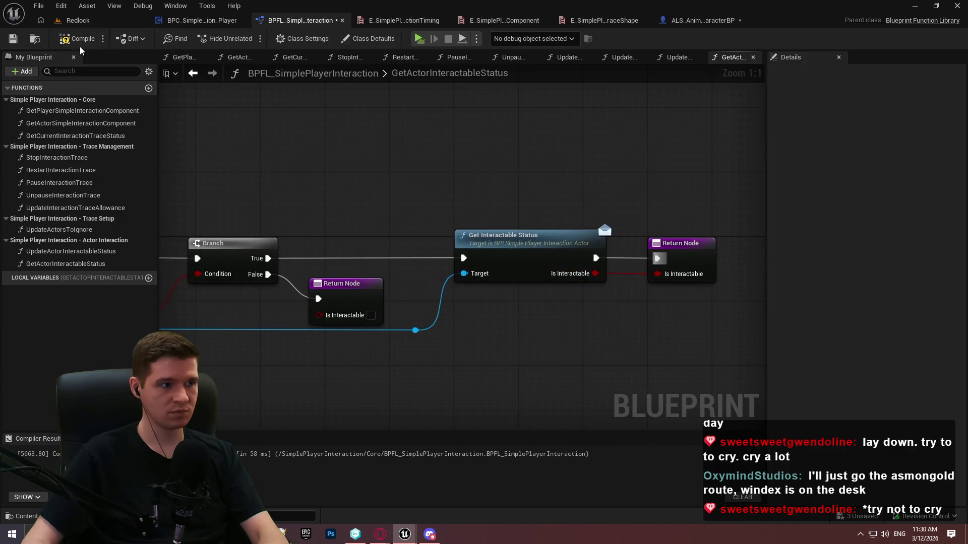
Mark GetActorInteractableStatus as Pure, then compile and save the library
{"action": "key", "text": "ctrl+s"}
{"action": "double_click", "coordinate": [71, 264]}
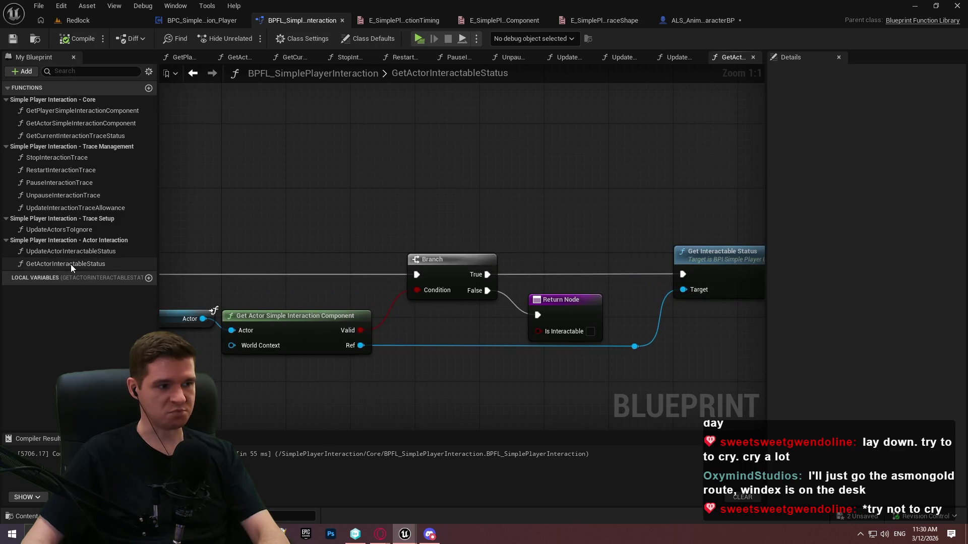
{"action": "left_click", "coordinate": [859, 158]}
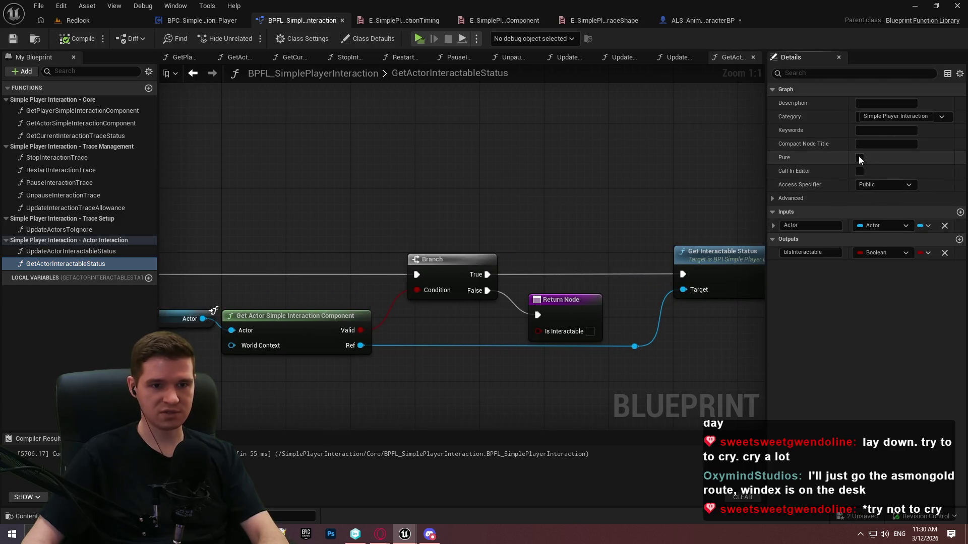
{"action": "left_click", "coordinate": [75, 38]}
{"action": "left_click", "coordinate": [13, 39]}
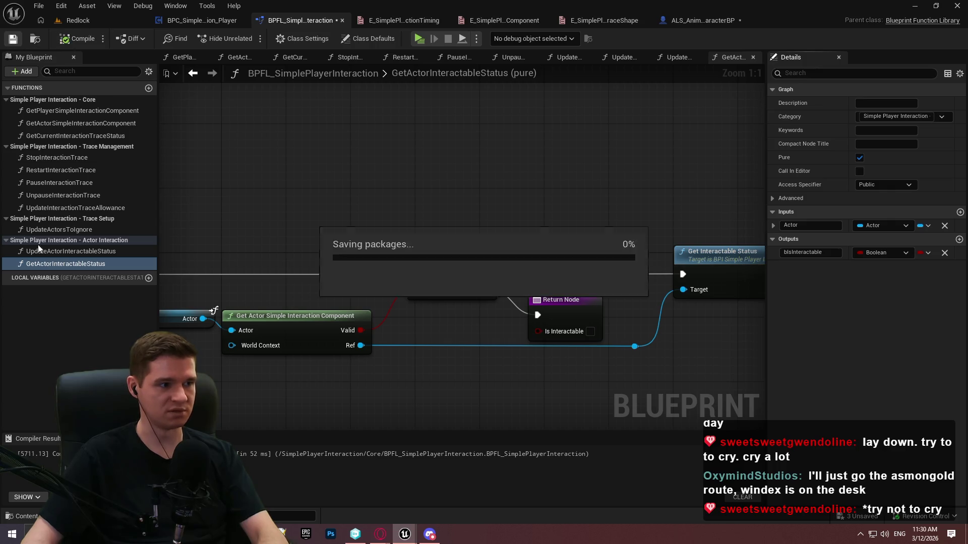
Make GetCurrentInteractionTraceStatus Pure, compile and save, then switch to BPC_SimplePlayerInteraction_Player
{"action": "left_click", "coordinate": [53, 136]}
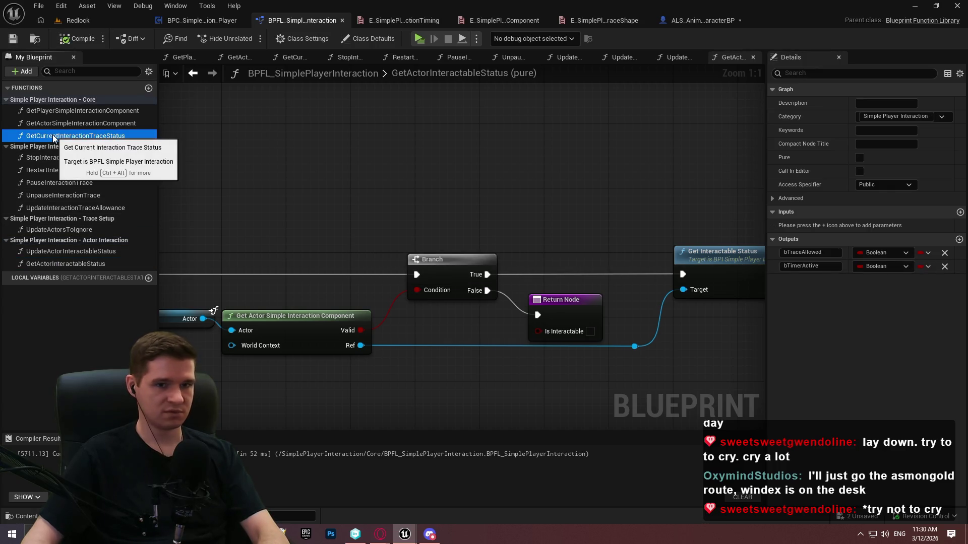
{"action": "double_click", "coordinate": [96, 135]}
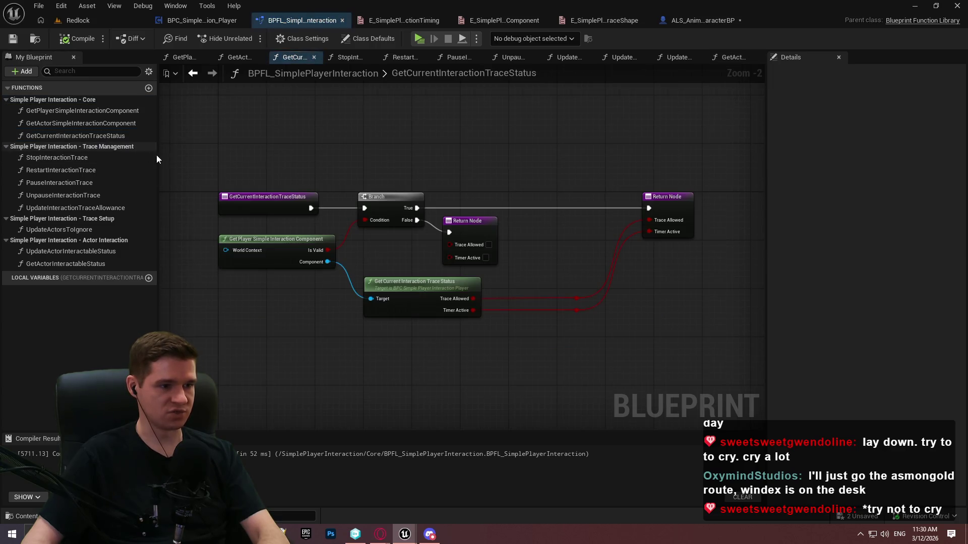
{"action": "left_click", "coordinate": [859, 157]}
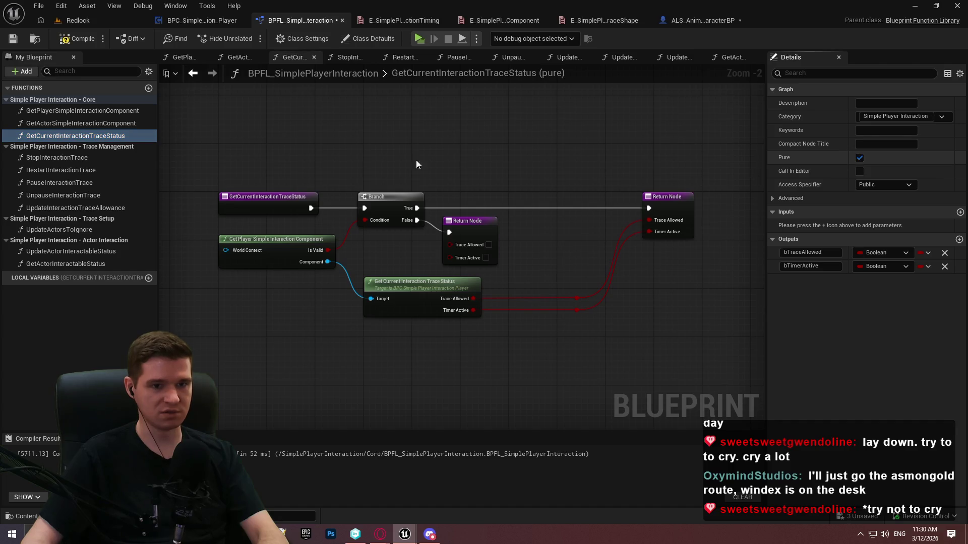
{"action": "left_click", "coordinate": [85, 112]}
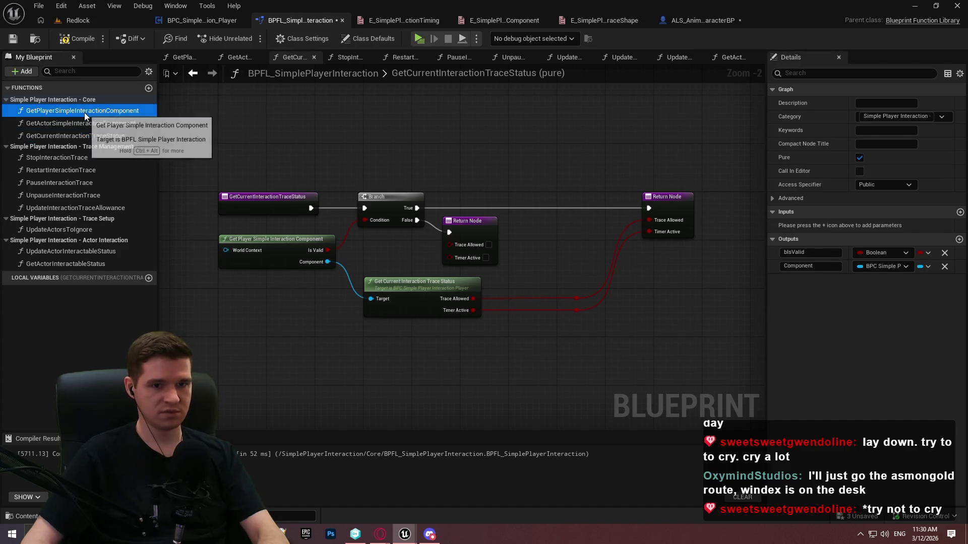
{"action": "left_click", "coordinate": [78, 38]}
{"action": "left_click", "coordinate": [13, 39]}
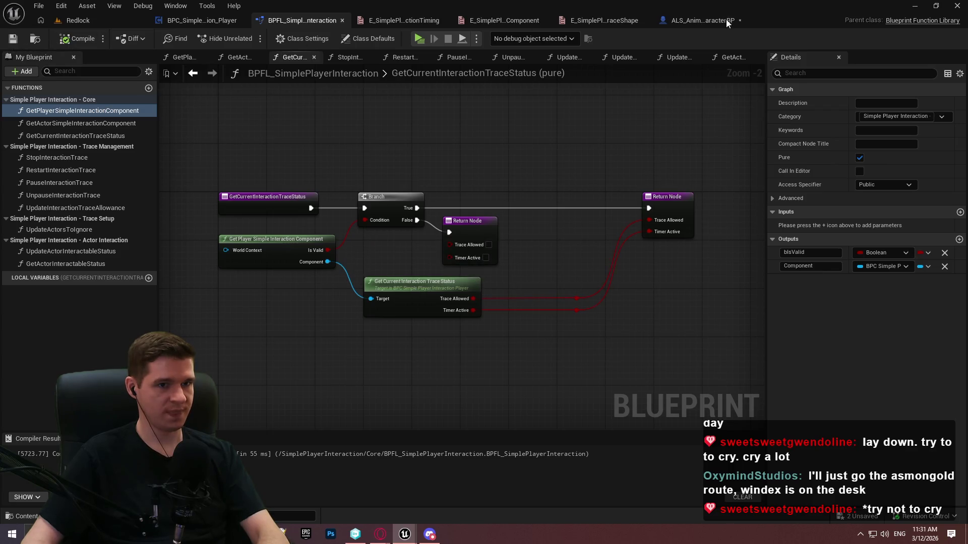
{"action": "left_click", "coordinate": [740, 20]}
{"action": "left_click", "coordinate": [220, 21]}
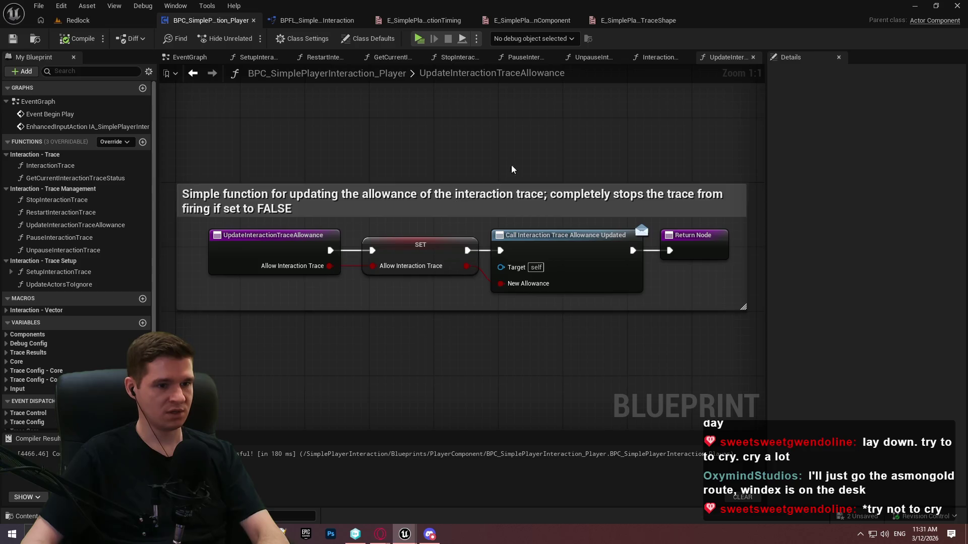
Collapse the Interaction - Trace, Trace Management and Trace Setup function categories in My Blueprint
{"action": "left_click", "coordinate": [6, 155]}
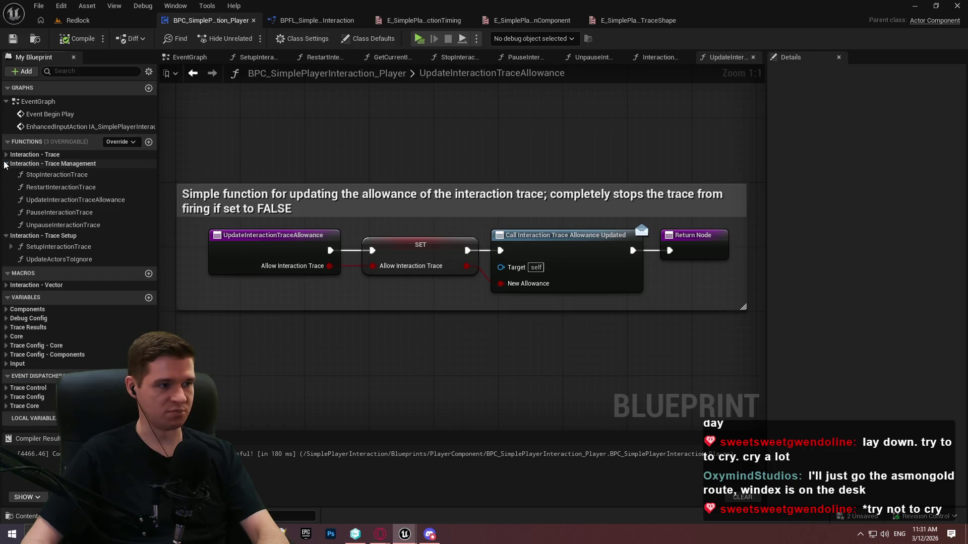
{"action": "left_click", "coordinate": [6, 163]}
{"action": "left_click", "coordinate": [6, 183]}
{"action": "left_click", "coordinate": [6, 172]}
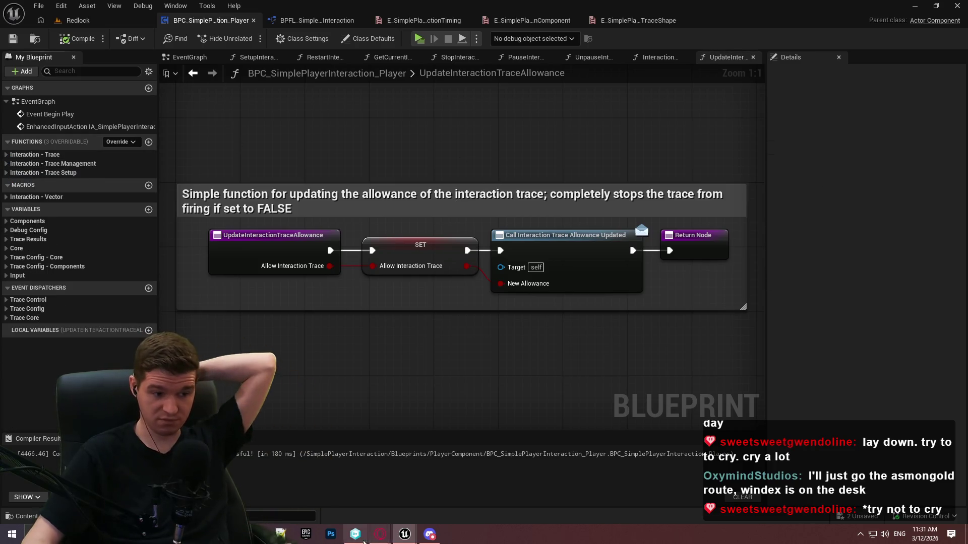
Play Lvl_FirstPerson standalone, grab and drop the tank-like object and the C4, then close the preview
{"action": "mouse_move", "coordinate": [404, 534]}
{"action": "left_click", "coordinate": [459, 492]}
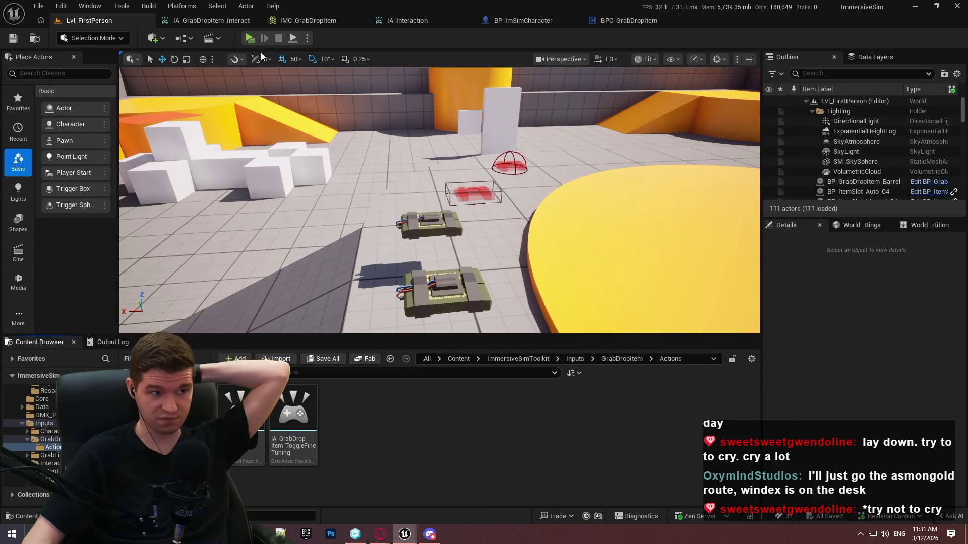
{"action": "left_click", "coordinate": [250, 38]}
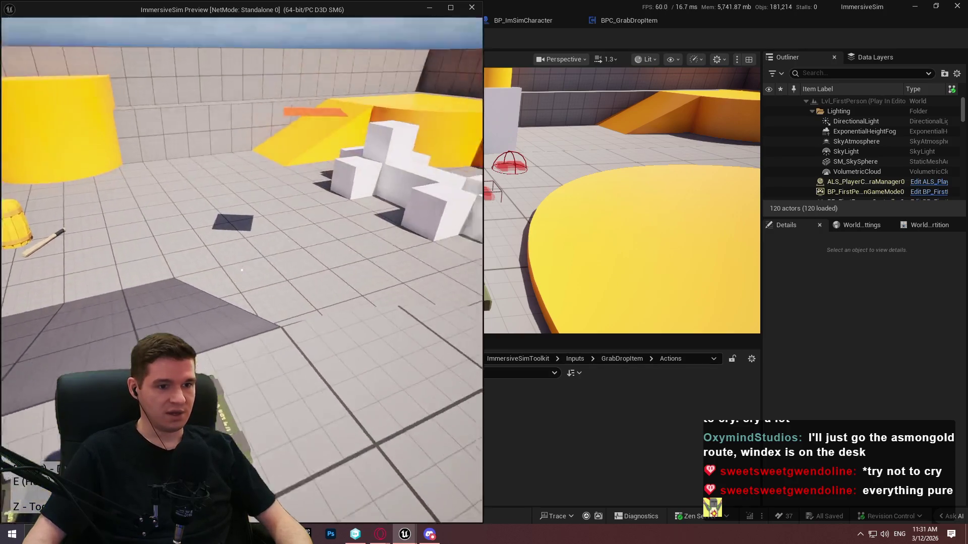
{"action": "key", "text": "e"}
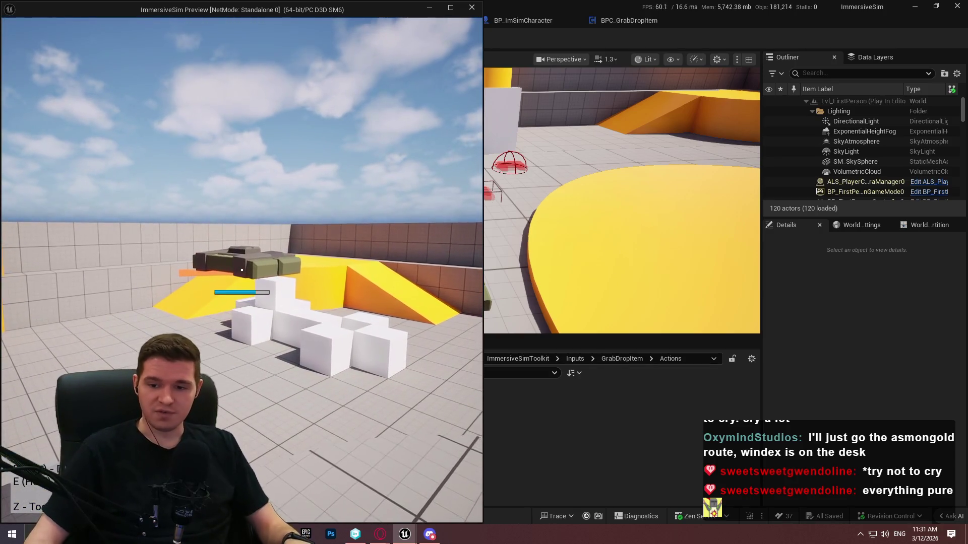
{"action": "key", "text": "e"}
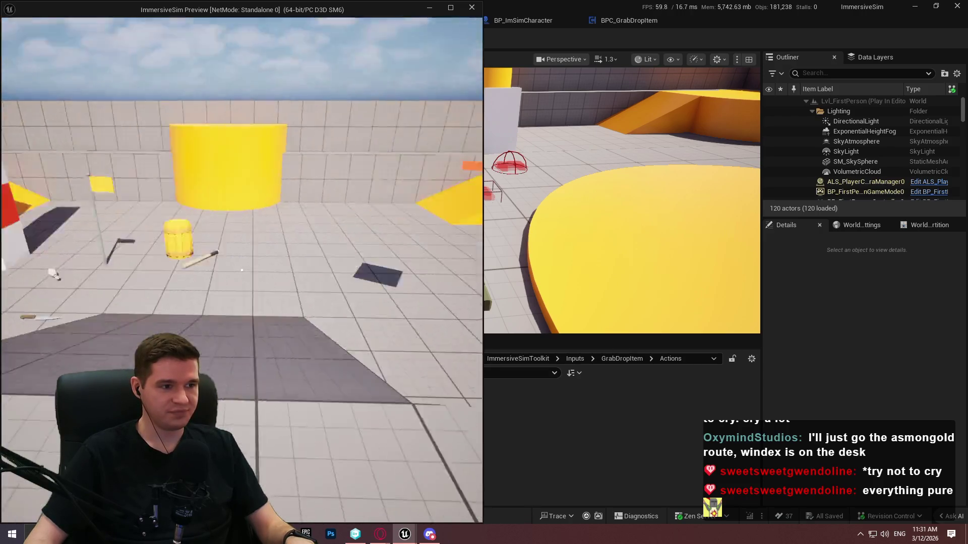
{"action": "key", "text": "e"}
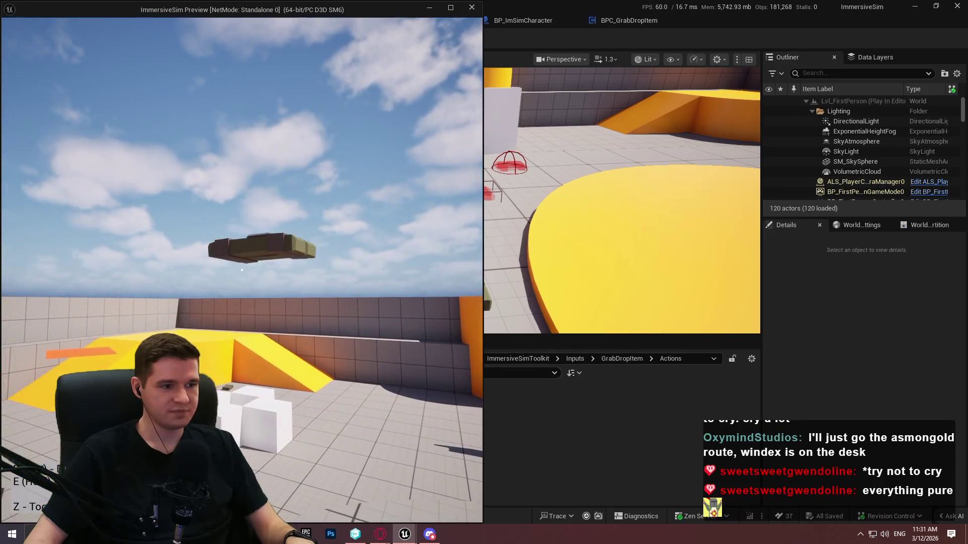
{"action": "key", "text": "e"}
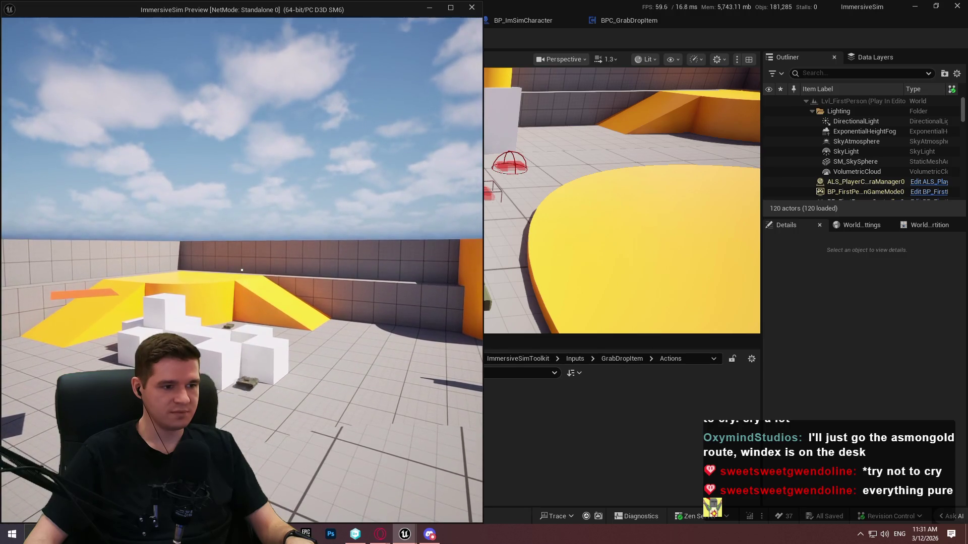
{"action": "key", "text": "Escape"}
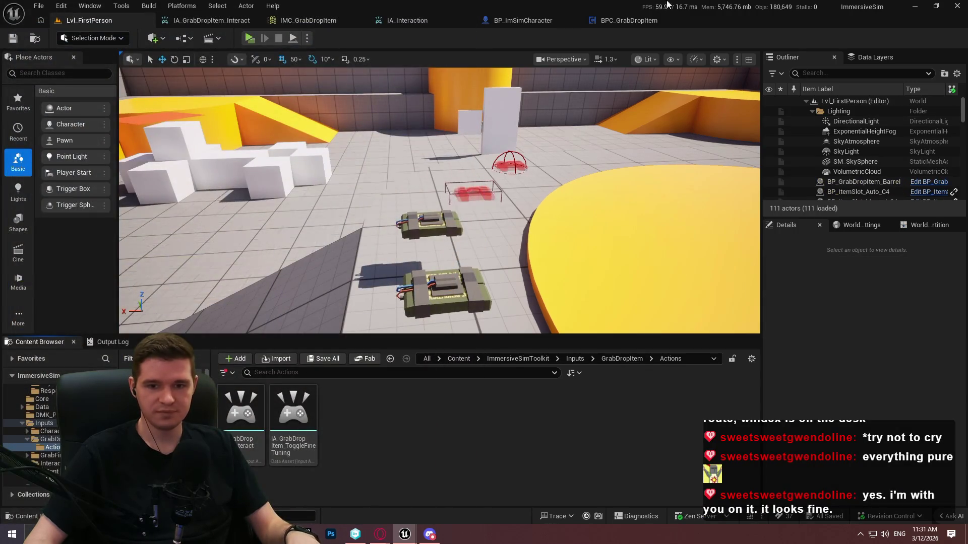
{"action": "left_click", "coordinate": [959, 6]}
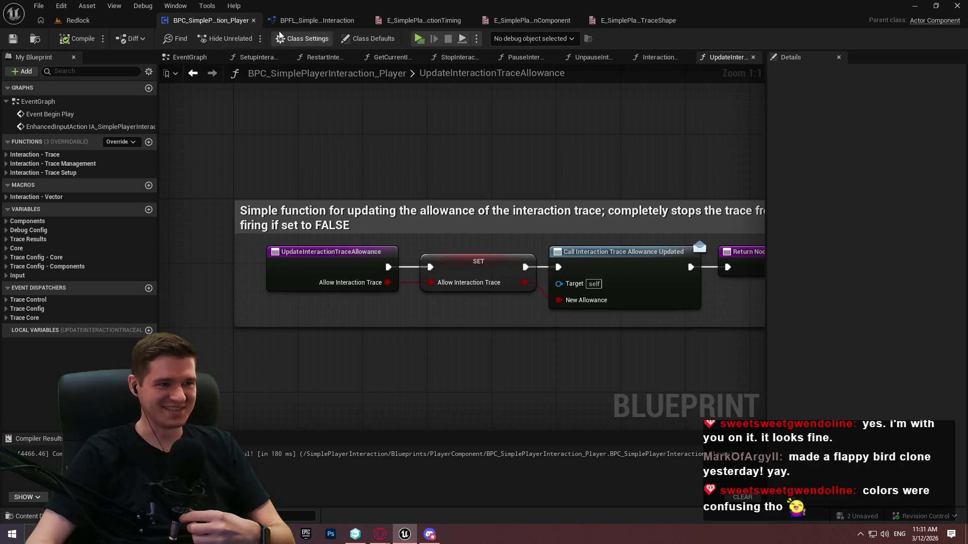
Check StopInteractionTrace's settings in BPFL_SimplePlayerInteraction, then go back to the Redlock level editor
{"action": "left_click", "coordinate": [315, 23]}
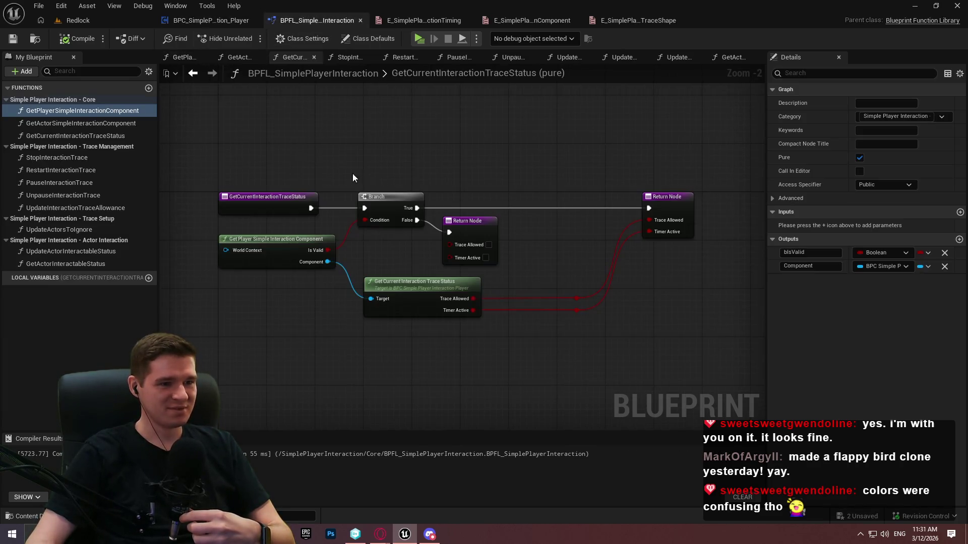
{"action": "scroll", "coordinate": [381, 281], "scroll_direction": "up", "scroll_amount": 2}
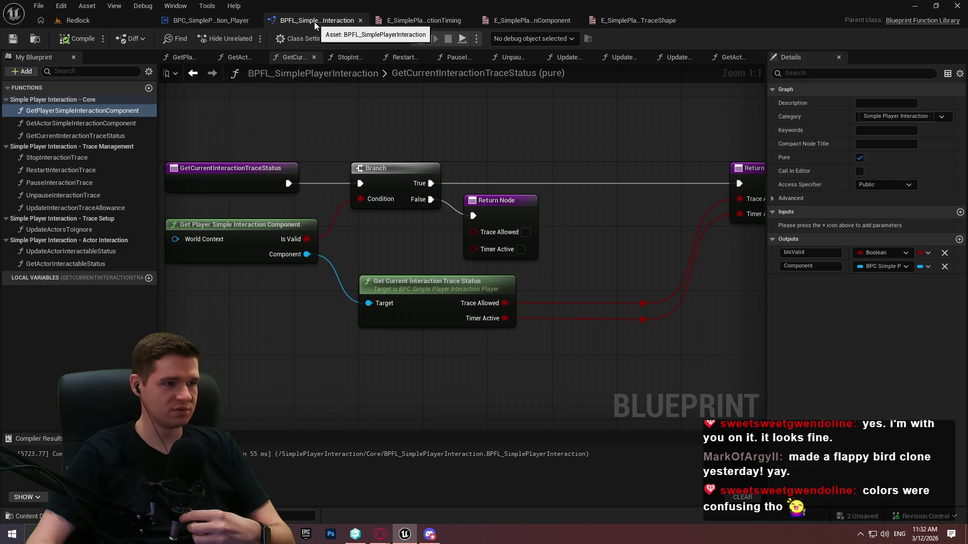
{"action": "left_click", "coordinate": [98, 153]}
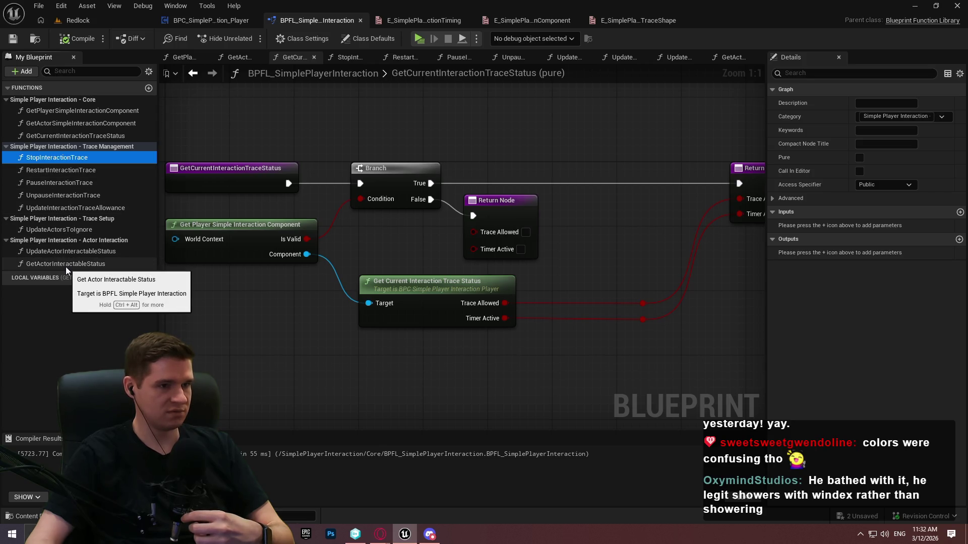
{"action": "left_click", "coordinate": [118, 25]}
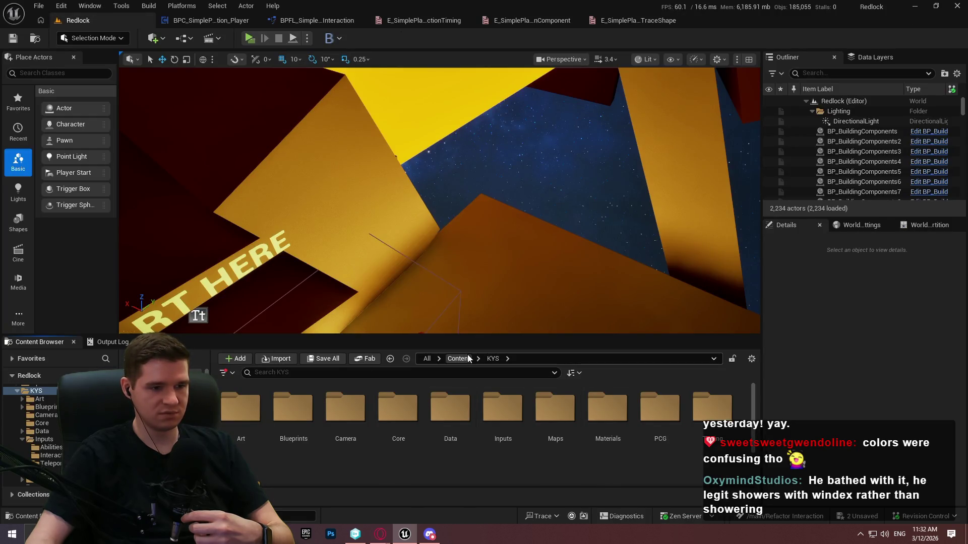
Enlarge the Content Browser and navigate to Plugins > SimplePlayerInteraction Content > Blueprints > ActorComponent
{"action": "left_click_drag", "start_coordinate": [477, 338], "coordinate": [474, 297]}
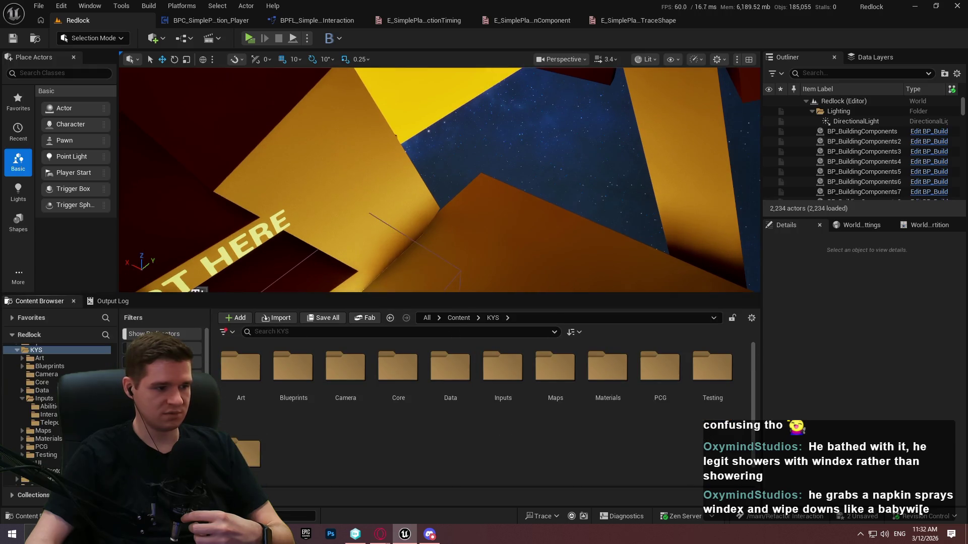
{"action": "scroll", "coordinate": [50, 403], "scroll_direction": "down", "scroll_amount": 3}
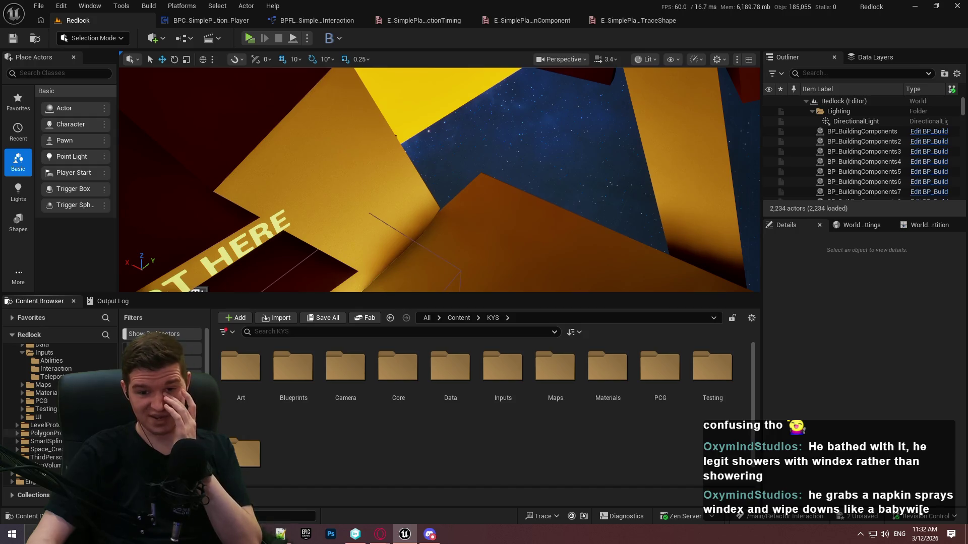
{"action": "left_click", "coordinate": [35, 474]}
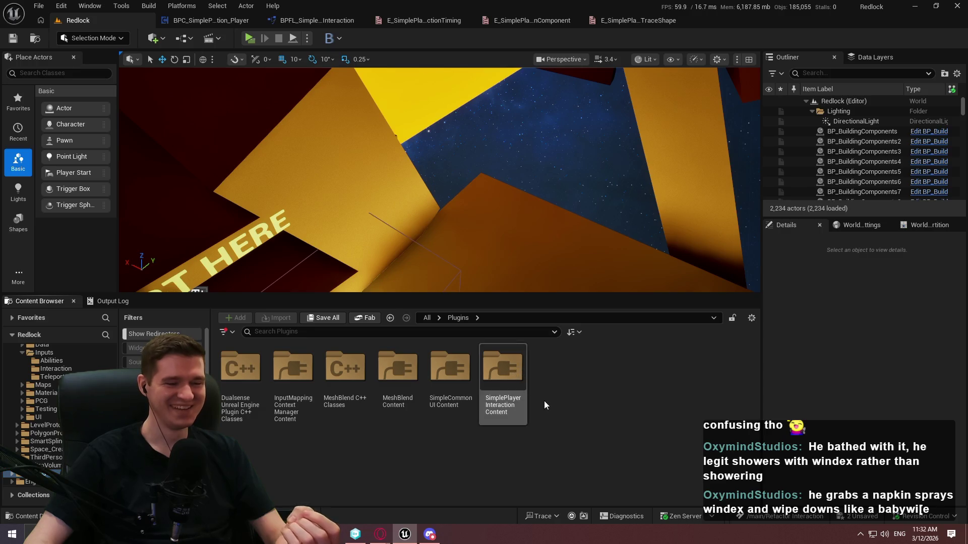
{"action": "double_click", "coordinate": [514, 399]}
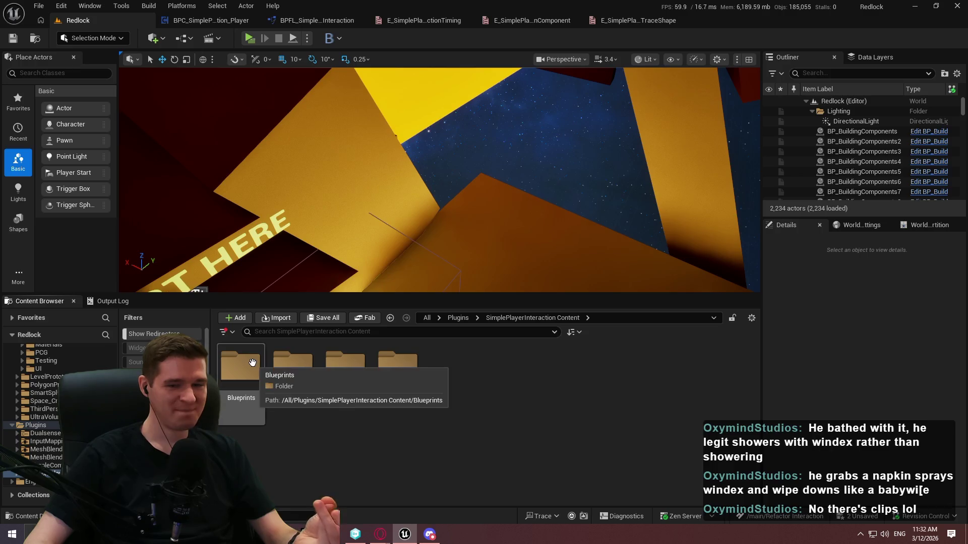
{"action": "double_click", "coordinate": [248, 399]}
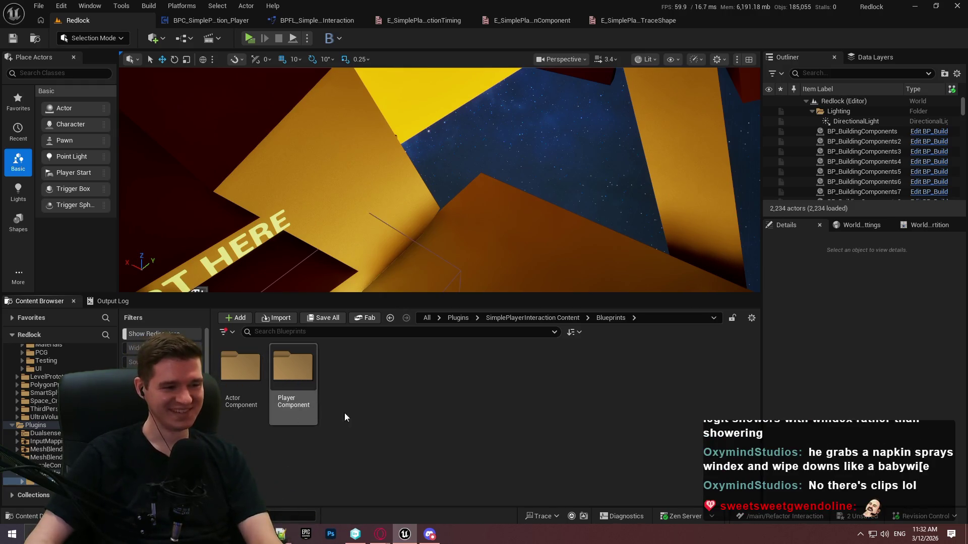
{"action": "double_click", "coordinate": [257, 407]}
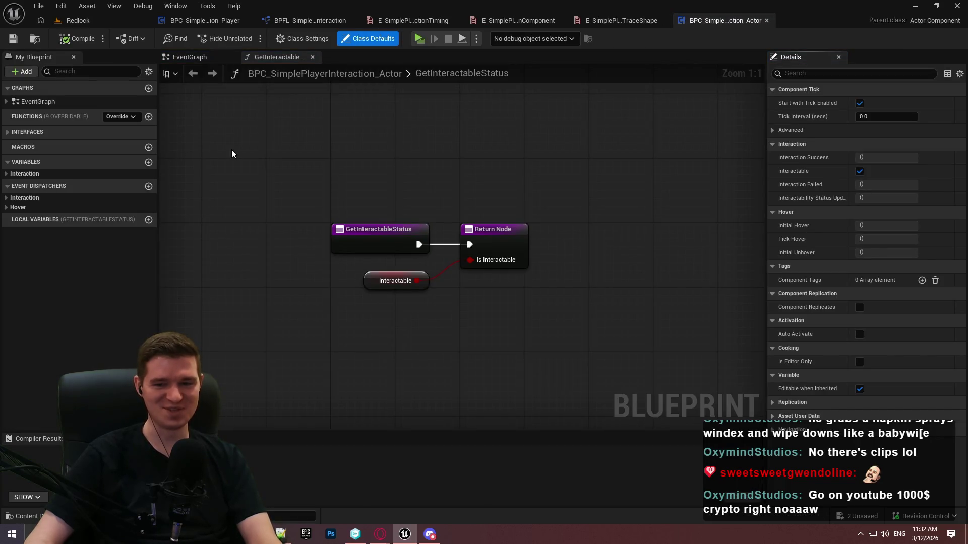
Open the BPI_SimplePlayerInteraction_Actor interface and read HoverInteractable's description
{"action": "left_click", "coordinate": [78, 20]}
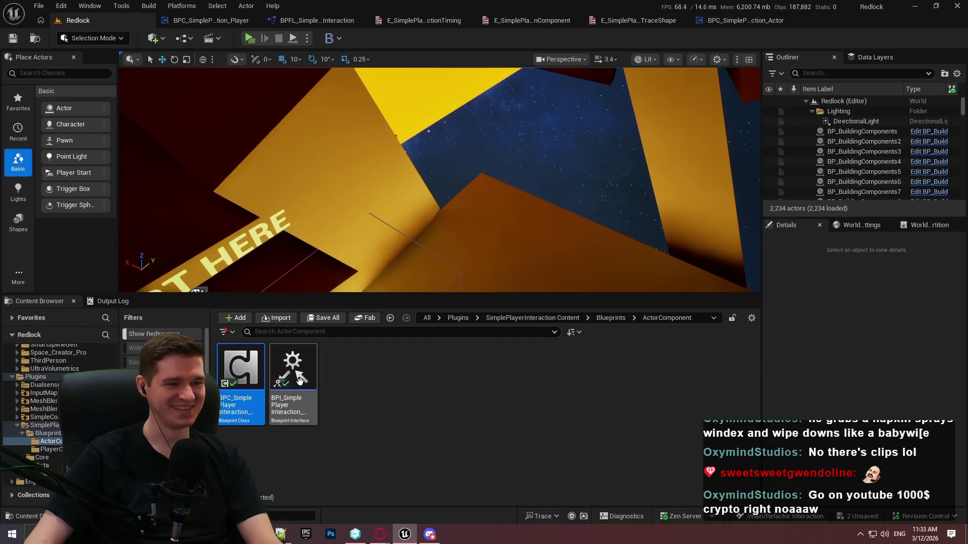
{"action": "left_click", "coordinate": [297, 379]}
{"action": "left_click", "coordinate": [327, 418]}
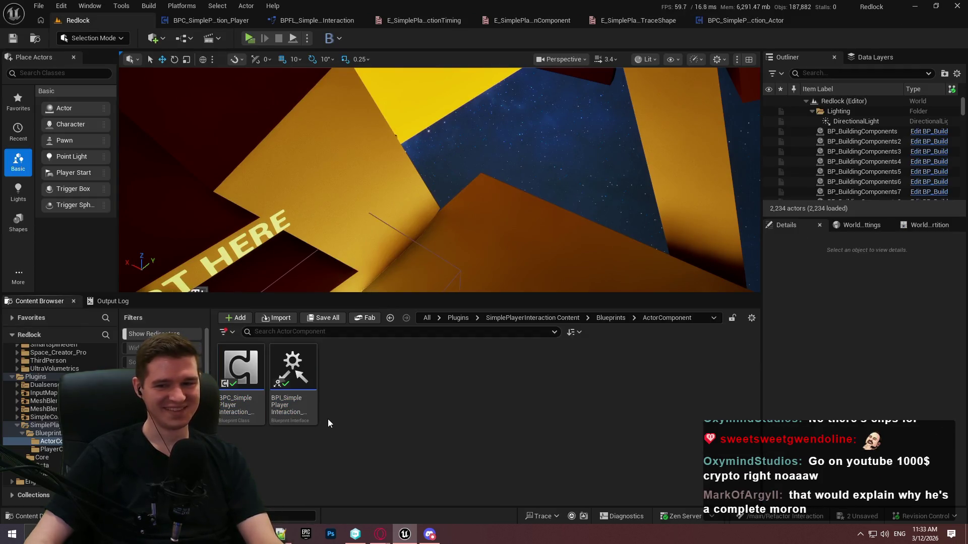
{"action": "double_click", "coordinate": [292, 373]}
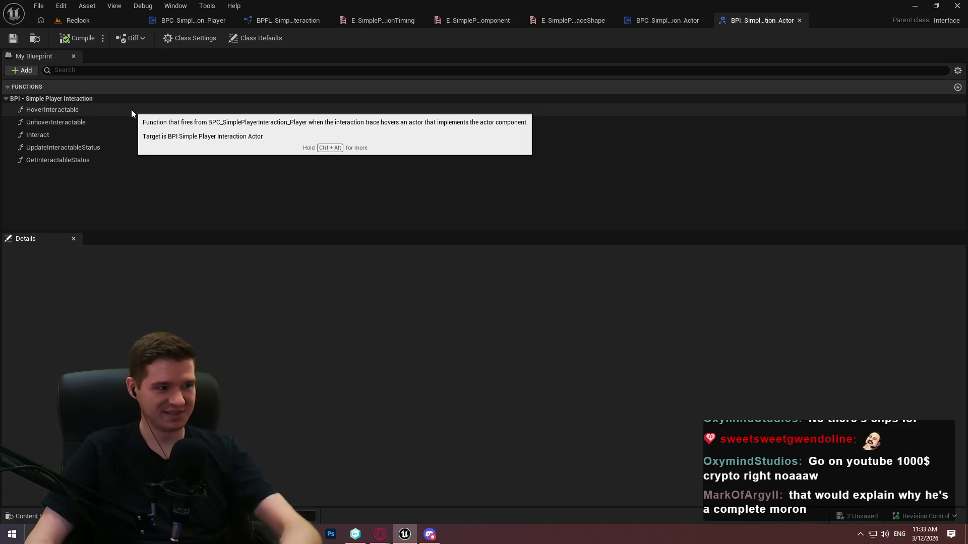
{"action": "left_click", "coordinate": [53, 111]}
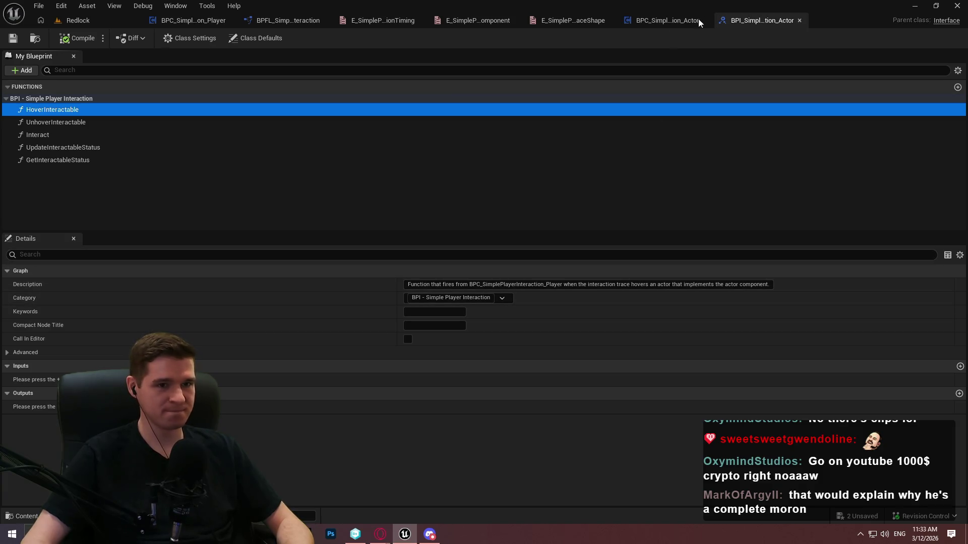
In BPC_SimplePlayerInteraction_Actor, expand Interfaces > BPI - Simple Player Interaction to list GetInteractableStatus and others
{"action": "left_click", "coordinate": [676, 24]}
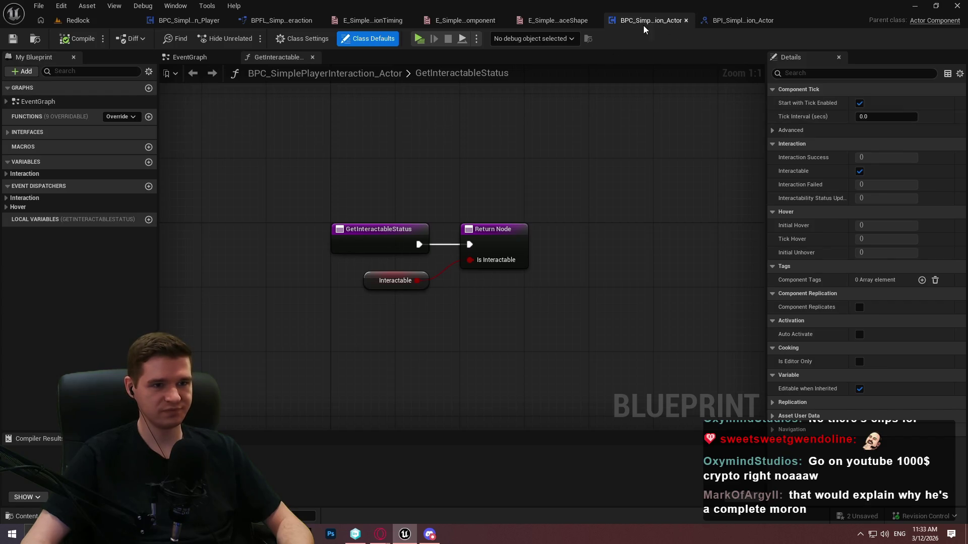
{"action": "left_click", "coordinate": [8, 133]}
{"action": "left_click", "coordinate": [5, 143]}
{"action": "left_click", "coordinate": [68, 154]}
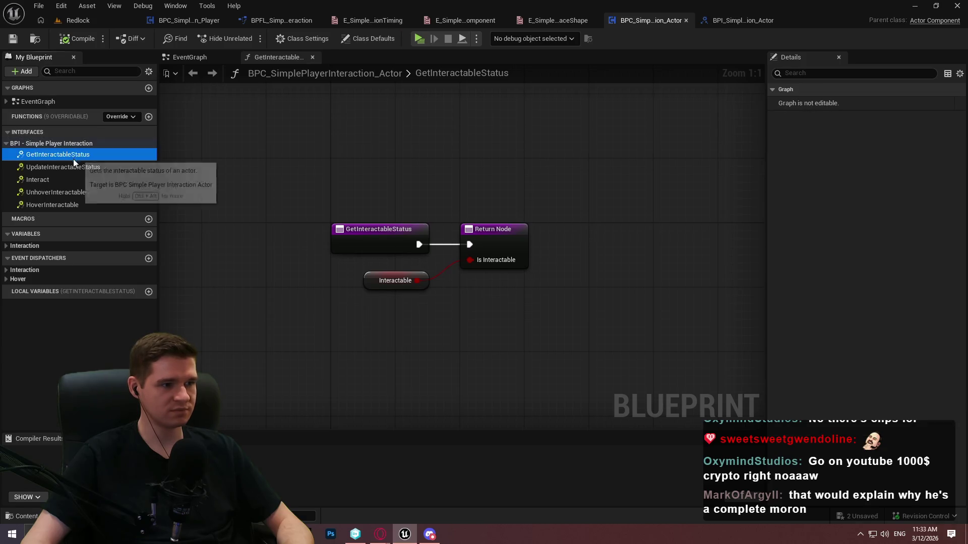
Review UpdateInteractableStatus, Interact, Unhover and HoverInteractable, close the interface, and return to BPC_SimplePlayerInteraction_Player
{"action": "left_click", "coordinate": [74, 168]}
{"action": "left_click", "coordinate": [88, 180]}
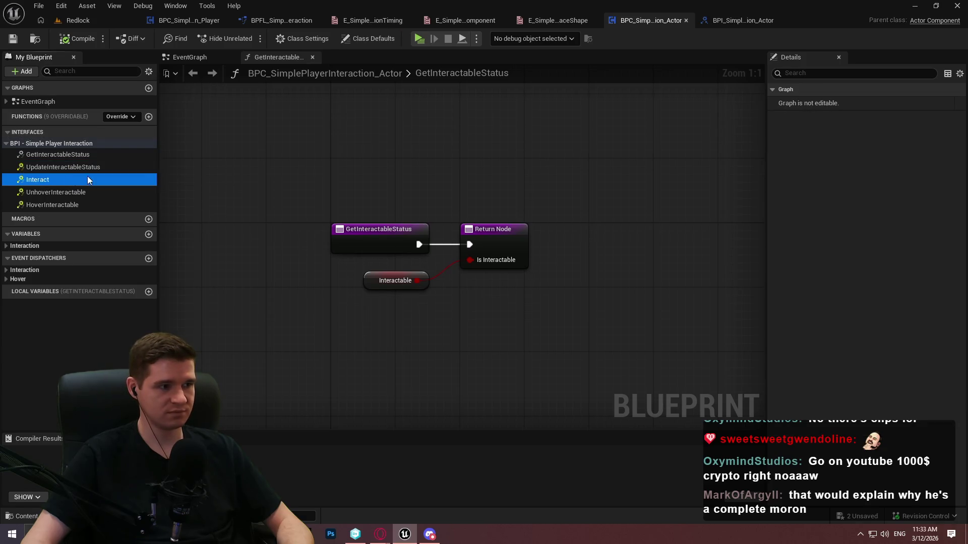
{"action": "left_click", "coordinate": [702, 20]}
{"action": "left_click", "coordinate": [101, 123]}
{"action": "left_click", "coordinate": [98, 114]}
{"action": "middle_click", "coordinate": [704, 25]}
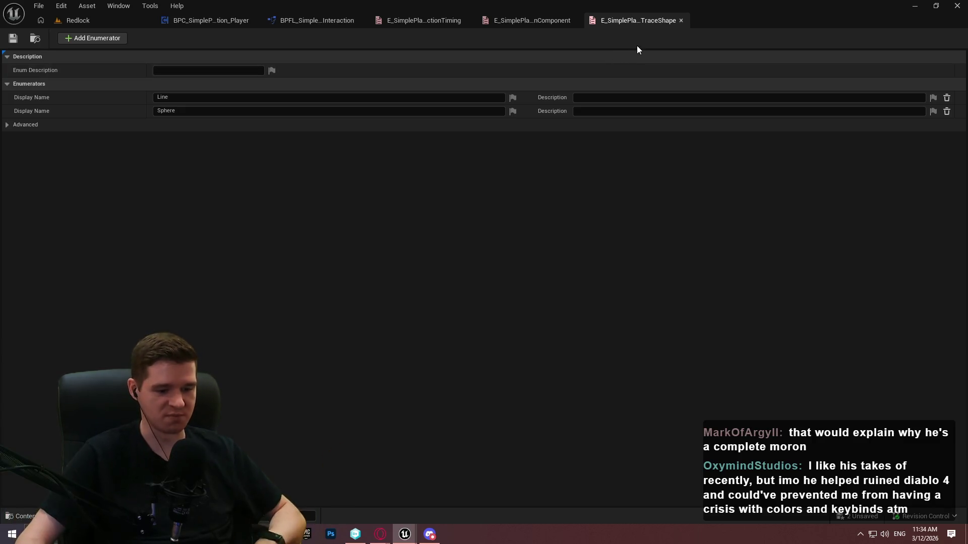
{"action": "left_click", "coordinate": [241, 17]}
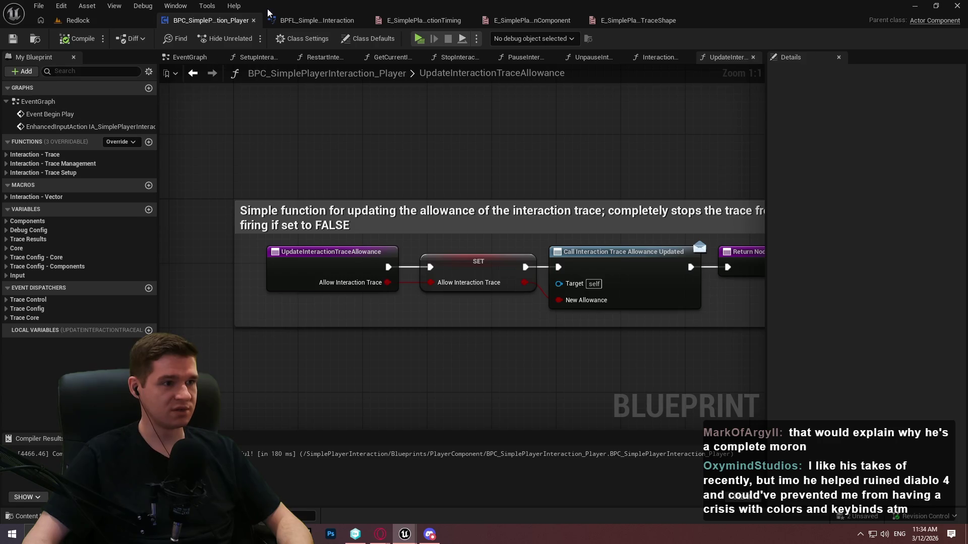
Paste the copied description into the library's UpdateActorInteractableStatus function
{"action": "left_click", "coordinate": [302, 20]}
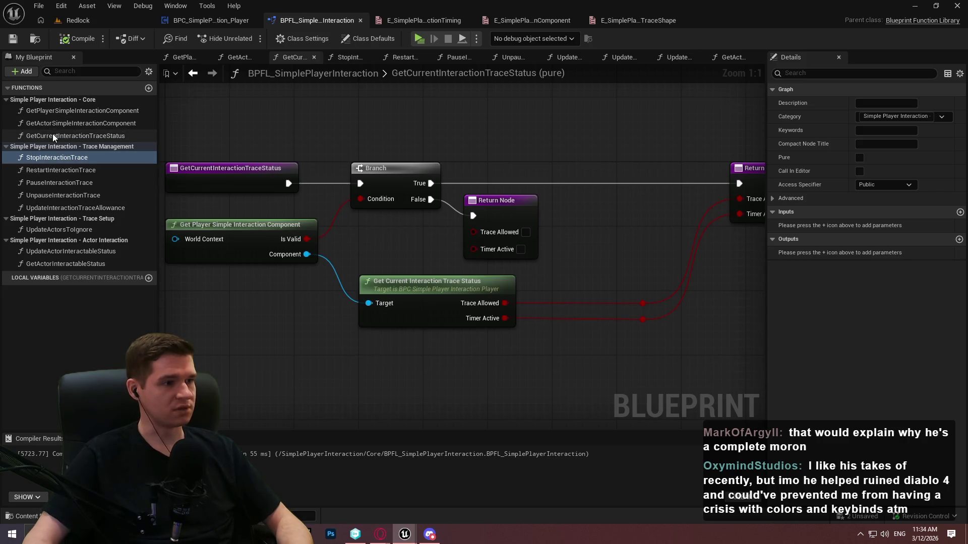
{"action": "double_click", "coordinate": [59, 253]}
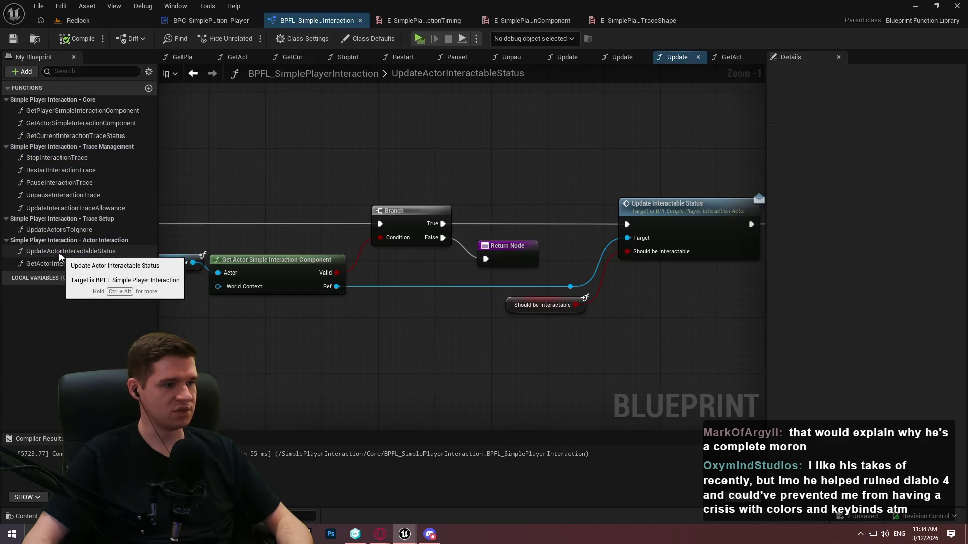
{"action": "left_click", "coordinate": [59, 253]}
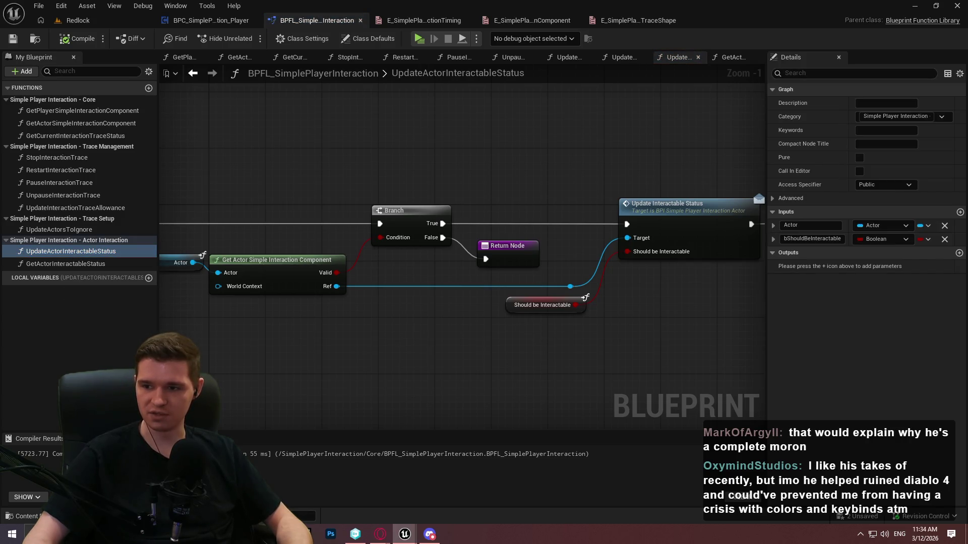
{"action": "left_click", "coordinate": [885, 102]}
{"action": "key", "text": "ctrl+v"}
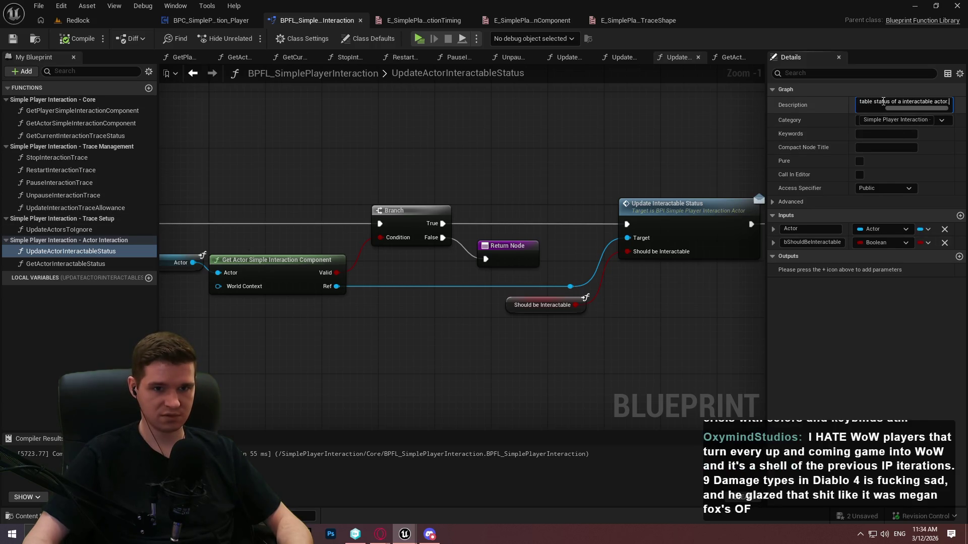
Paste the copied description into the library's GetActorInteractableStatus function
{"action": "left_click", "coordinate": [46, 264]}
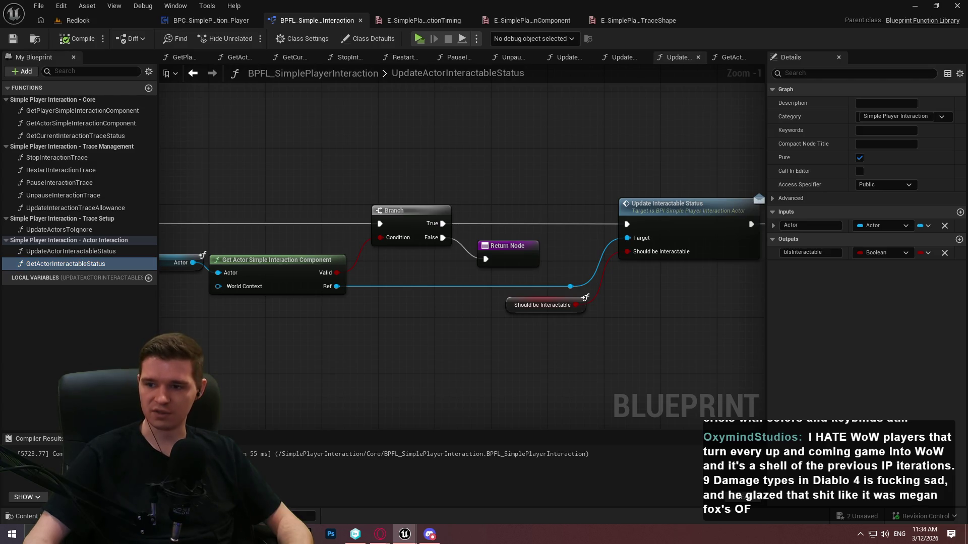
{"action": "left_click", "coordinate": [890, 104]}
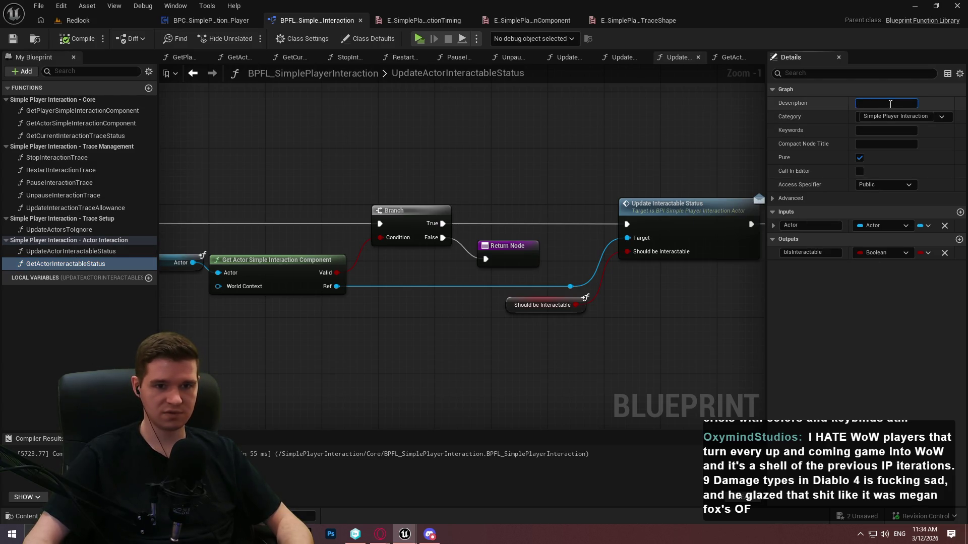
{"action": "key", "text": "ctrl+v"}
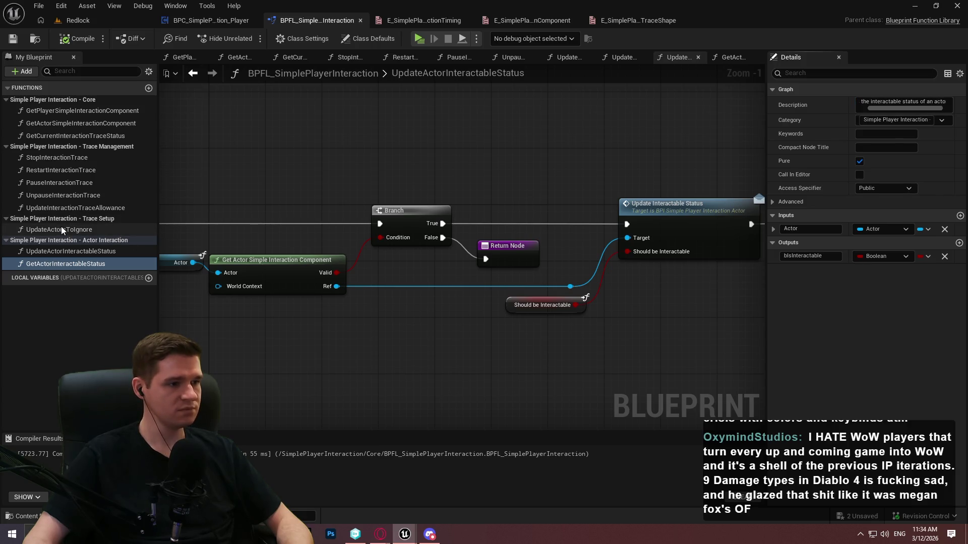
{"action": "left_click", "coordinate": [61, 228]}
{"action": "left_click", "coordinate": [238, 20]}
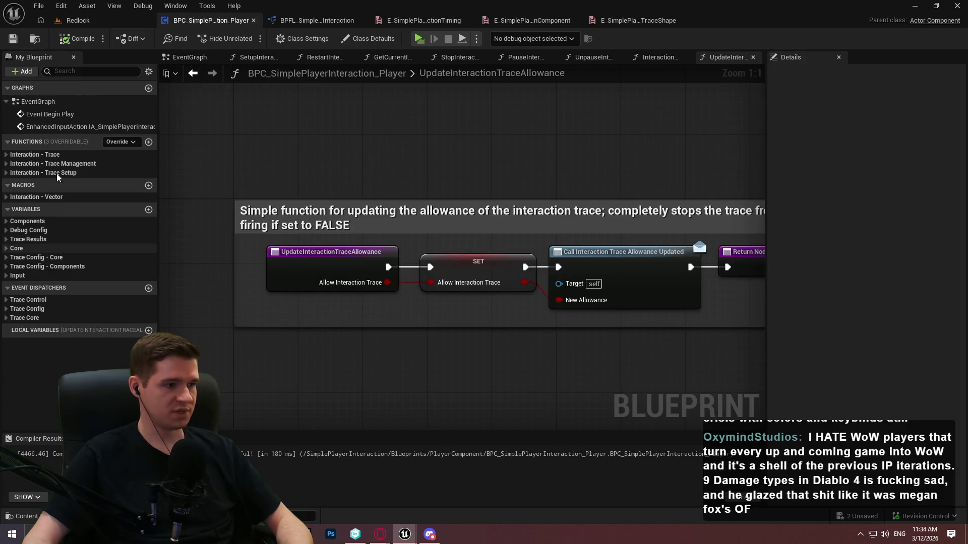
Copy the component's UpdateActorsToIgnore description into the library's UpdateActorsToIgnore function
{"action": "left_click", "coordinate": [7, 173]}
{"action": "left_click", "coordinate": [6, 163]}
{"action": "left_click", "coordinate": [6, 154]}
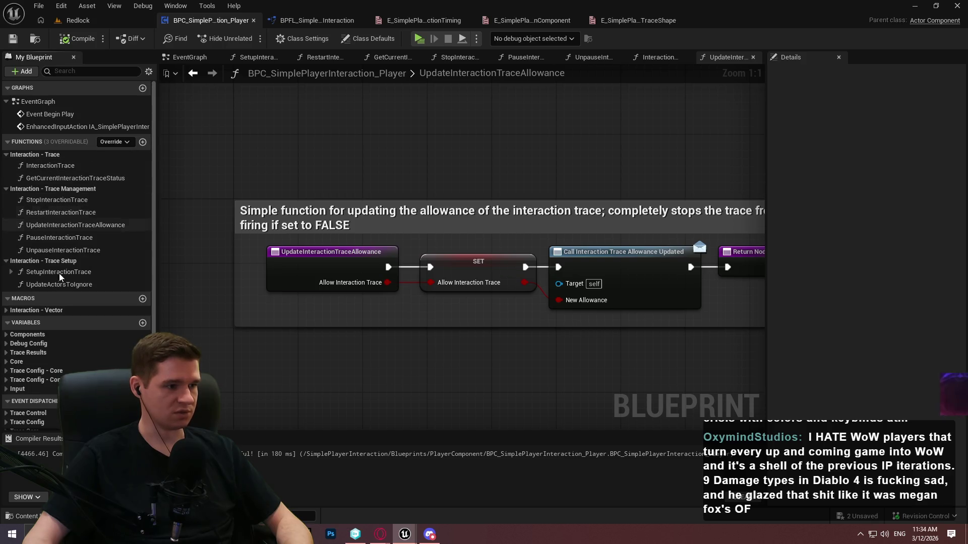
{"action": "left_click", "coordinate": [59, 284]}
{"action": "left_click", "coordinate": [902, 103]}
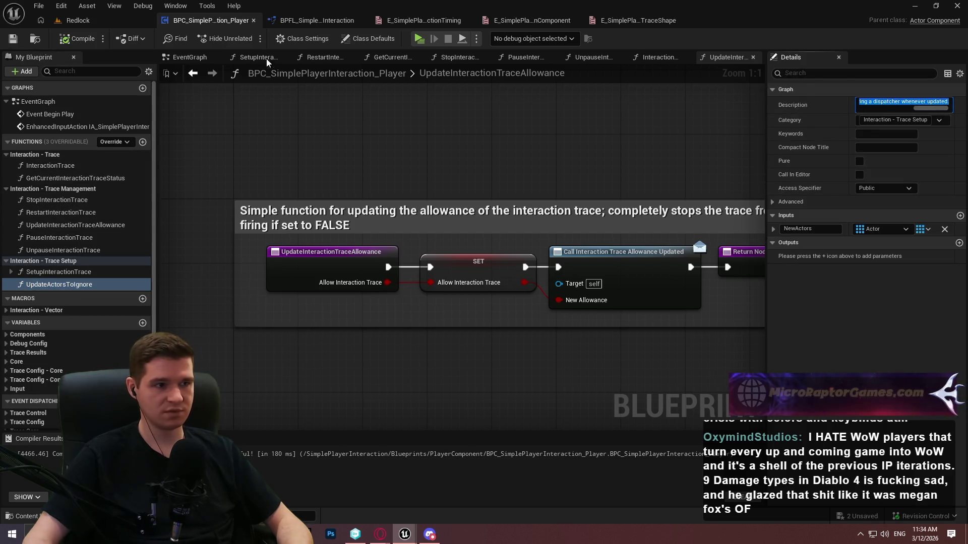
{"action": "left_click", "coordinate": [309, 20]}
{"action": "left_click", "coordinate": [886, 103]}
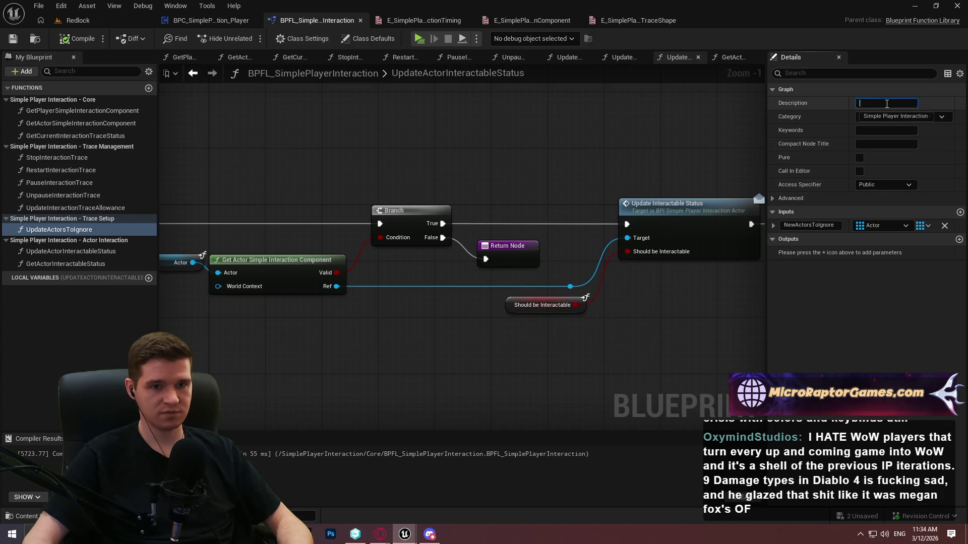
{"action": "key", "text": "ctrl+v"}
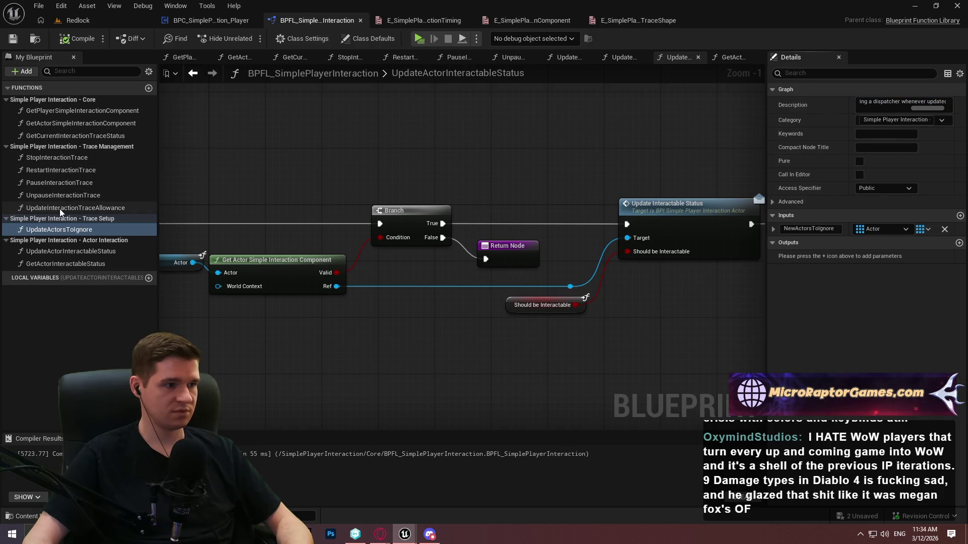
Copy the component's UpdateInteractionTraceAllowance description into the library's matching helper
{"action": "left_click", "coordinate": [60, 208]}
{"action": "left_click", "coordinate": [225, 20]}
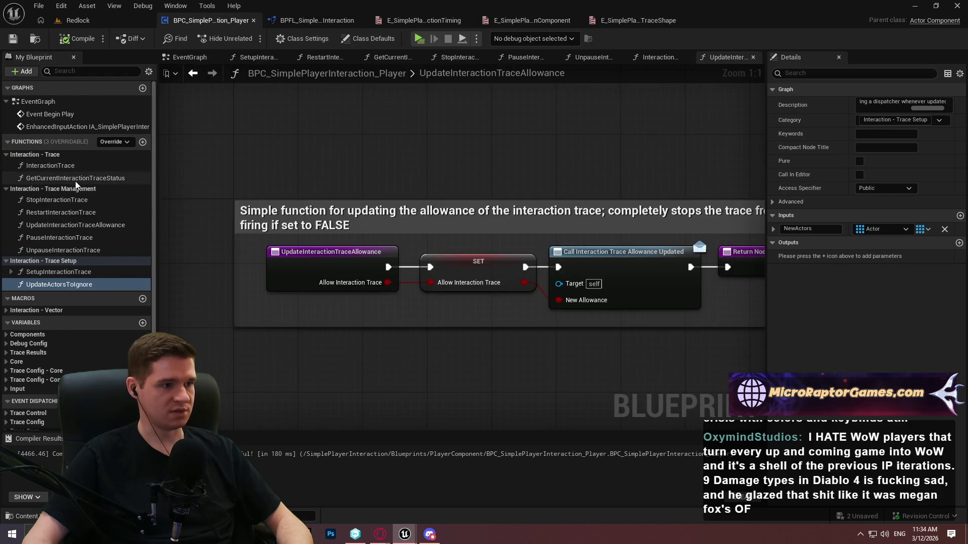
{"action": "left_click", "coordinate": [921, 103]}
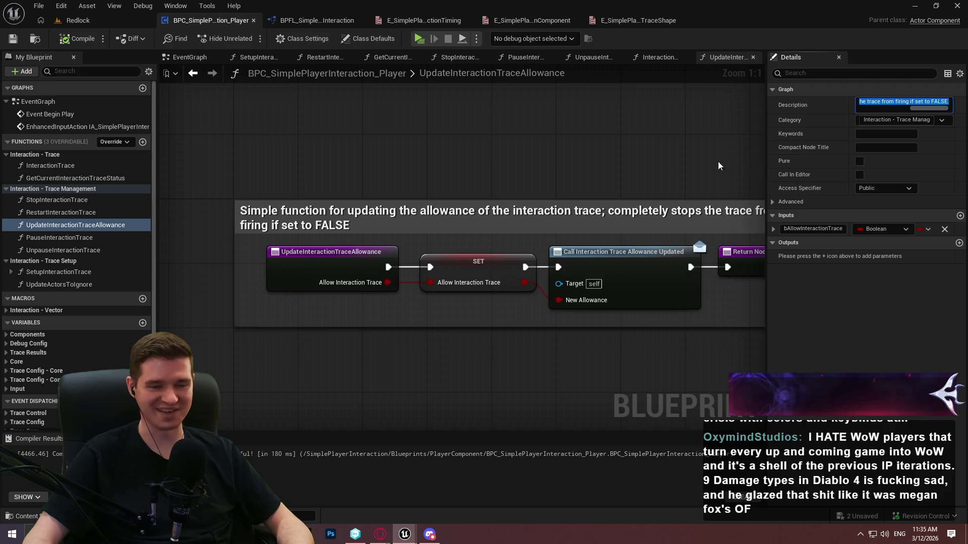
{"action": "left_click", "coordinate": [317, 20]}
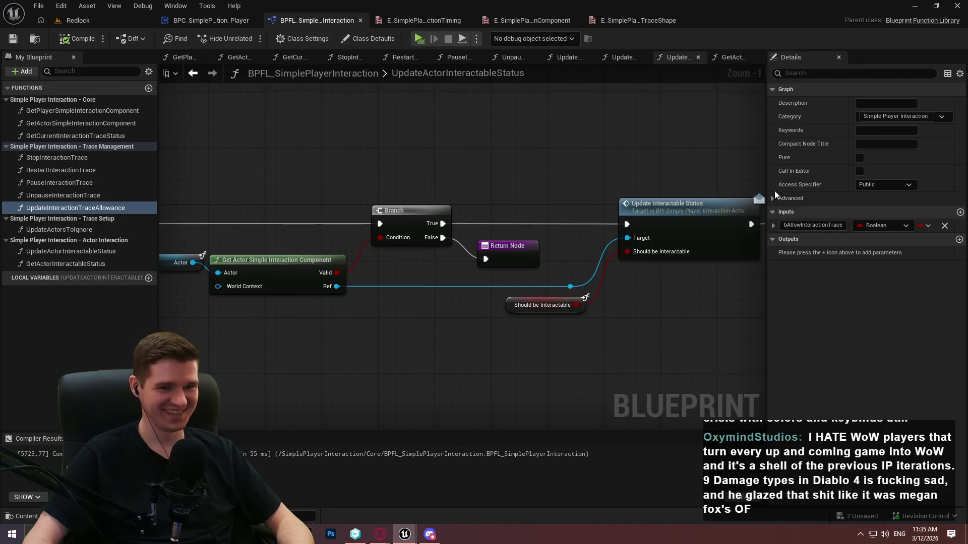
{"action": "left_click", "coordinate": [885, 103]}
{"action": "key", "text": "ctrl+v"}
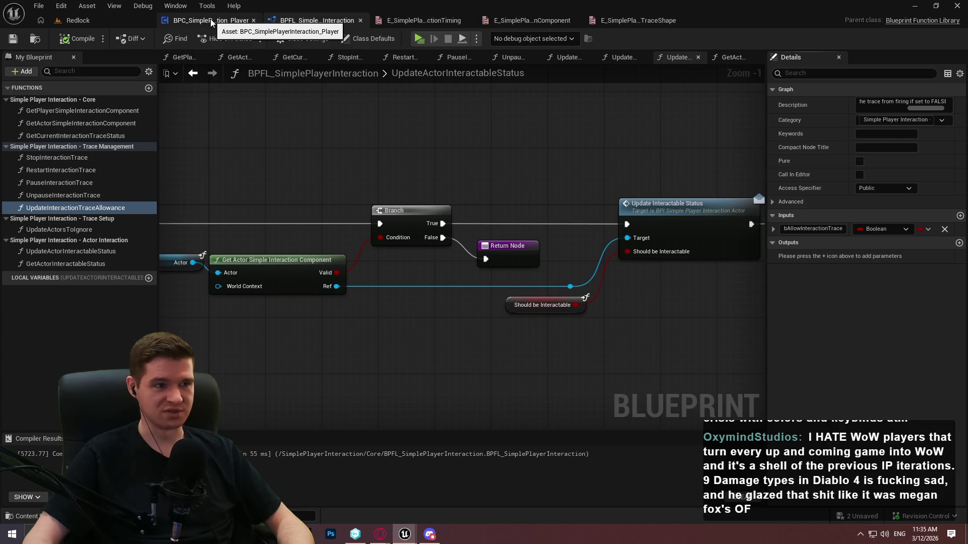
Rearrange the blueprint tabs and copy UnpauseInteractionTrace's description into the library helper
{"action": "left_click", "coordinate": [218, 21]}
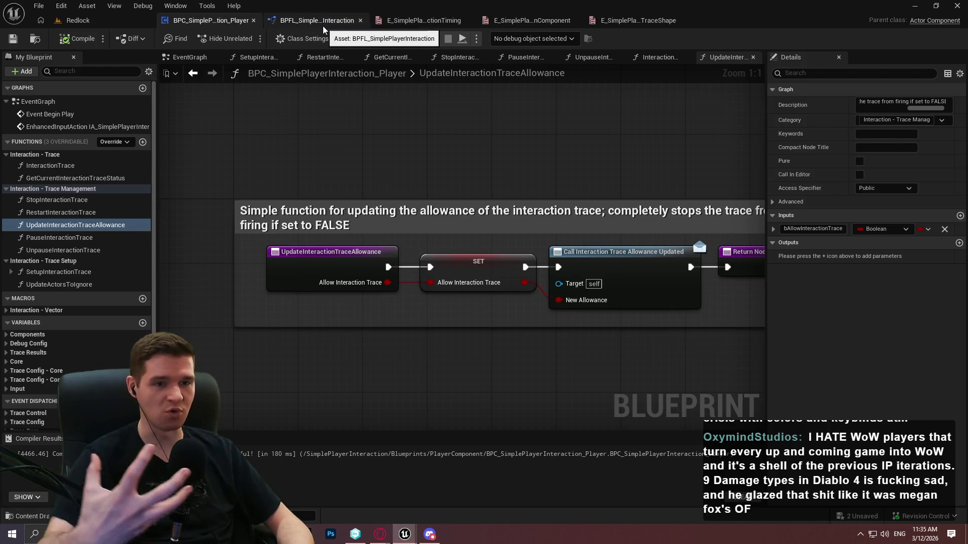
{"action": "left_click_drag", "start_coordinate": [323, 26], "coordinate": [274, 25]}
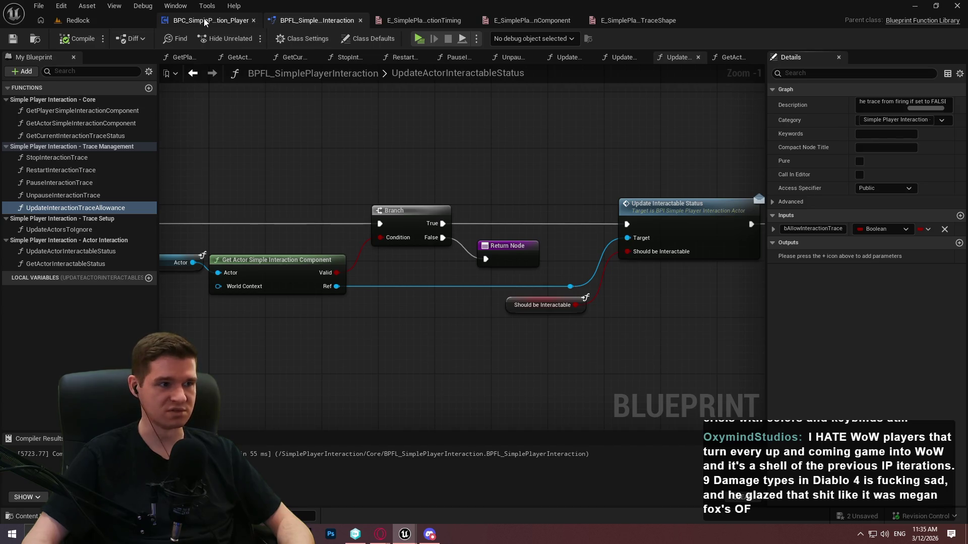
{"action": "left_click", "coordinate": [201, 23]}
{"action": "left_click", "coordinate": [282, 21]}
{"action": "left_click", "coordinate": [211, 23]}
{"action": "left_click", "coordinate": [83, 250]}
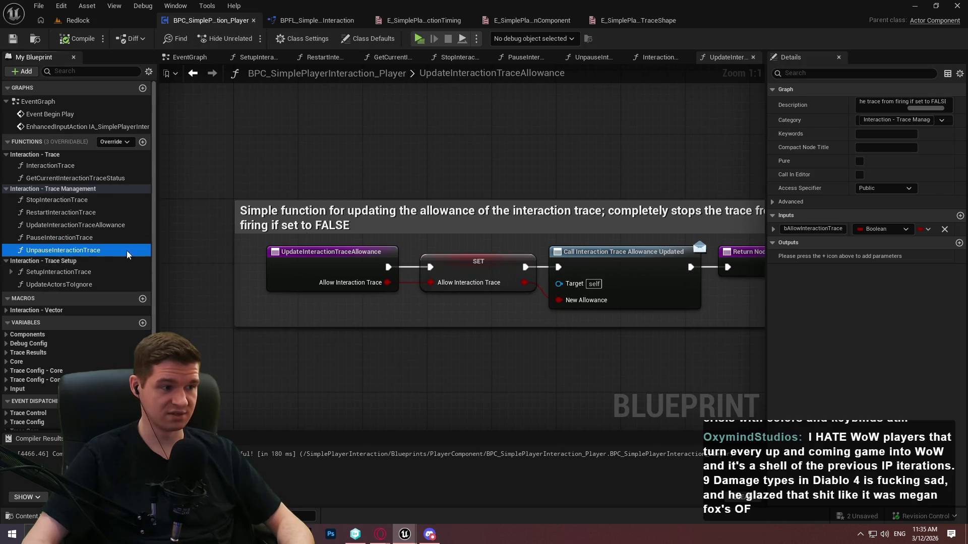
{"action": "left_click", "coordinate": [857, 102]}
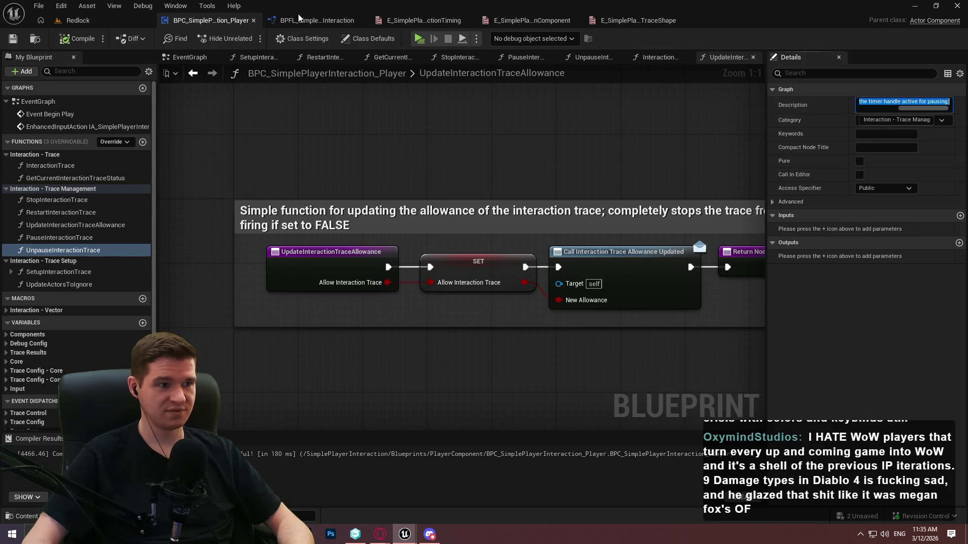
{"action": "left_click", "coordinate": [307, 20]}
{"action": "left_click", "coordinate": [66, 195]}
{"action": "left_click", "coordinate": [880, 103]}
{"action": "key", "text": "ctrl+v"}
Copy PauseInteractionTrace's description from the component into the library's PauseInteractionTrace
{"action": "left_click", "coordinate": [207, 20]}
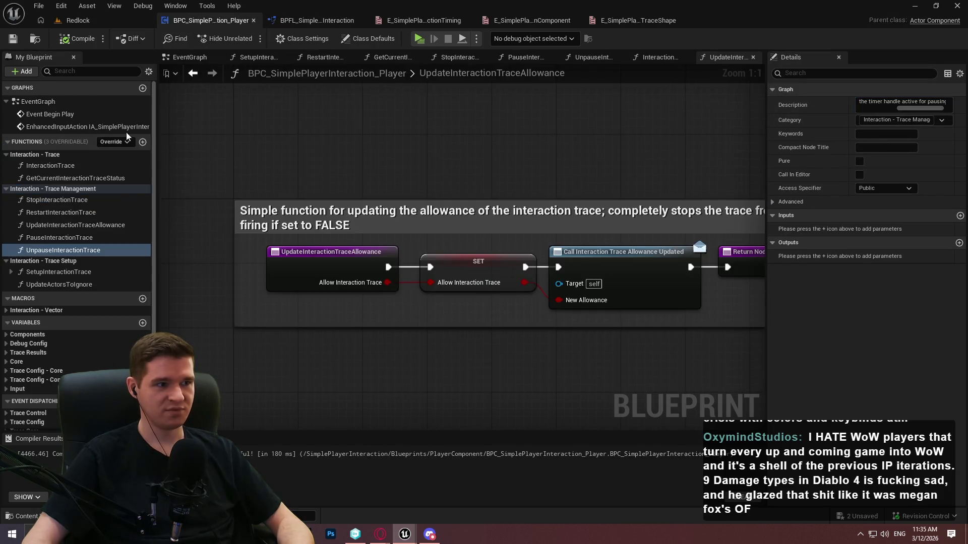
{"action": "left_click", "coordinate": [59, 237]}
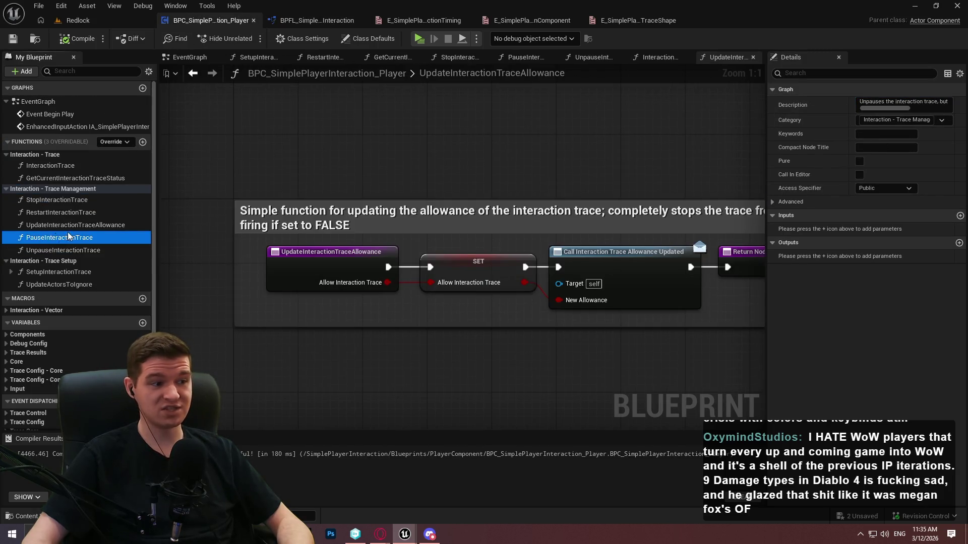
{"action": "left_click", "coordinate": [886, 106]}
{"action": "key", "text": "ctrl+a"}
{"action": "key", "text": "ctrl+c"}
{"action": "left_click", "coordinate": [327, 22]}
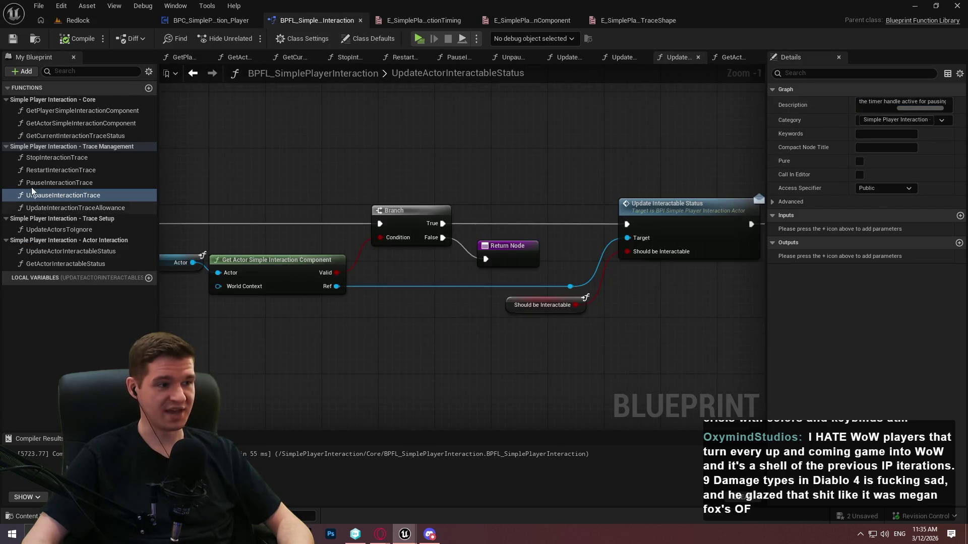
{"action": "left_click", "coordinate": [56, 183]}
{"action": "left_click", "coordinate": [904, 103]}
{"action": "key", "text": "ctrl+v"}
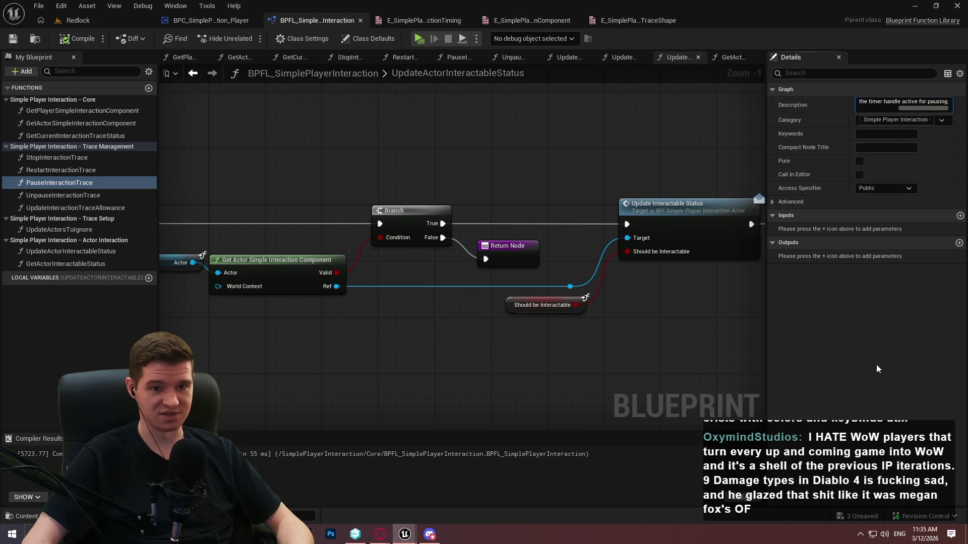
Copy RestartInteractionTrace's description from the component into the library's RestartInteractionTrace
{"action": "left_click", "coordinate": [189, 19]}
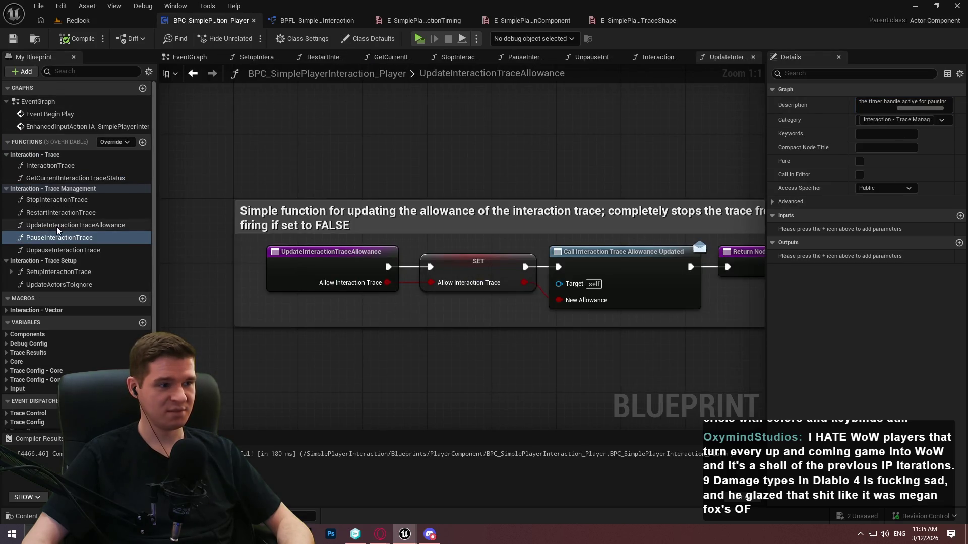
{"action": "left_click", "coordinate": [56, 226]}
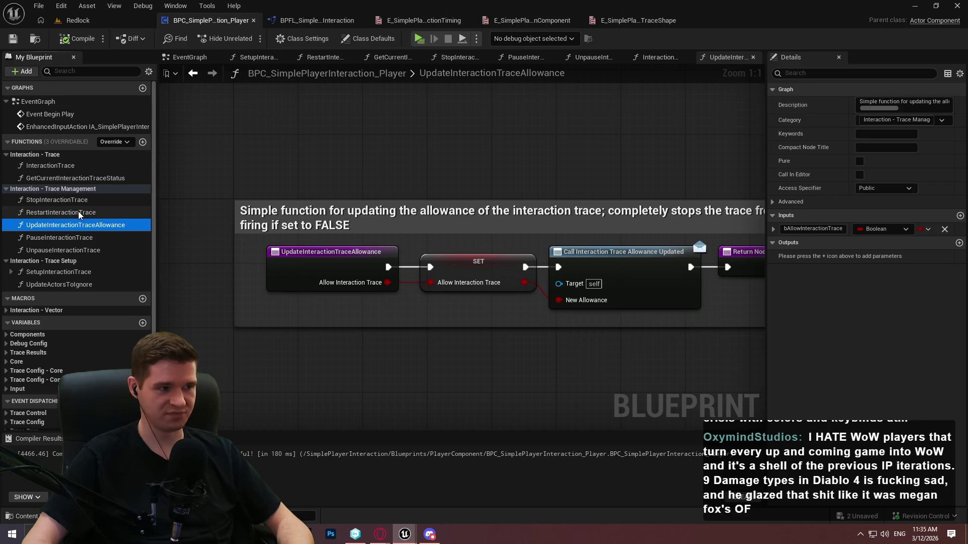
{"action": "left_click", "coordinate": [296, 21]}
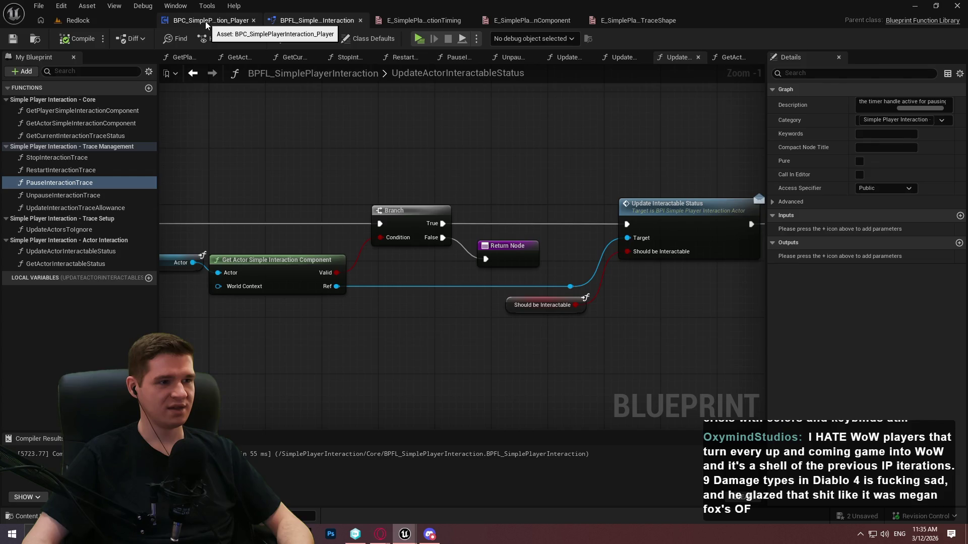
{"action": "left_click", "coordinate": [206, 21]}
{"action": "left_click", "coordinate": [49, 214]}
{"action": "left_click", "coordinate": [902, 102]}
{"action": "key", "text": "ctrl+a"}
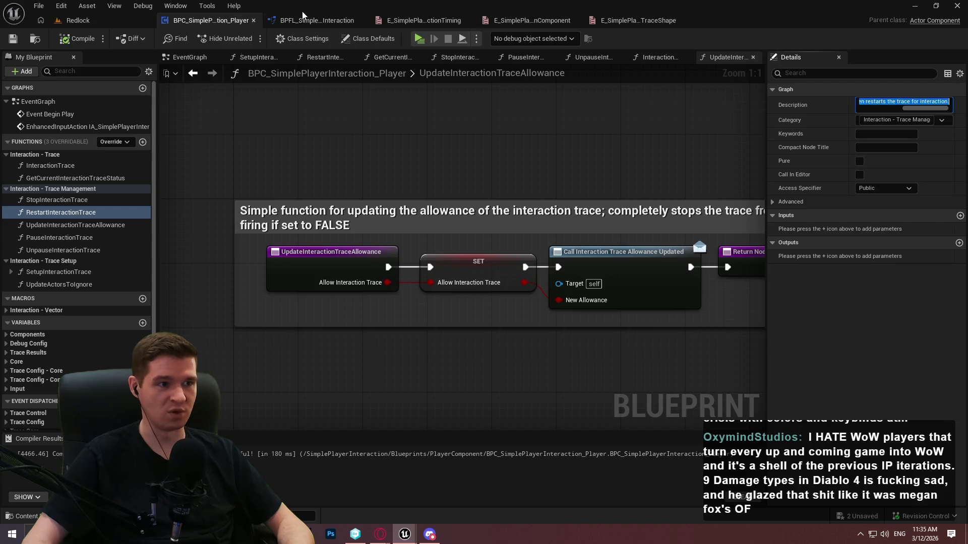
{"action": "left_click", "coordinate": [302, 20]}
{"action": "left_click", "coordinate": [49, 172]}
{"action": "left_click", "coordinate": [856, 104]}
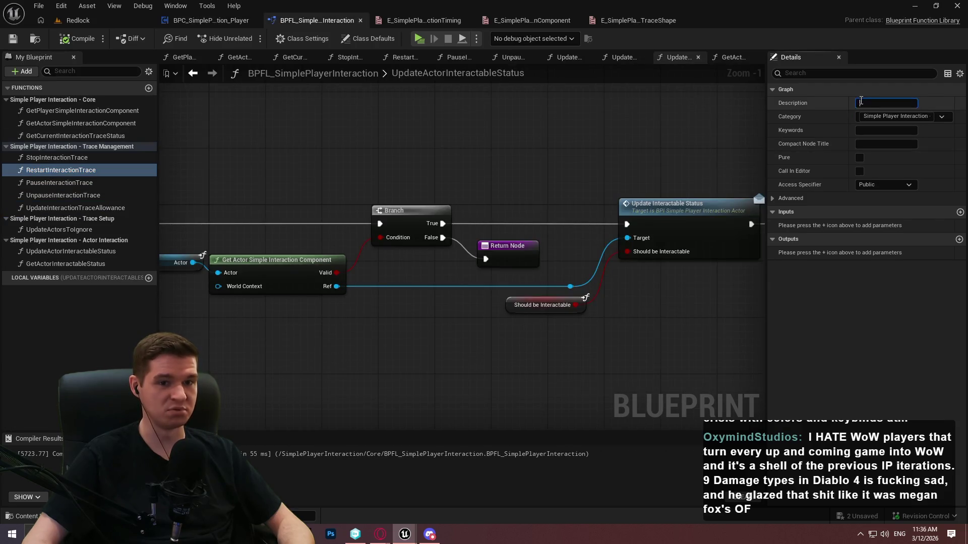
{"action": "key", "text": "ctrl+v"}
Copy StopInteractionTrace's description from the component into the library's StopInteractionTrace
{"action": "left_click", "coordinate": [198, 18]}
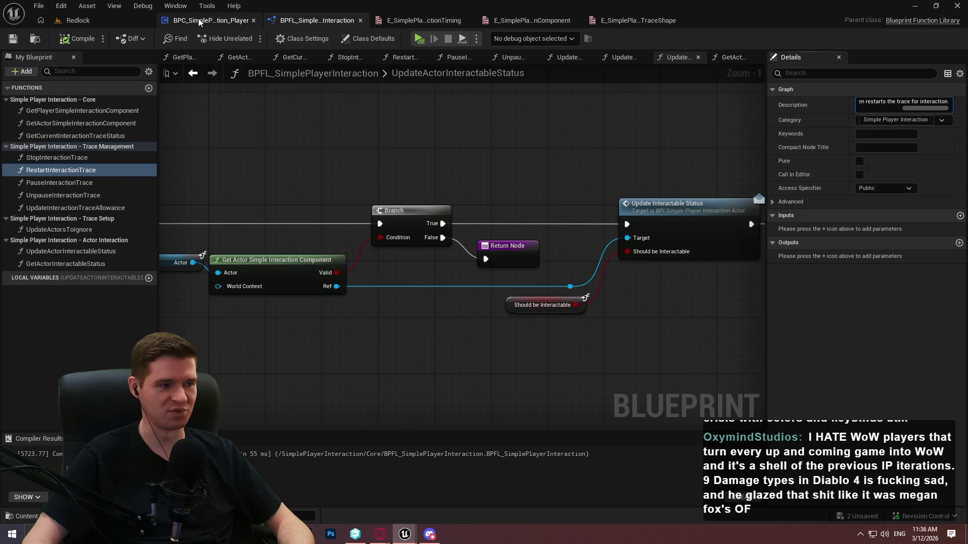
{"action": "left_click", "coordinate": [41, 201]}
{"action": "left_click", "coordinate": [887, 103]}
{"action": "key", "text": "ctrl+a"}
{"action": "left_click", "coordinate": [325, 19]}
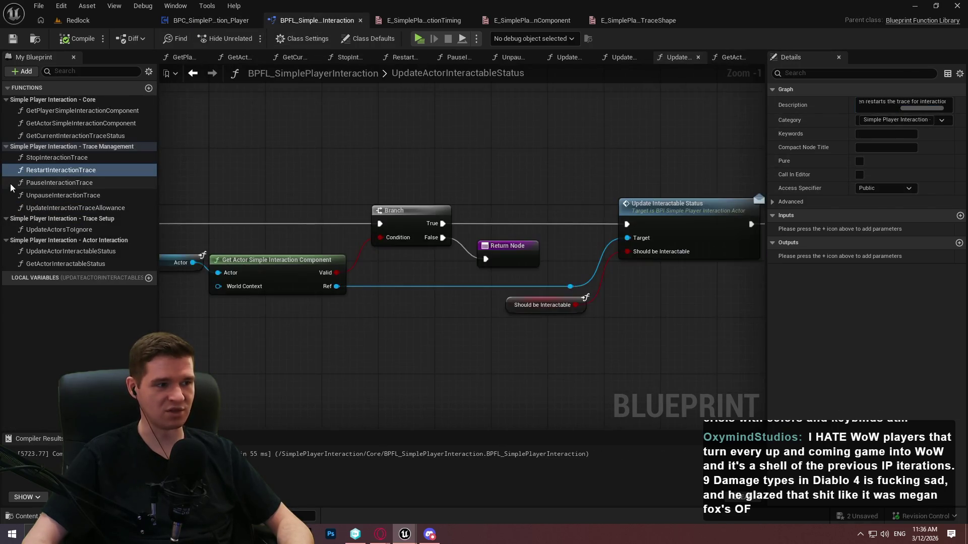
{"action": "left_click", "coordinate": [51, 157]}
{"action": "left_click", "coordinate": [873, 104]}
{"action": "left_click", "coordinate": [872, 104]}
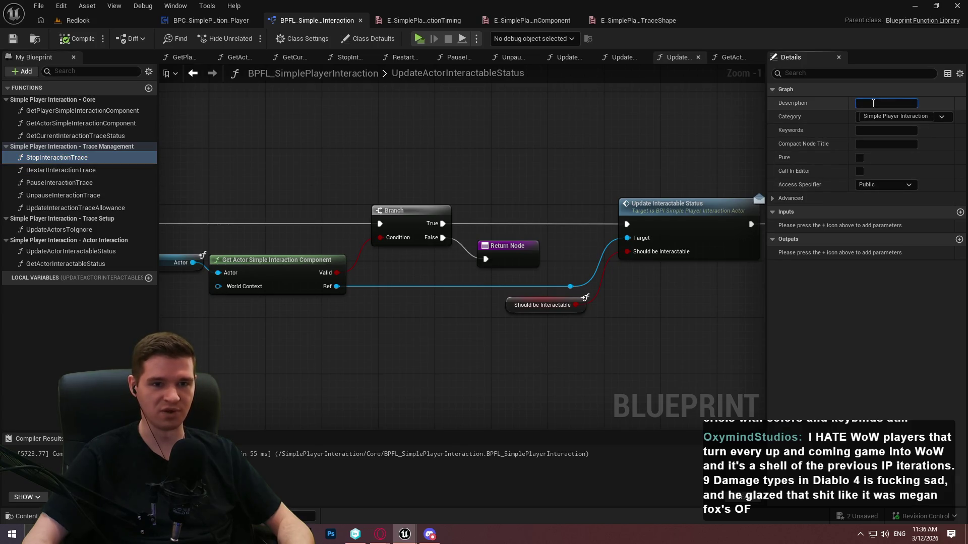
{"action": "type", "text": "Completely stops the interaction trace."}
Compile and save the BPFL_SimplePlayerInteraction function library
{"action": "left_click", "coordinate": [74, 42]}
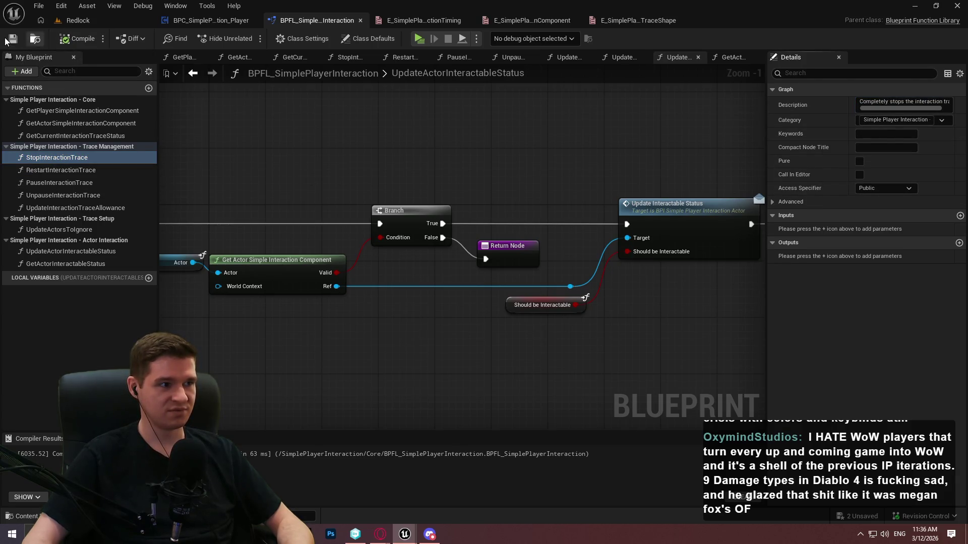
{"action": "left_click", "coordinate": [13, 41]}
{"action": "left_click", "coordinate": [211, 20]}
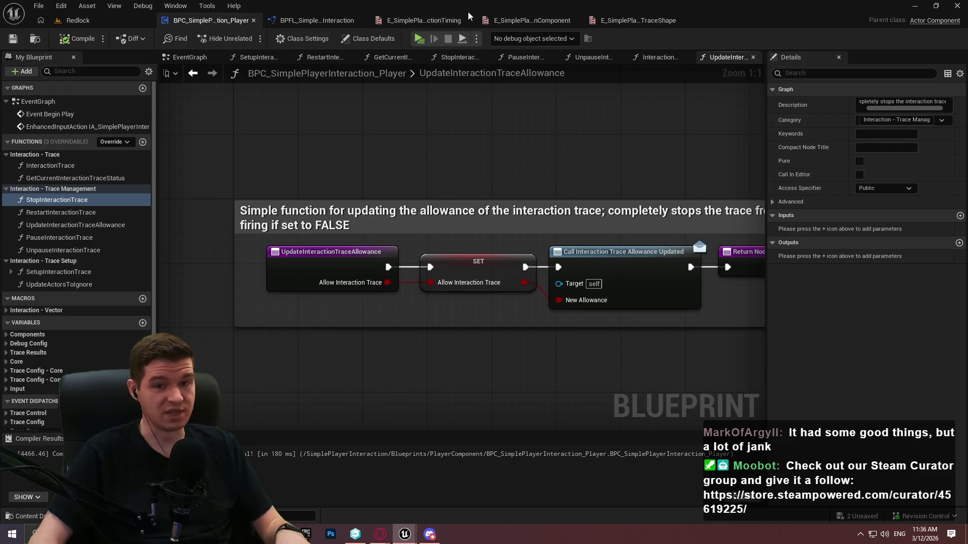
Switch back to the BPFL_SimplePlayerInteraction library's UpdateActorInteractableStatus graph
{"action": "left_click", "coordinate": [301, 19]}
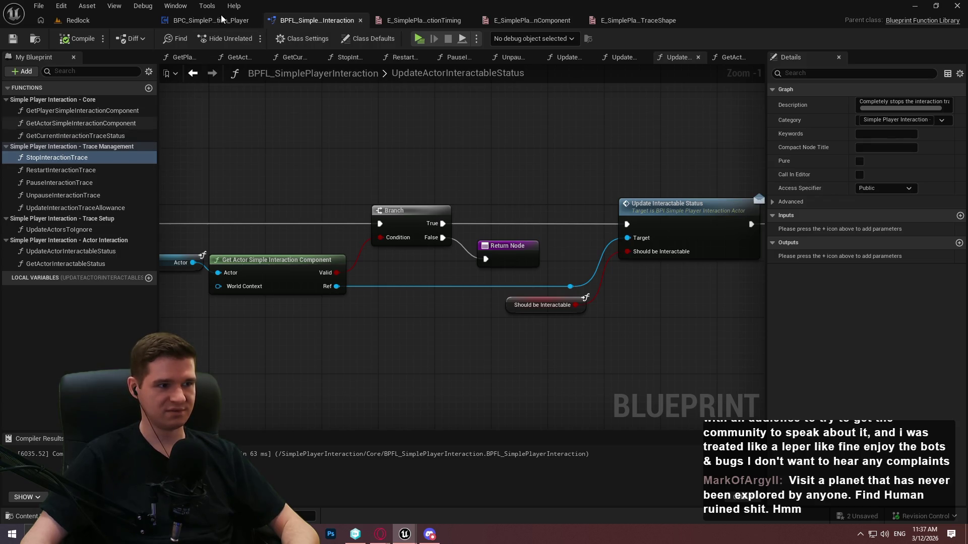
{"action": "left_click", "coordinate": [47, 172]}
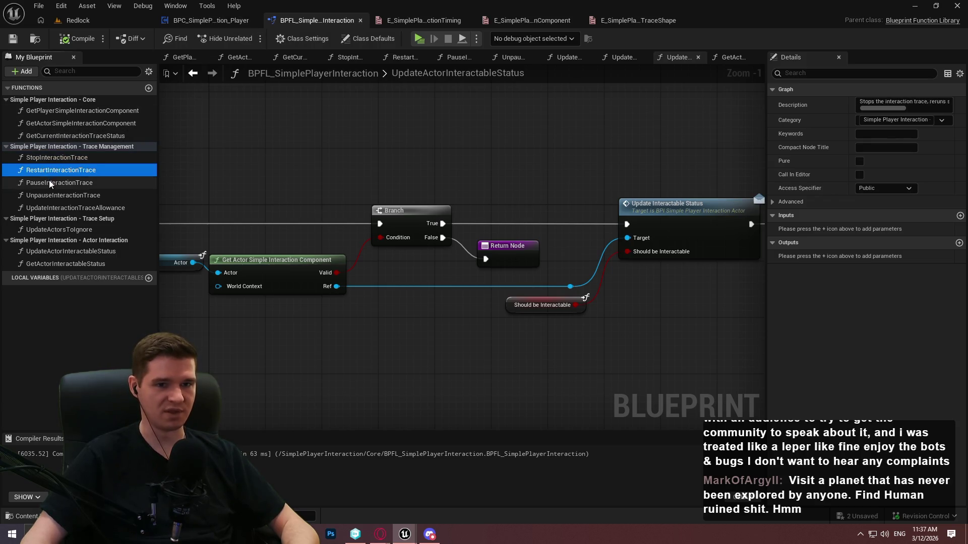
{"action": "left_click", "coordinate": [50, 183]}
{"action": "left_click", "coordinate": [54, 193]}
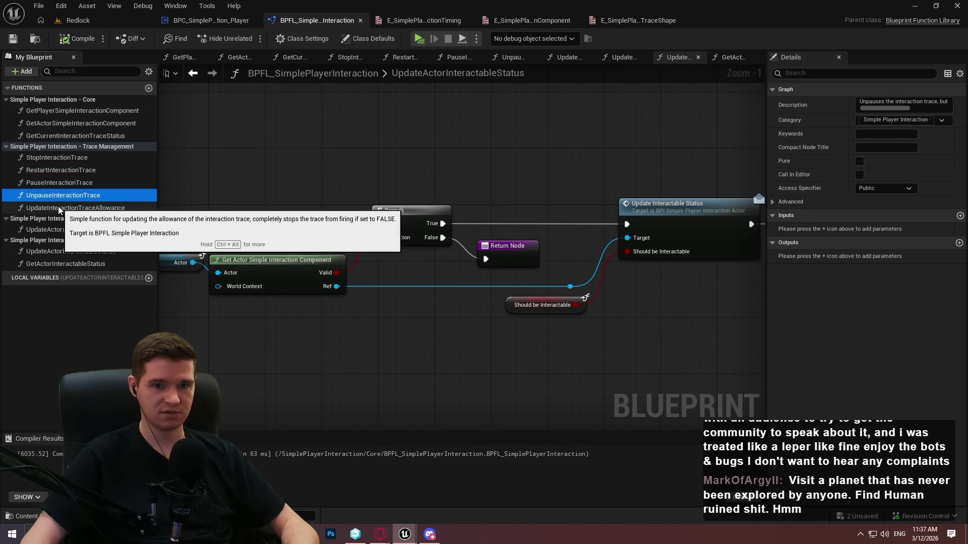
{"action": "left_click", "coordinate": [59, 207]}
{"action": "left_click", "coordinate": [59, 230]}
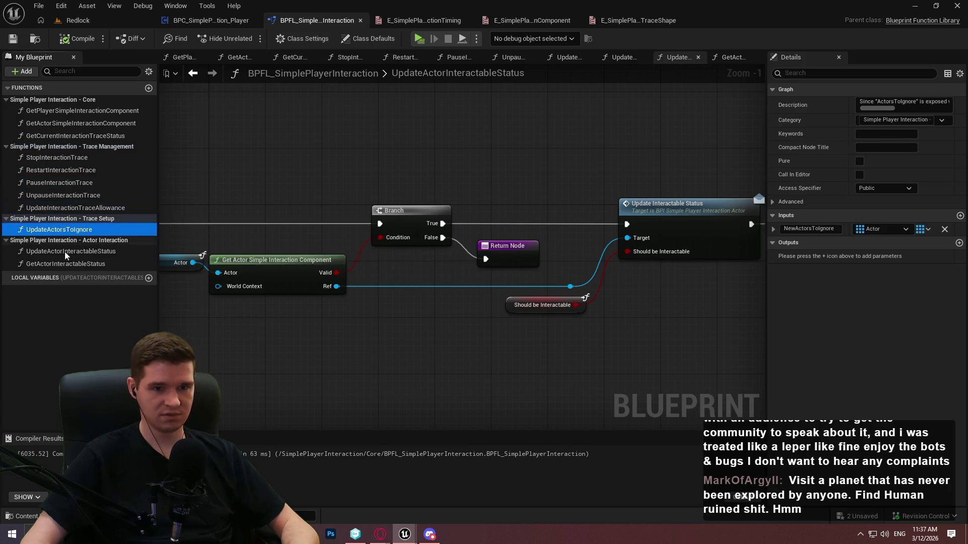
{"action": "left_click", "coordinate": [66, 252]}
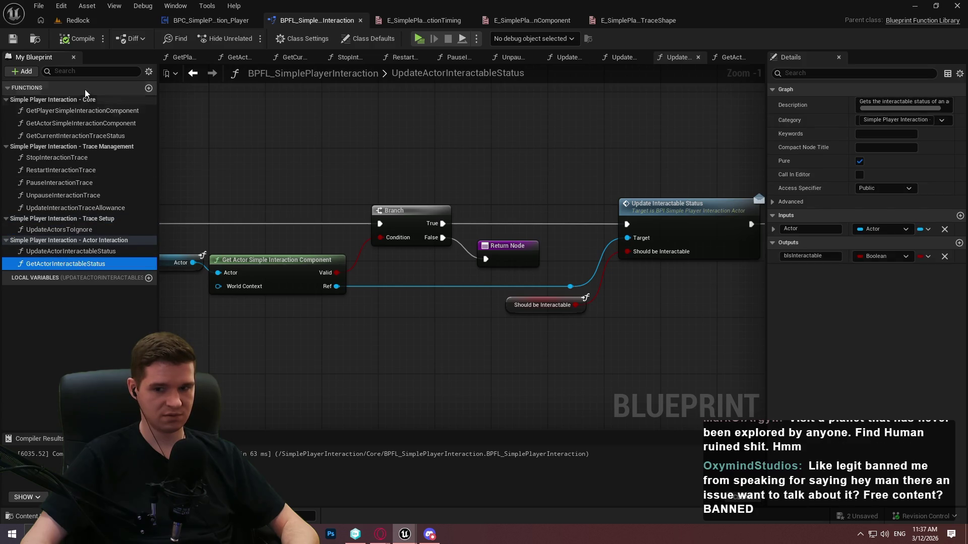
{"action": "left_click", "coordinate": [74, 136]}
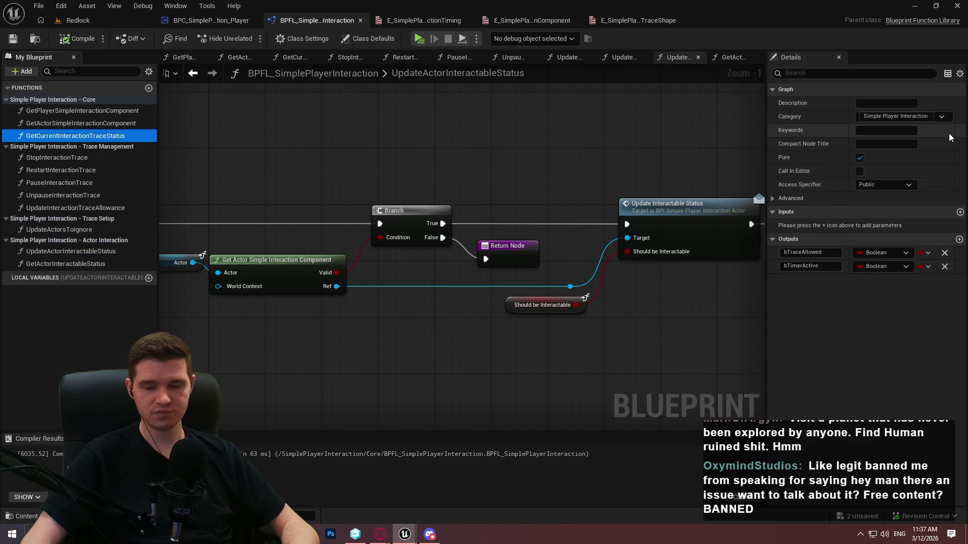
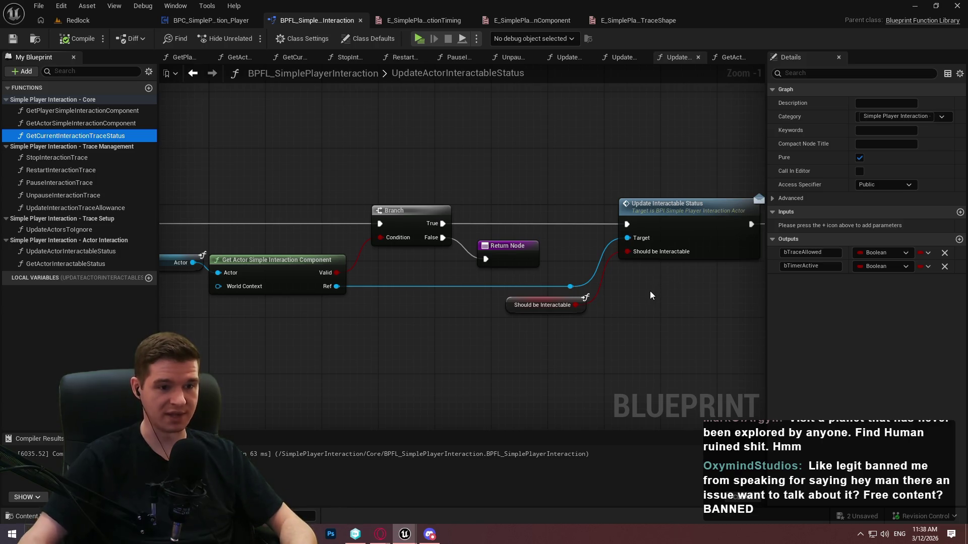
Describe GetCurrentInteractionTraceStatus as getting the current interaction trace allowance, then save the library
{"action": "left_click", "coordinate": [571, 181]}
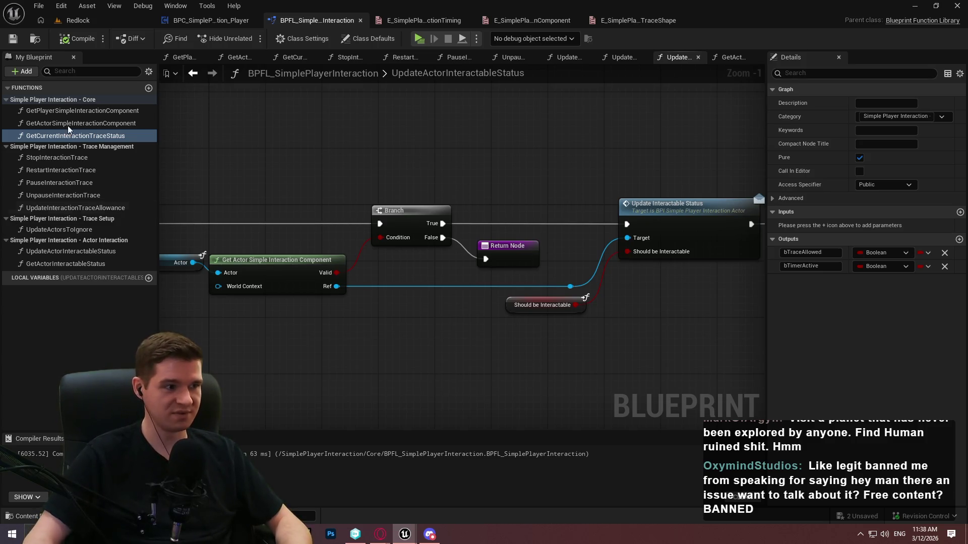
{"action": "left_click", "coordinate": [860, 103]}
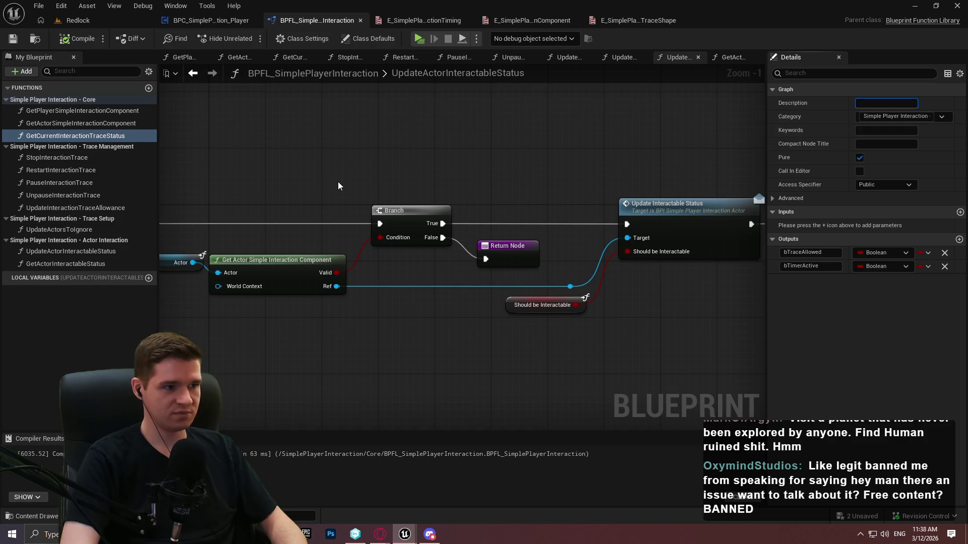
{"action": "type", "text": "Gets the current interacti"}
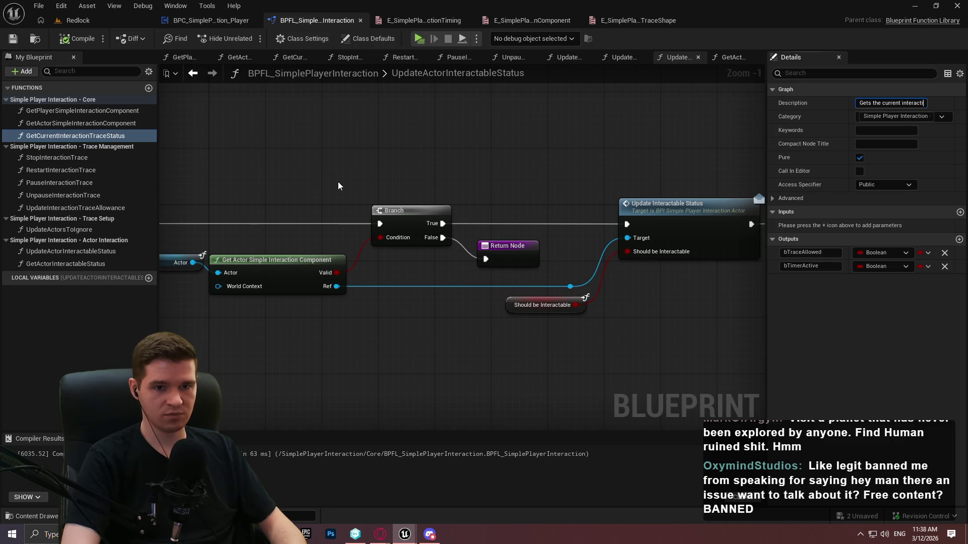
{"action": "type", "text": "llowance from"}
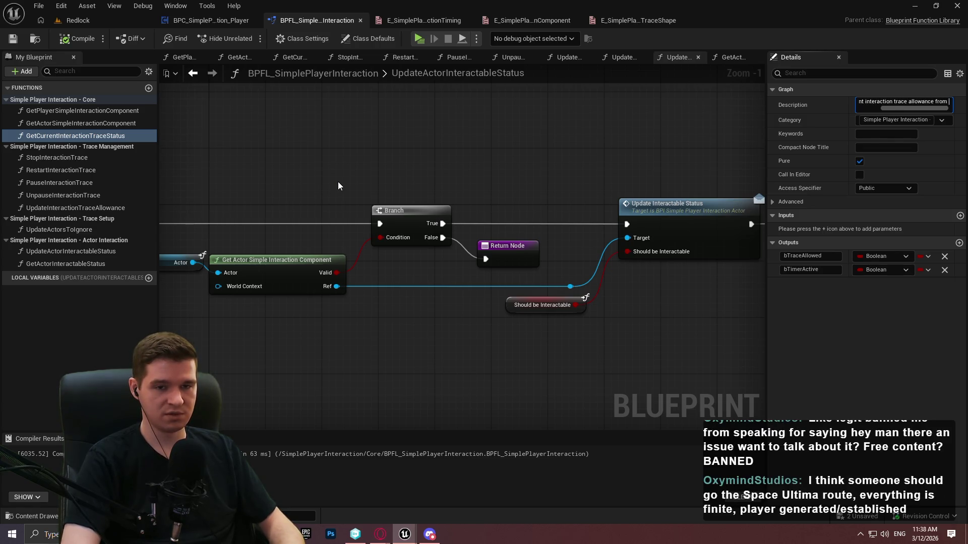
{"action": "type", "text": "BPC"}
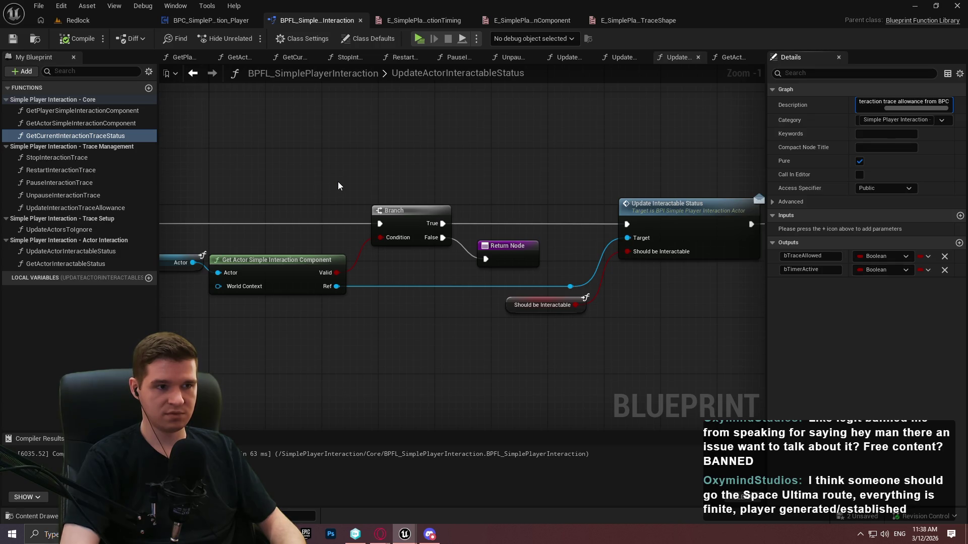
{"action": "type", "text": "SimplePl"}
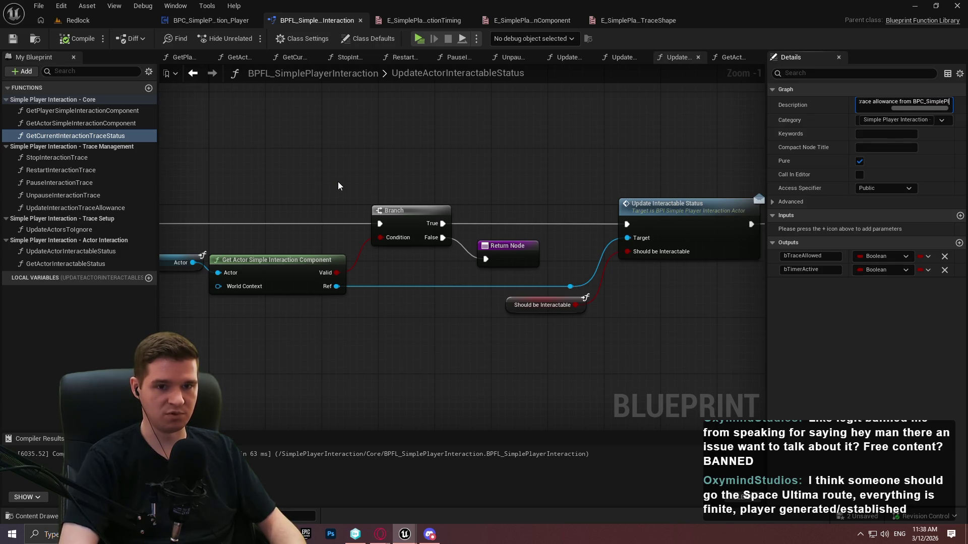
{"action": "type", "text": "ayerInteraction"}
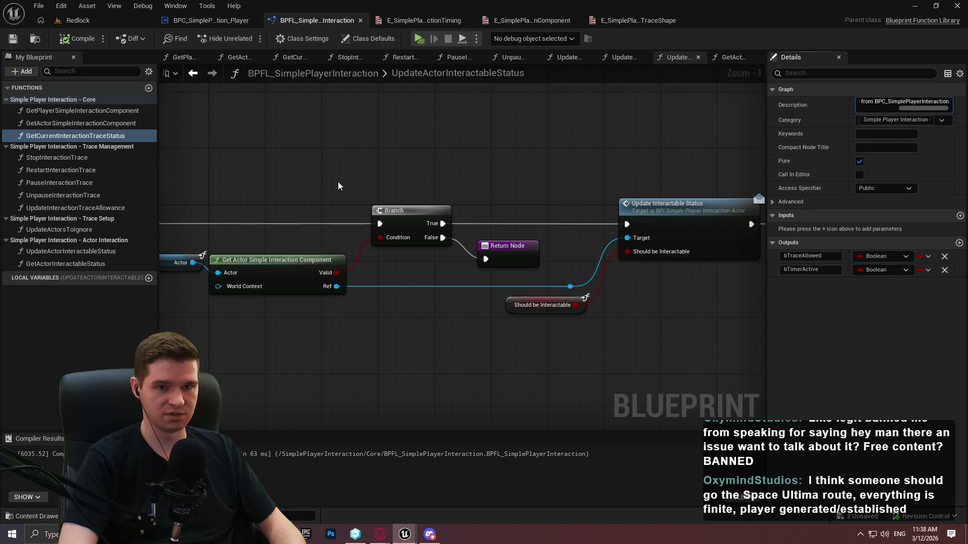
{"action": "type", "text": "Player"}
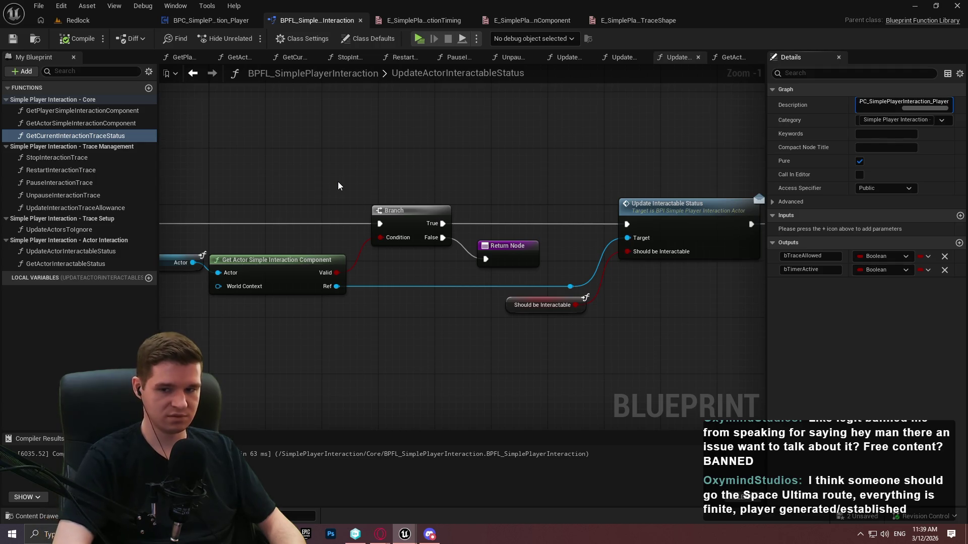
{"action": "type", "text": "."}
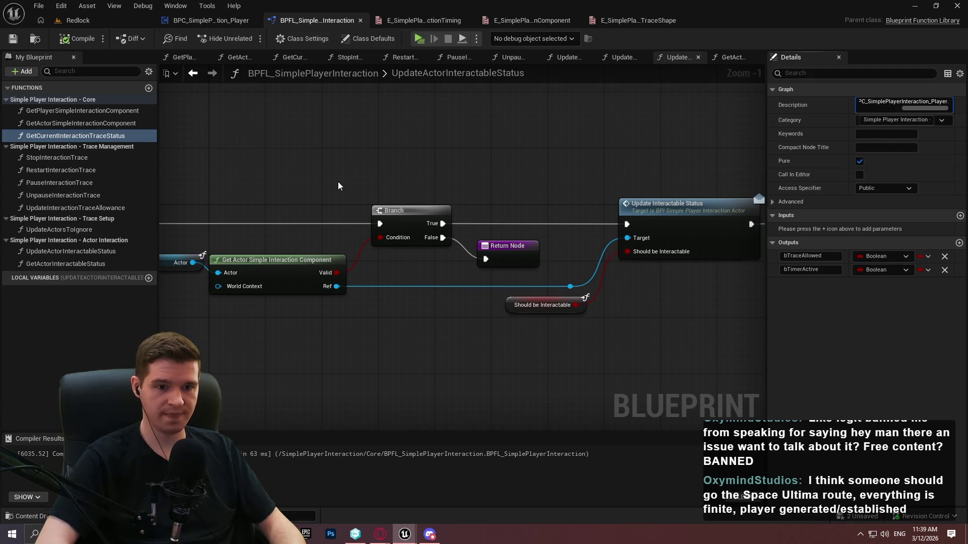
{"action": "left_click", "coordinate": [12, 39]}
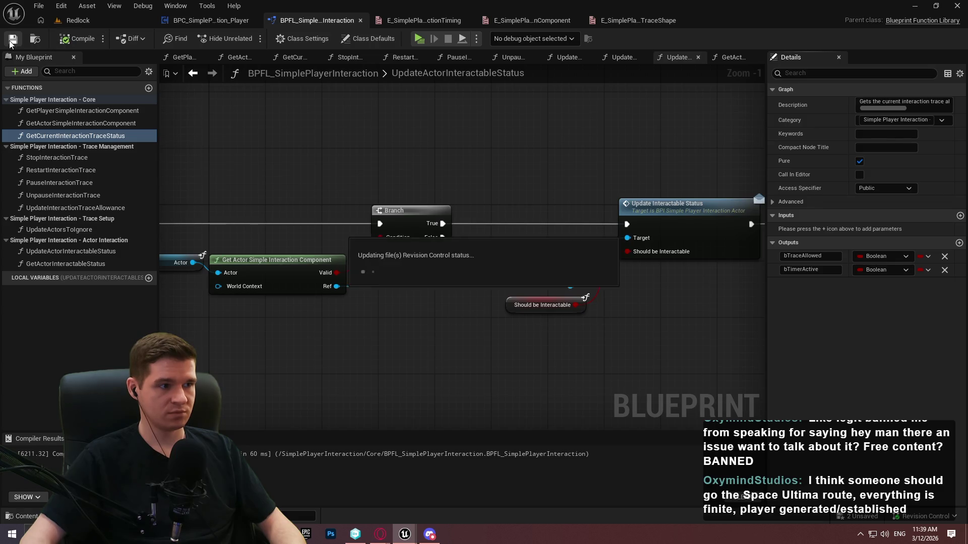
Extend the description to include timer status, then recompile the function library
{"action": "left_click_drag", "start_coordinate": [894, 107], "coordinate": [914, 108]}
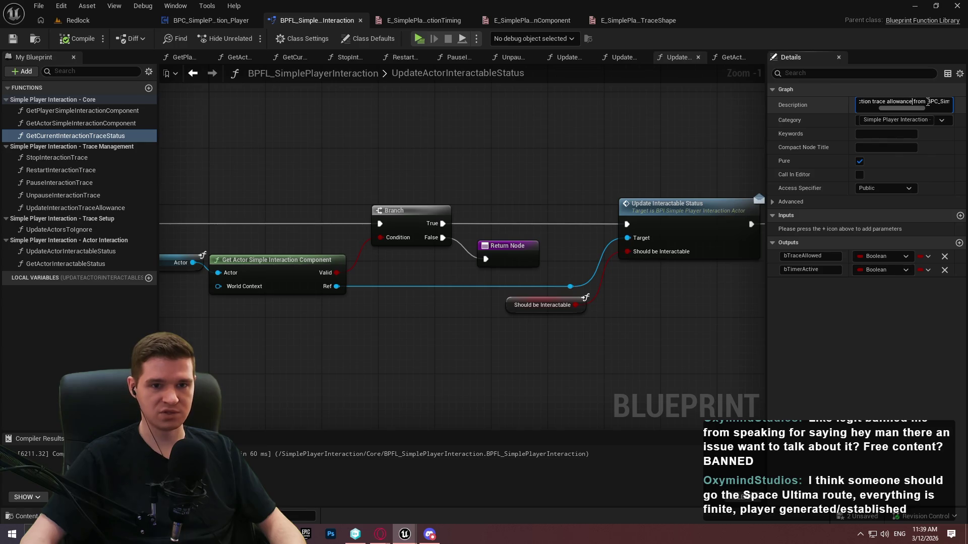
{"action": "type", "text": "and "}
{"action": "type", "text": "atus"}
{"action": "left_click", "coordinate": [467, 129]}
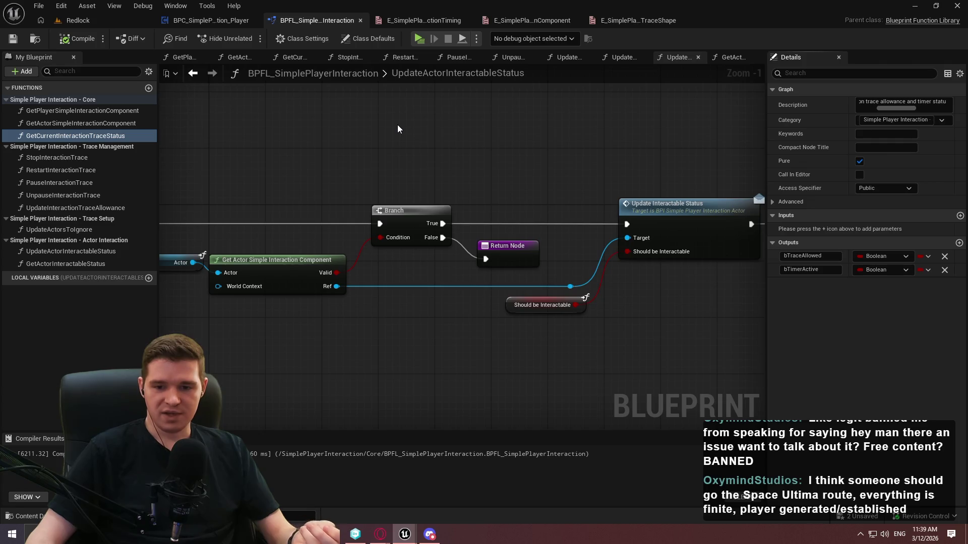
{"action": "left_click", "coordinate": [76, 38]}
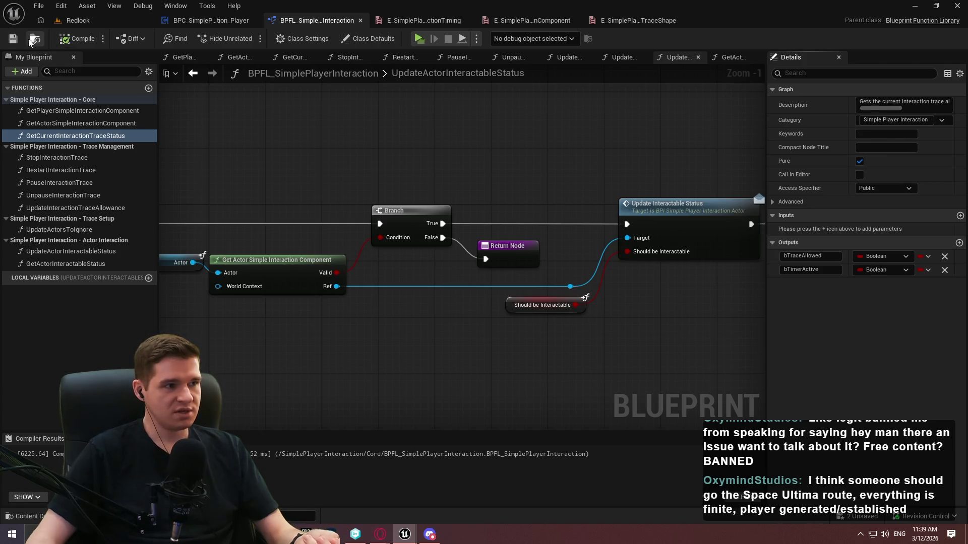
{"action": "left_click", "coordinate": [63, 126]}
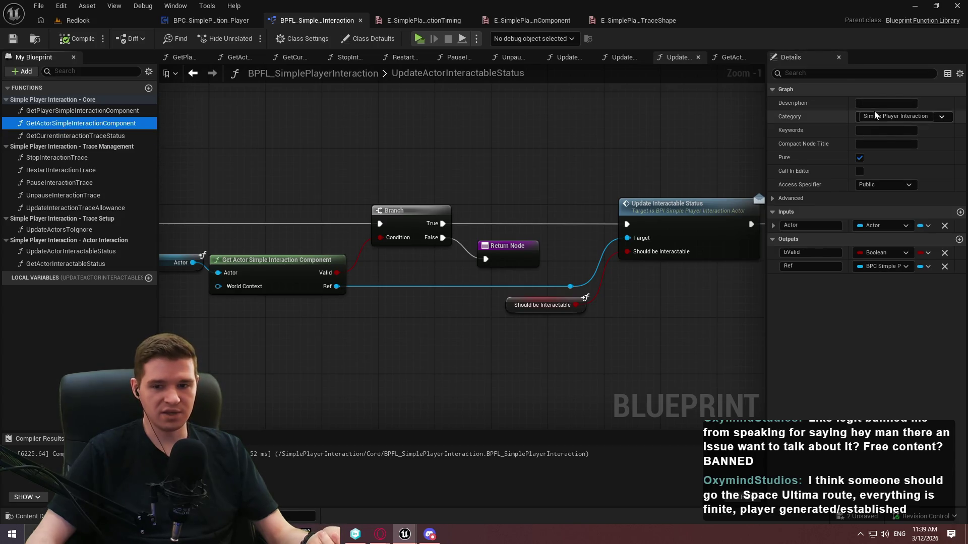
Describe GetActorSimpleInteractionComponent as finding a BPC_SimplePlayerInteraction_Actor component on an actor, returning a ref if found
{"action": "left_click", "coordinate": [862, 102]}
{"action": "type", "text": "Gets"}
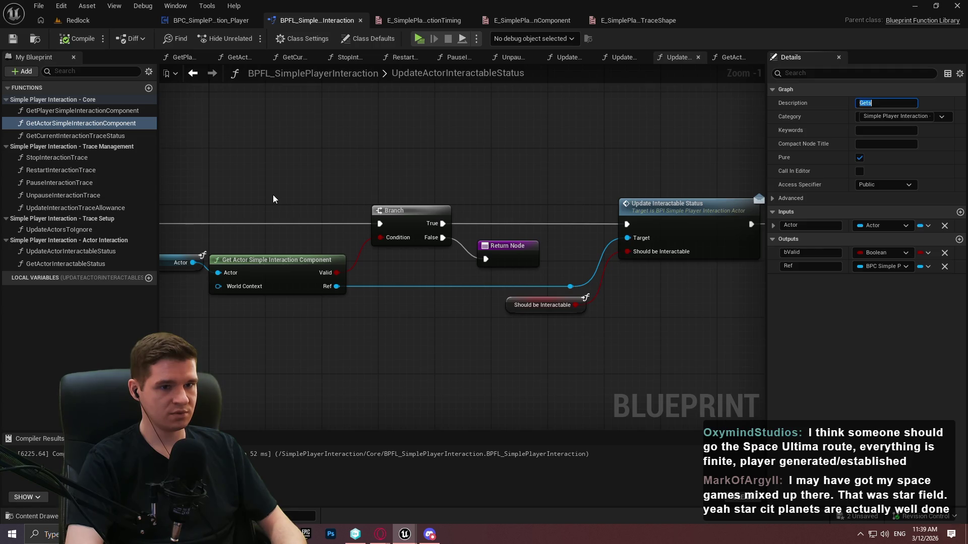
{"action": "type", "text": "Attee"}
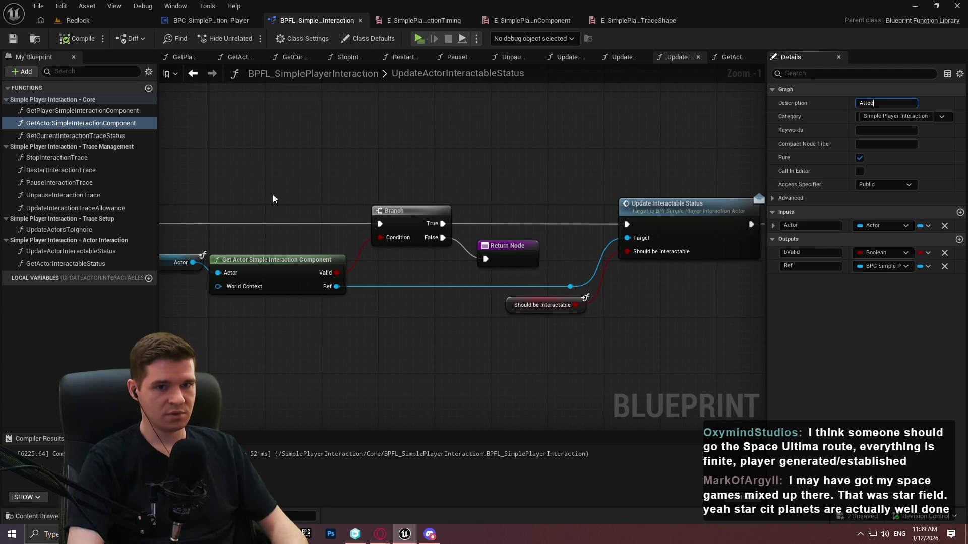
{"action": "type", "text": "ind "}
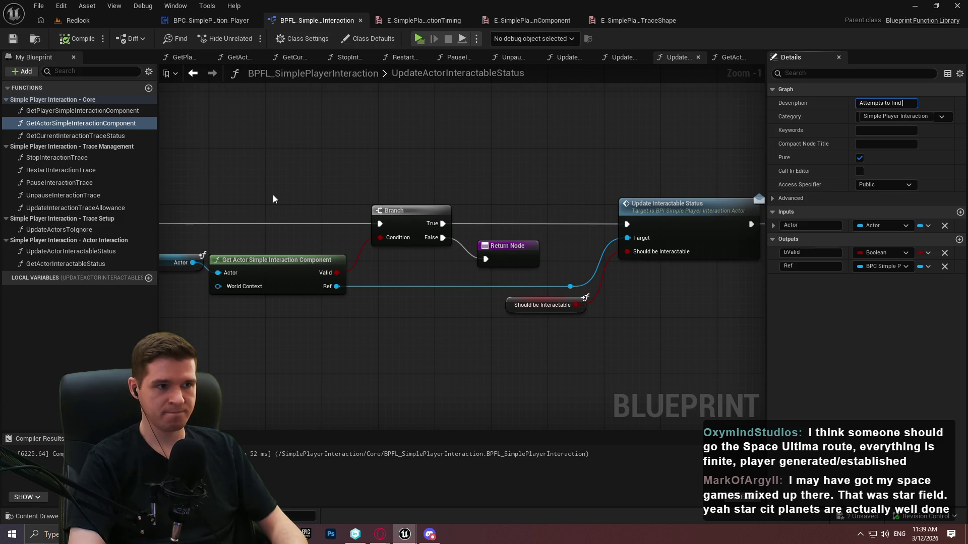
{"action": "type", "text": "a BPC_SimpleIn"}
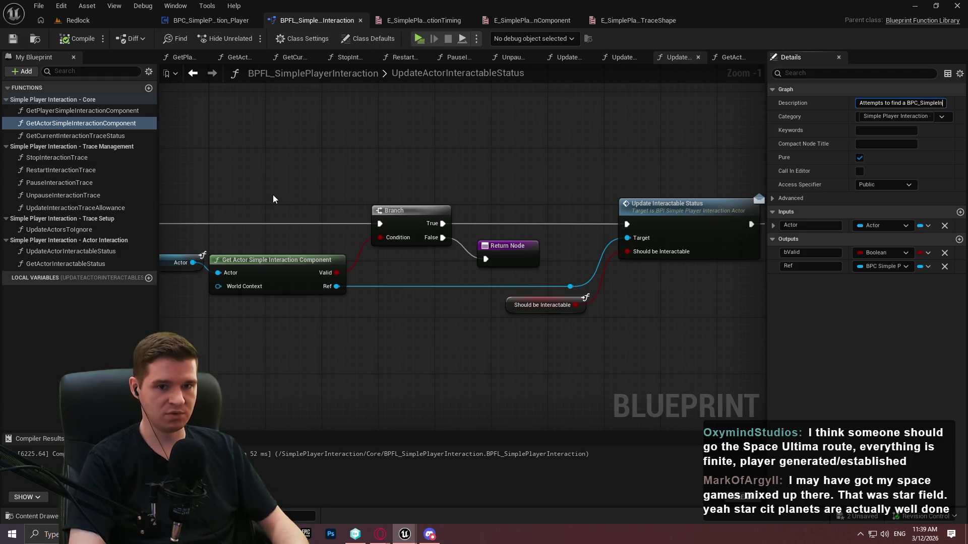
{"action": "type", "text": "ayerIn"}
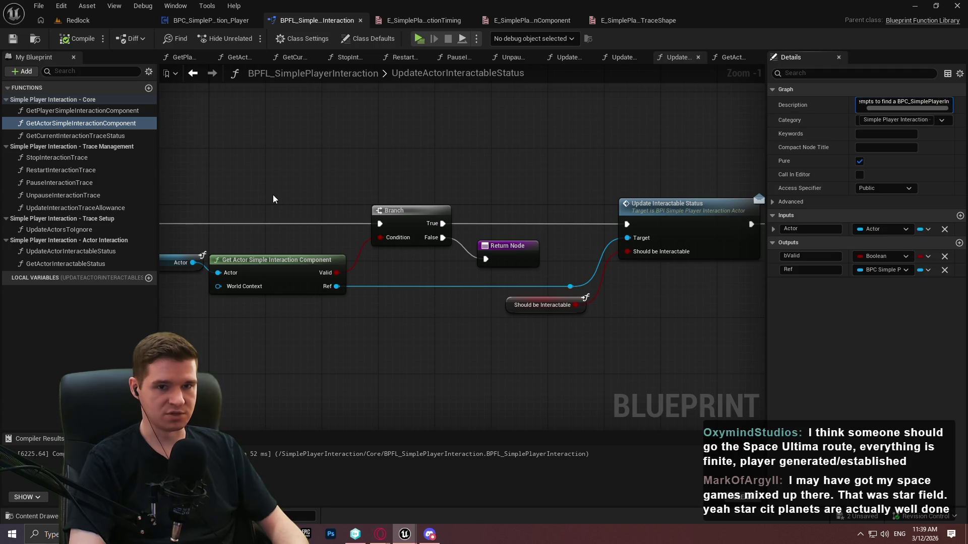
{"action": "type", "text": "teraction_"}
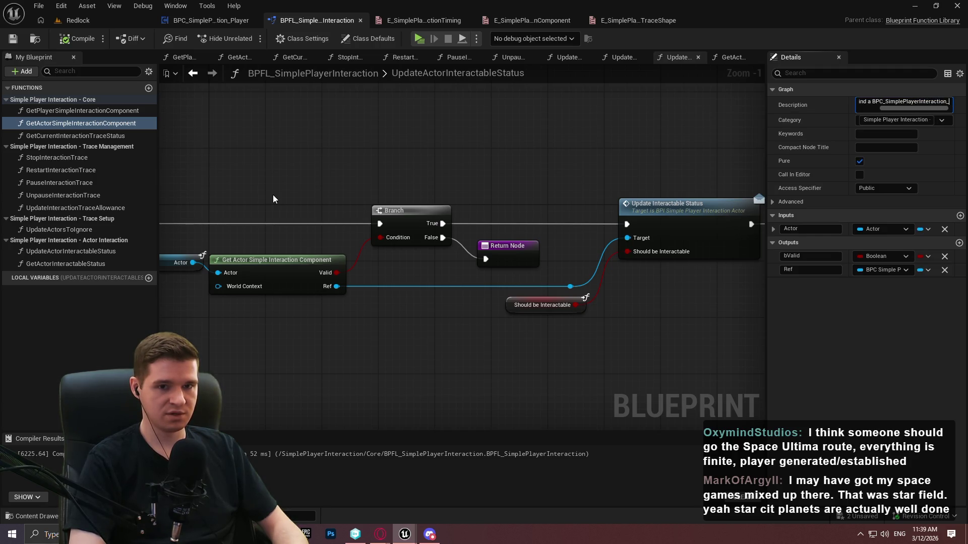
{"action": "type", "text": "Actor componen"}
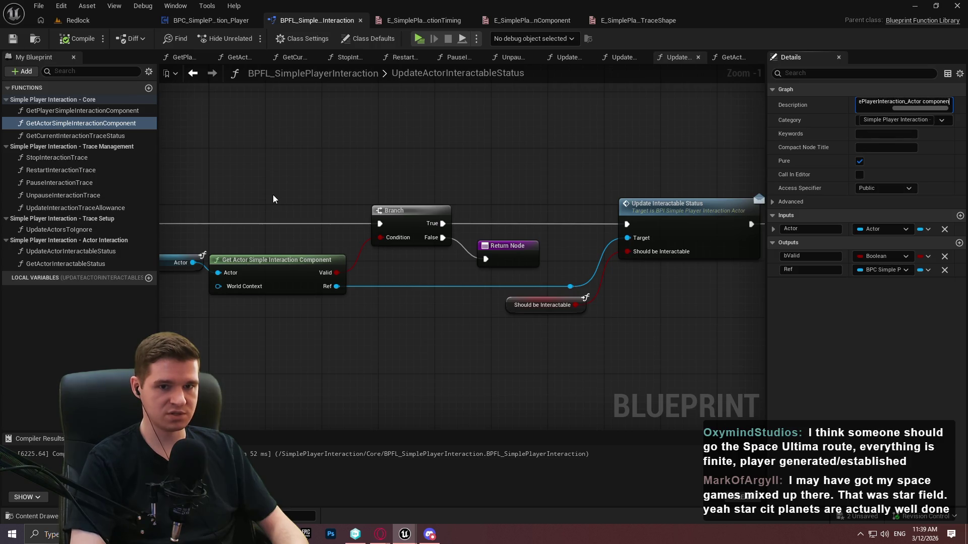
{"action": "type", "text": " o"}
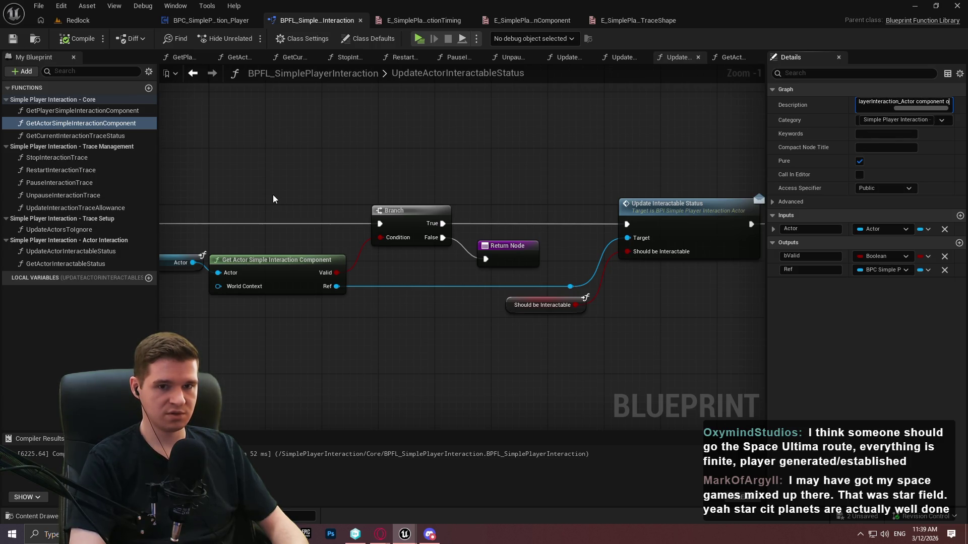
{"action": "type", "text": " a given ac"}
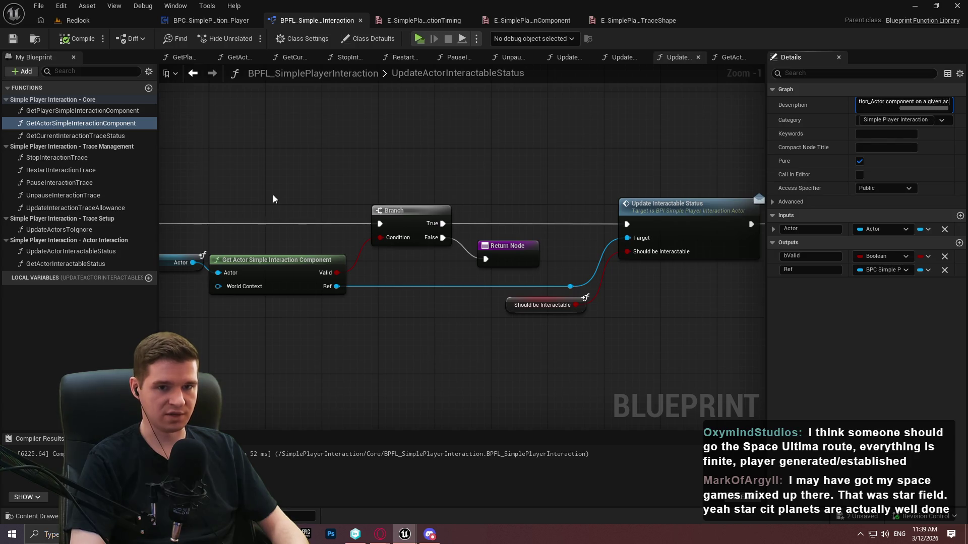
{"action": "type", "text": "torerence"}
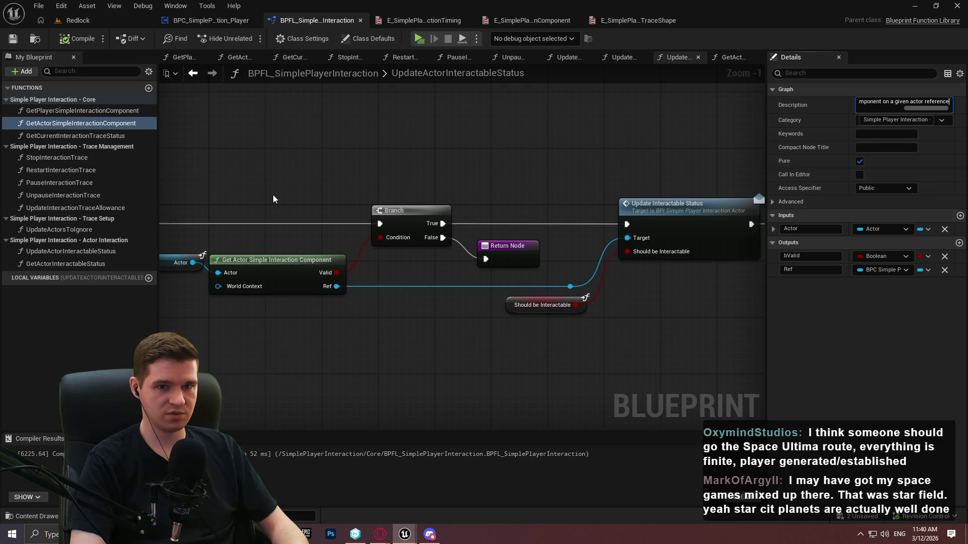
{"action": "type", "text": "."}
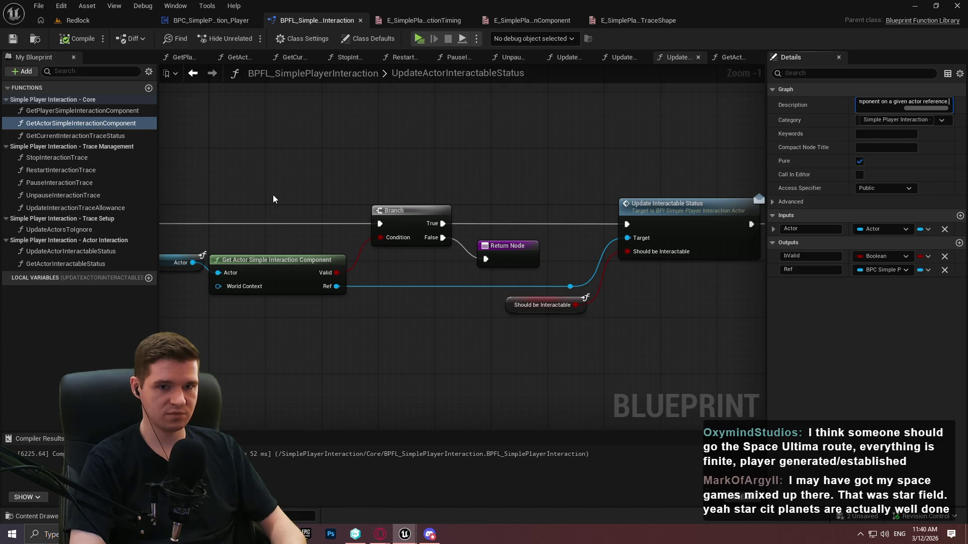
{"action": "key", "text": "BackSpace"}
{"action": "type", "text": ", retu"}
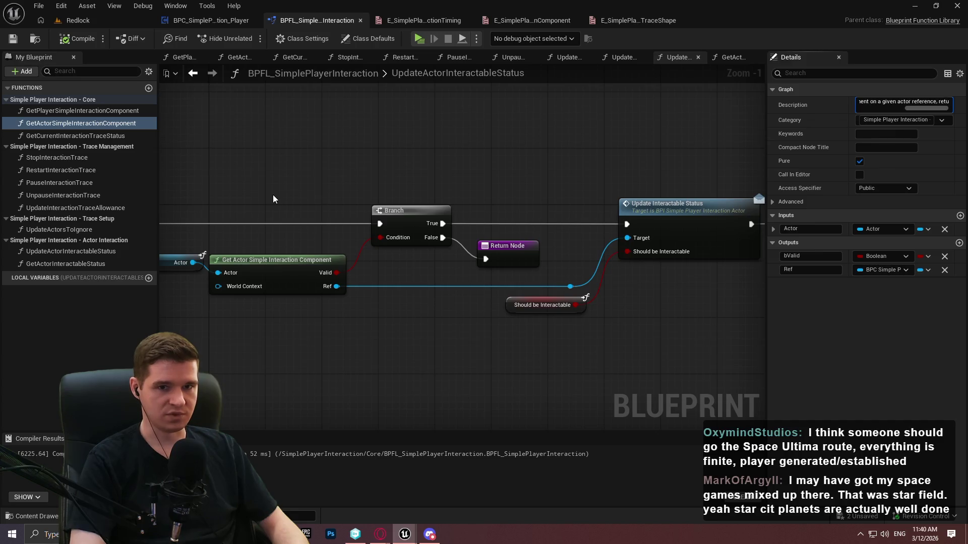
{"action": "type", "text": "rning a ref i"}
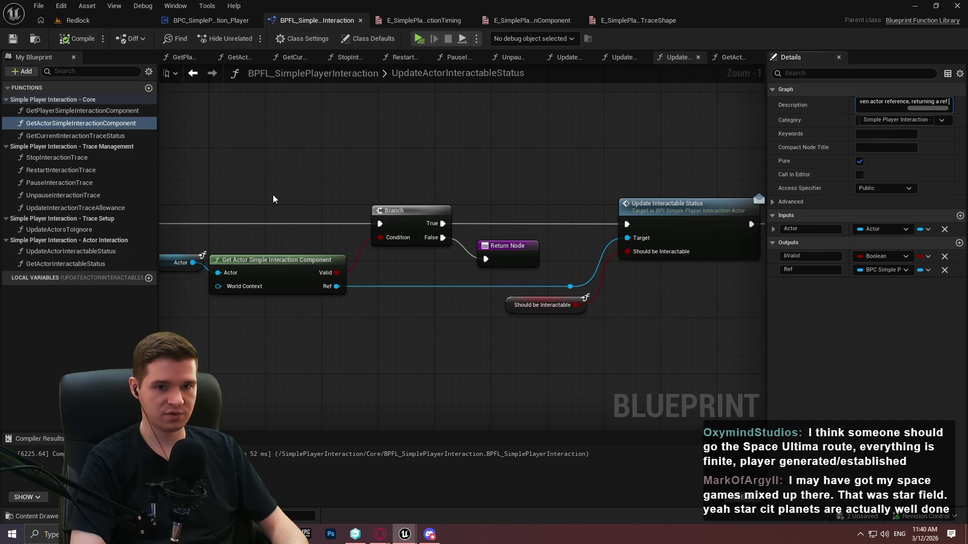
{"action": "type", "text": "f found"}
{"action": "key", "text": "Return"}
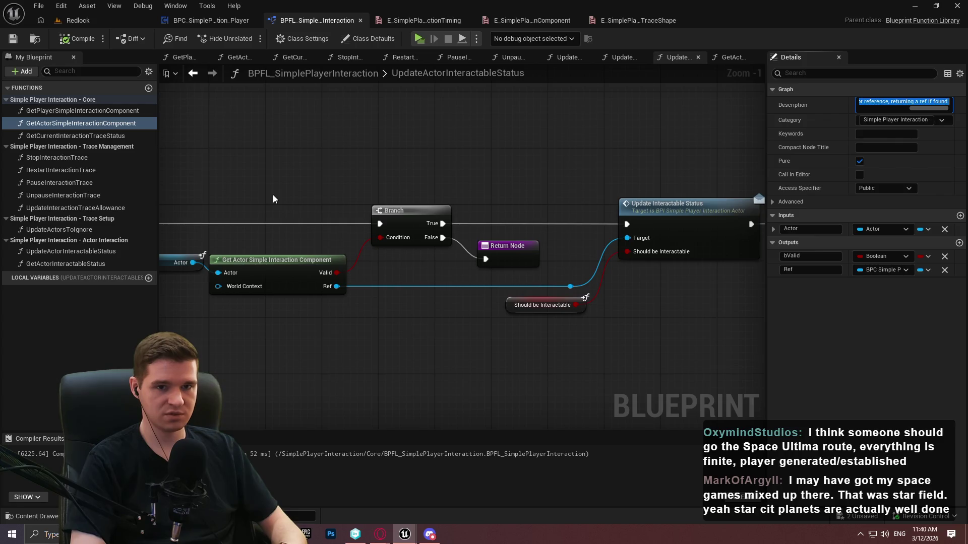
Select GetPlayerSimpleInteractionComponent and move to the third Notepad++ scratch document
{"action": "left_click", "coordinate": [39, 110]}
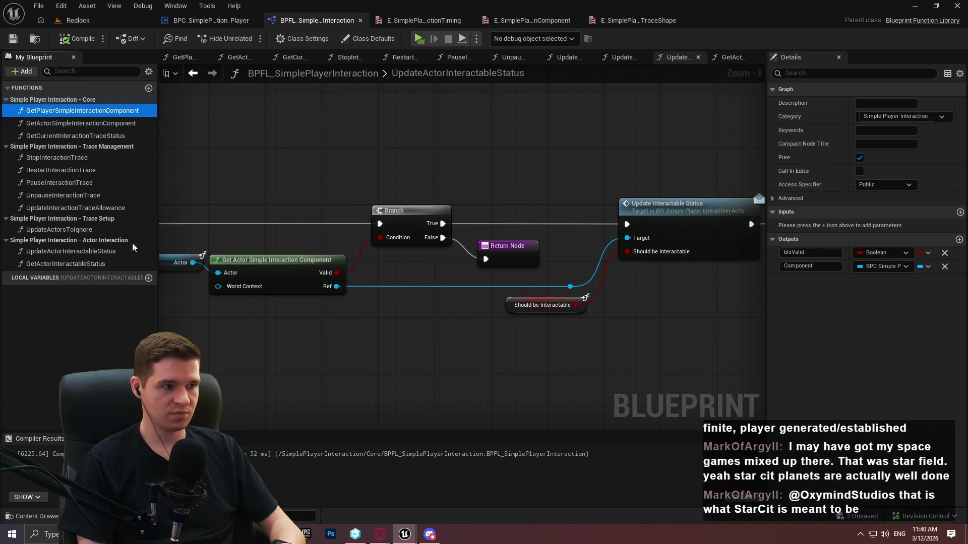
{"action": "key", "text": "alt+Tab"}
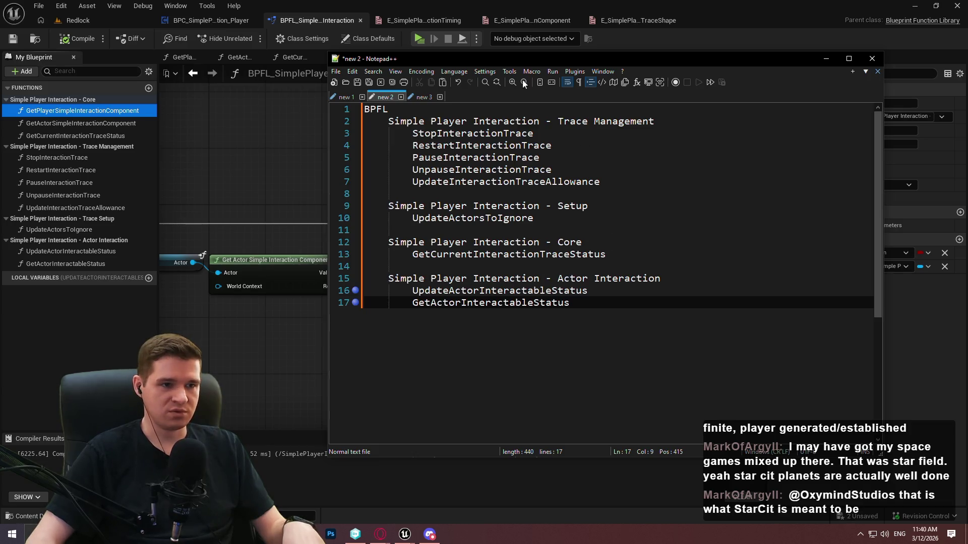
{"action": "left_click", "coordinate": [418, 96]}
Paste the copied description into the note and change 'Actor' to 'Player' in the component name
{"action": "key", "text": "ctrl+a"}
{"action": "type", "text": "Attempts to find a BPC_SimplePlayerInteraction_Actor component on a given actor reference, returning a ref if found."}
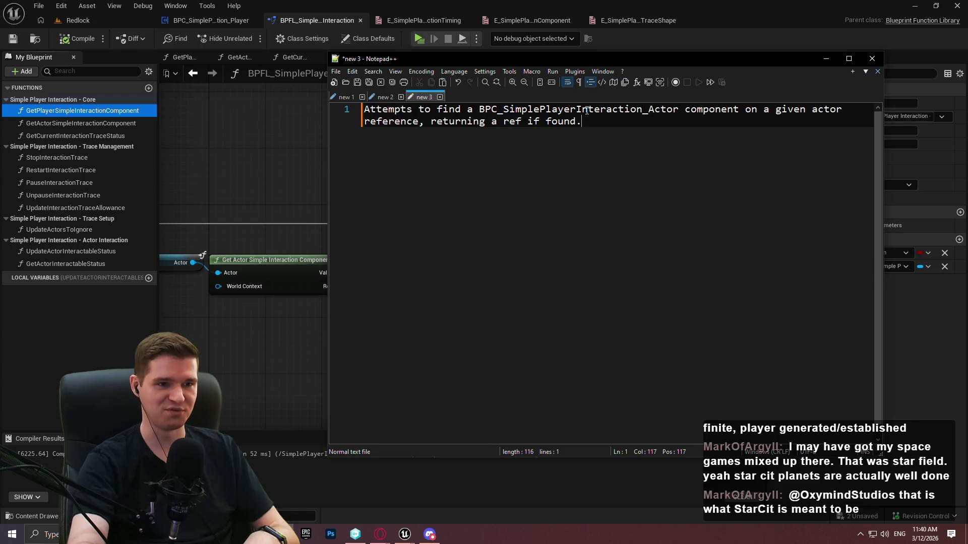
{"action": "mouse_move", "coordinate": [611, 129]}
{"action": "left_mouse_down"}
{"action": "mouse_move", "coordinate": [365, 108]}
{"action": "mouse_move", "coordinate": [647, 118]}
{"action": "left_mouse_up"}
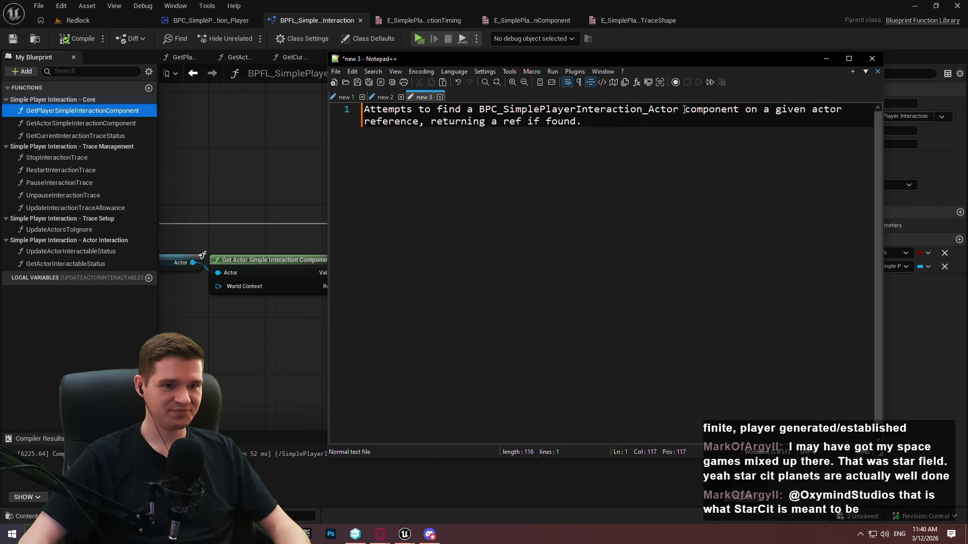
{"action": "left_click_drag", "start_coordinate": [679, 109], "coordinate": [655, 110]}
{"action": "left_click", "coordinate": [648, 110]}
{"action": "double_click", "coordinate": [653, 109]}
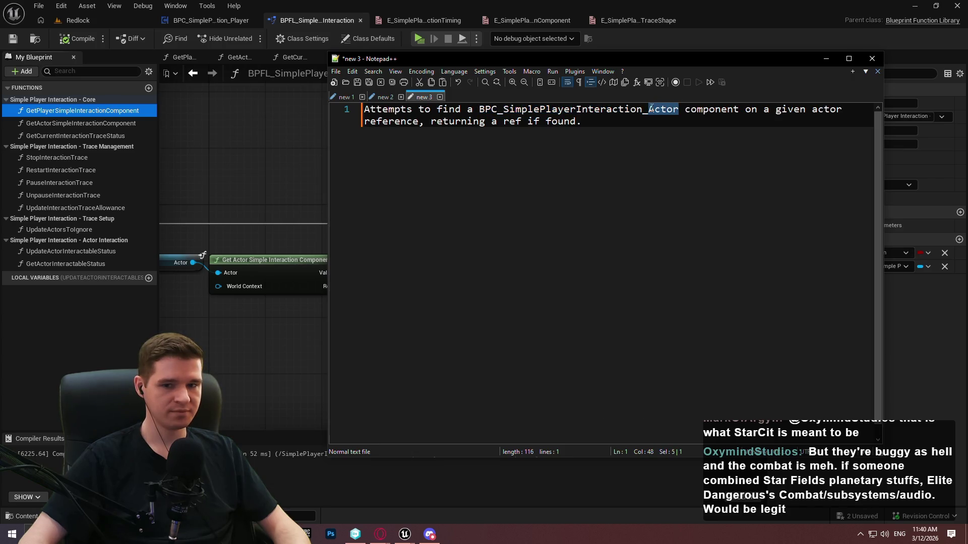
{"action": "type", "text": "Player"}
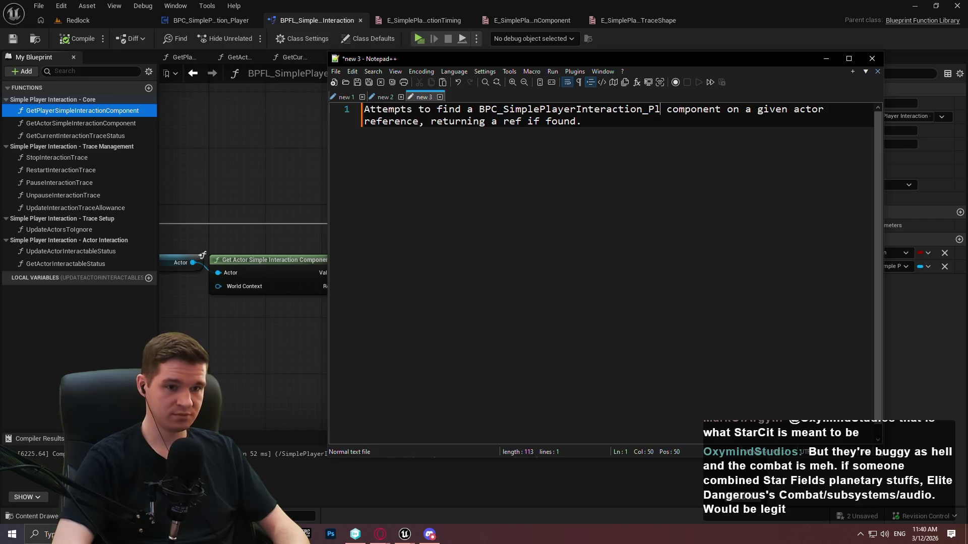
Replace 'a given actor' with 'the player', append 'and printing an error if not', and select all
{"action": "left_click_drag", "start_coordinate": [770, 109], "coordinate": [841, 110]}
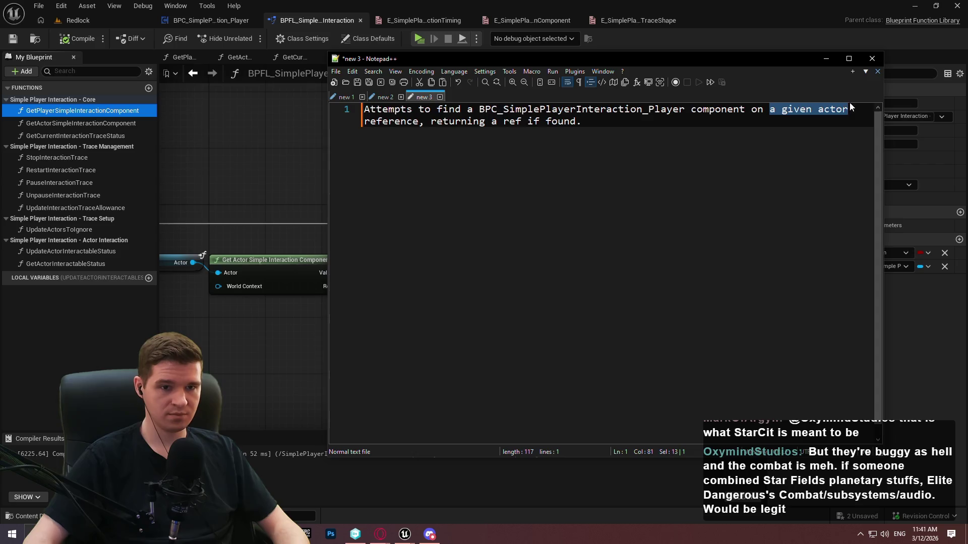
{"action": "type", "text": "the player"}
{"action": "left_click", "coordinate": [579, 127]}
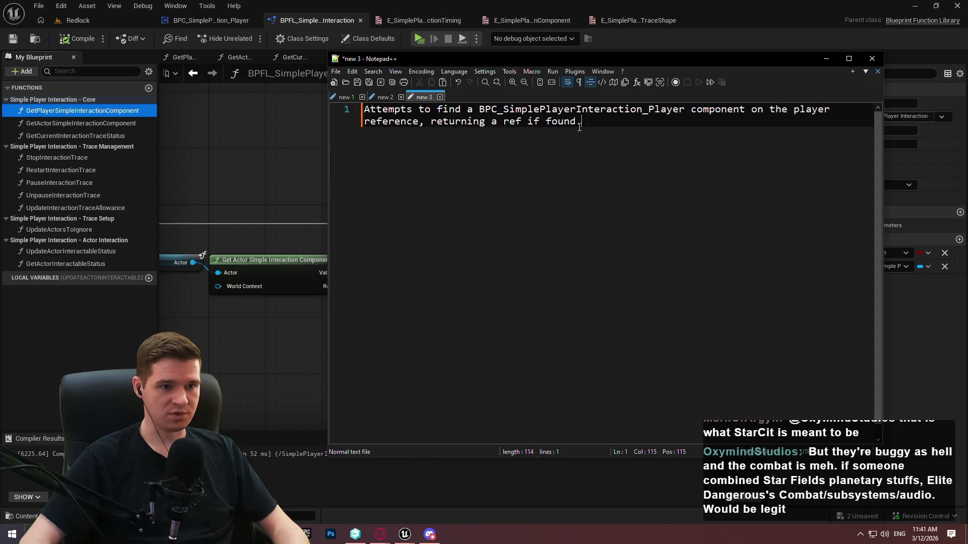
{"action": "type", "text": "and printing"}
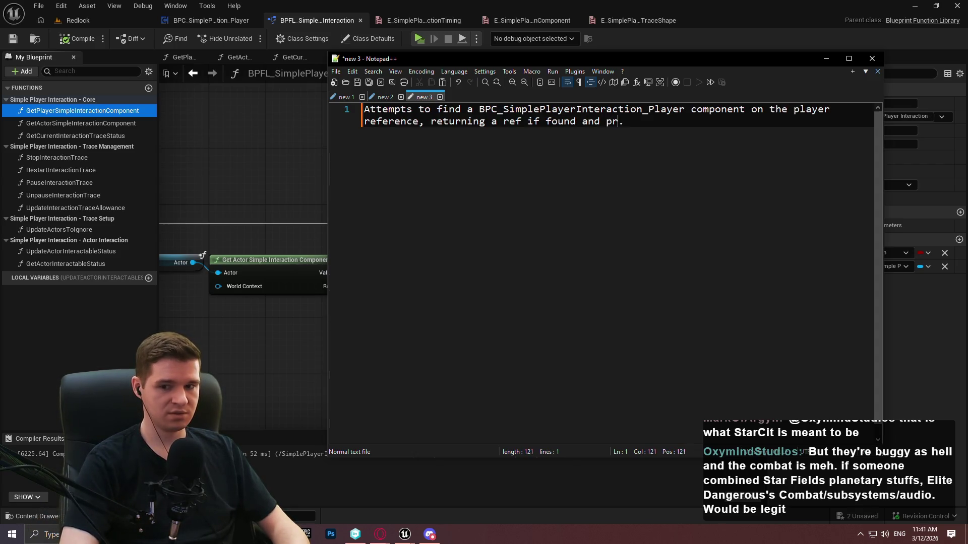
{"action": "type", "text": " an error if not"}
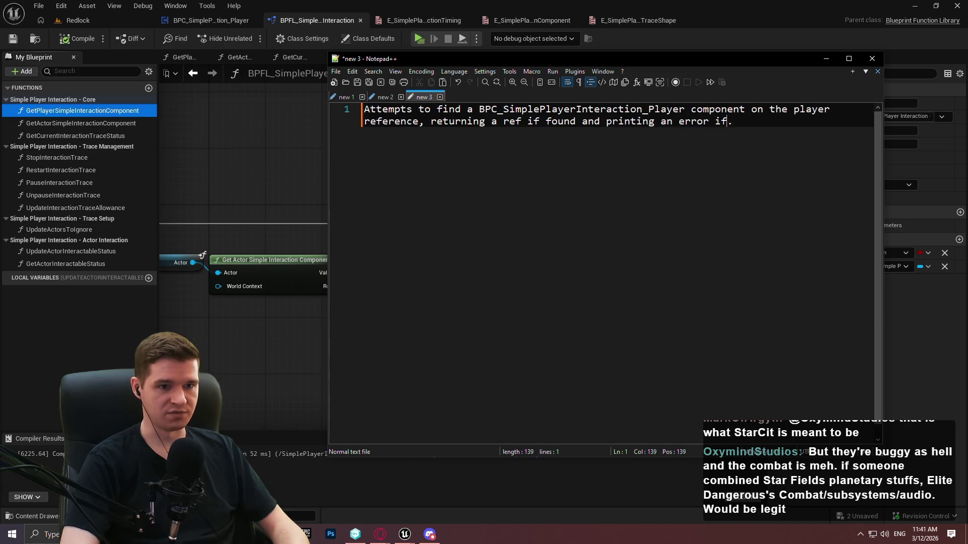
{"action": "key", "text": "ctrl+a"}
{"action": "left_click", "coordinate": [75, 110]}
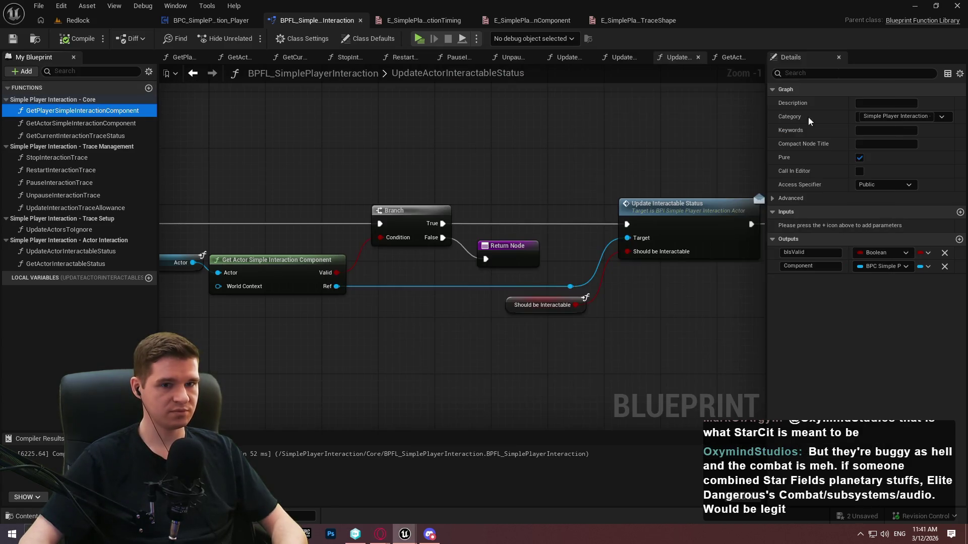
Commit the pasted description on GetPlayerSimpleInteractionComponent and recompile the function library
{"action": "left_click", "coordinate": [80, 42]}
{"action": "left_click", "coordinate": [12, 38]}
{"action": "scroll", "coordinate": [347, 136], "scroll_direction": "down", "scroll_amount": 1}
{"action": "scroll", "coordinate": [337, 137], "scroll_direction": "down", "scroll_amount": 2}
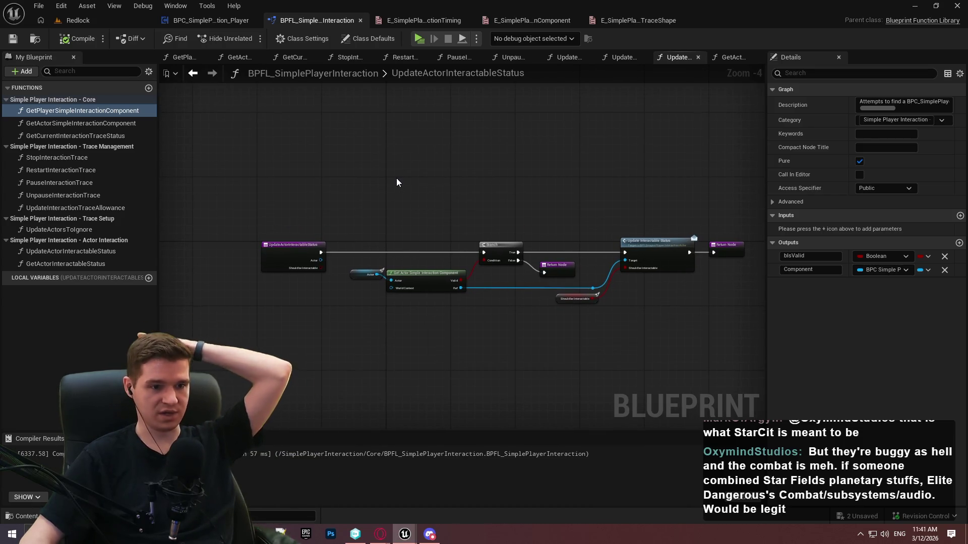
Review each library function graph, from GetActorSimpleInteractionComponent through GetActorInteractableStatus
{"action": "double_click", "coordinate": [96, 122]}
{"action": "double_click", "coordinate": [94, 135]}
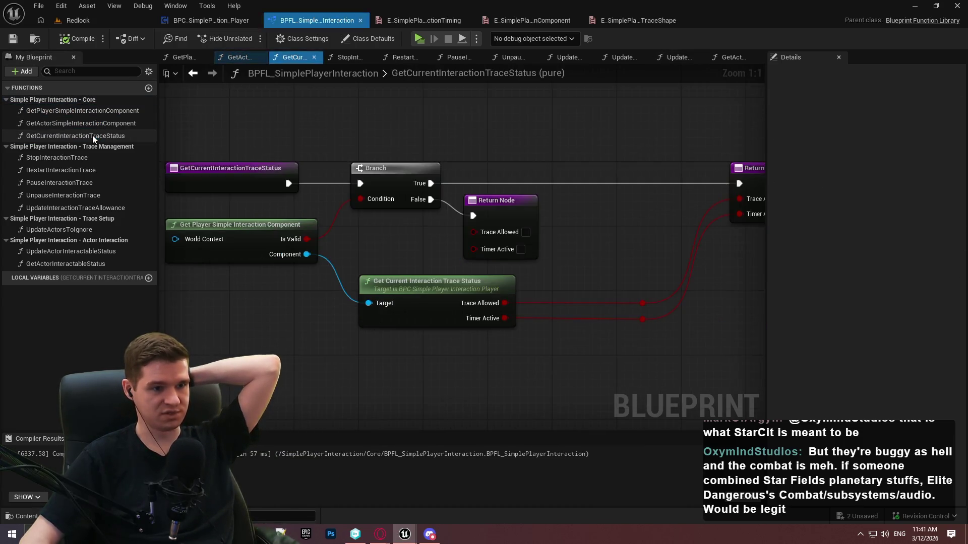
{"action": "double_click", "coordinate": [55, 159]}
{"action": "double_click", "coordinate": [54, 170]}
{"action": "double_click", "coordinate": [62, 182]}
{"action": "double_click", "coordinate": [63, 195]}
{"action": "double_click", "coordinate": [61, 207]}
{"action": "double_click", "coordinate": [67, 231]}
{"action": "double_click", "coordinate": [70, 252]}
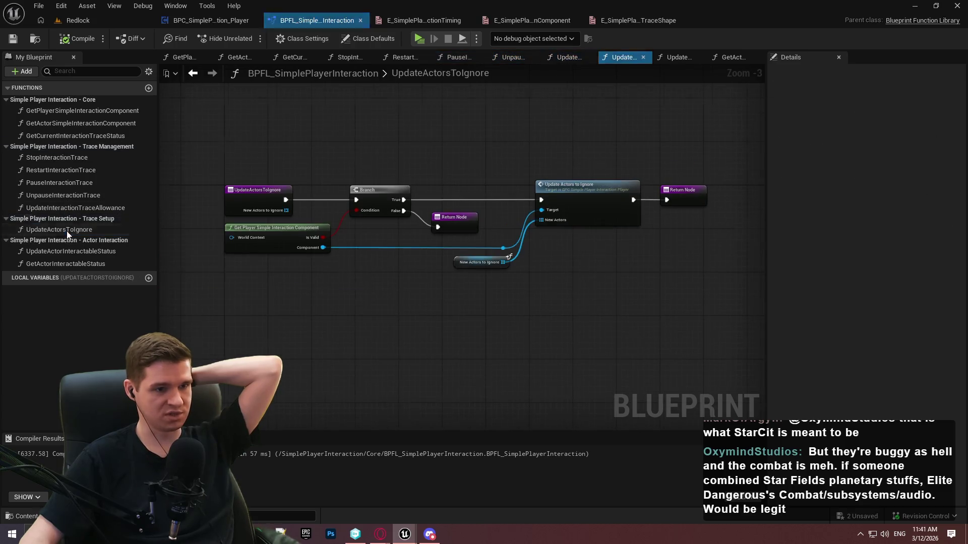
{"action": "double_click", "coordinate": [70, 259]}
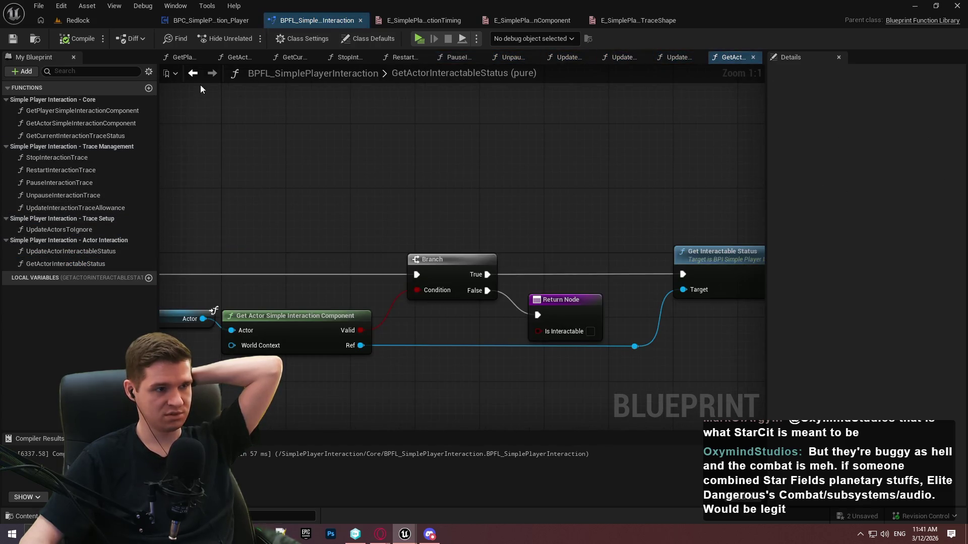
{"action": "scroll", "coordinate": [342, 135], "scroll_direction": "down", "scroll_amount": 4}
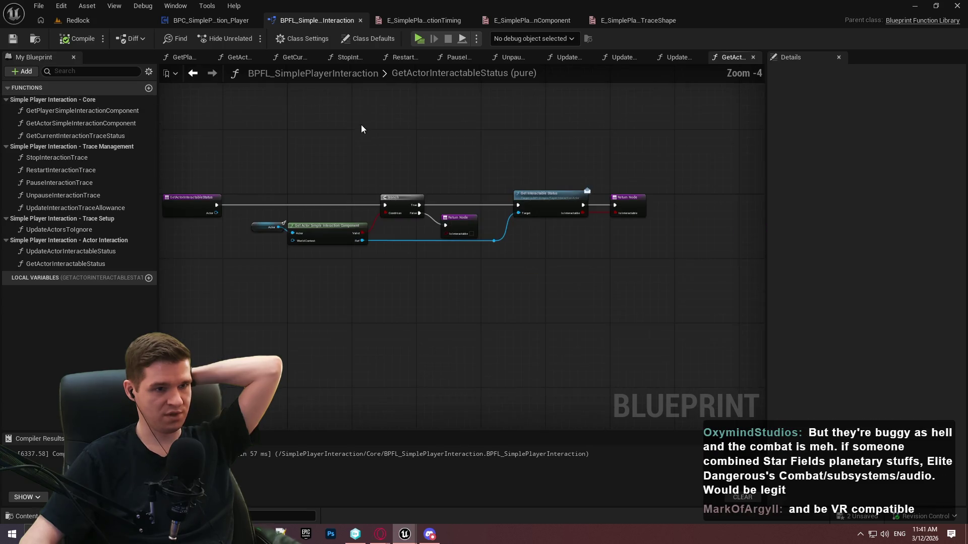
Close BPFL_SimplePlayerInteraction and collapse the three Interaction - Trace categories in the player component
{"action": "left_click", "coordinate": [361, 20]}
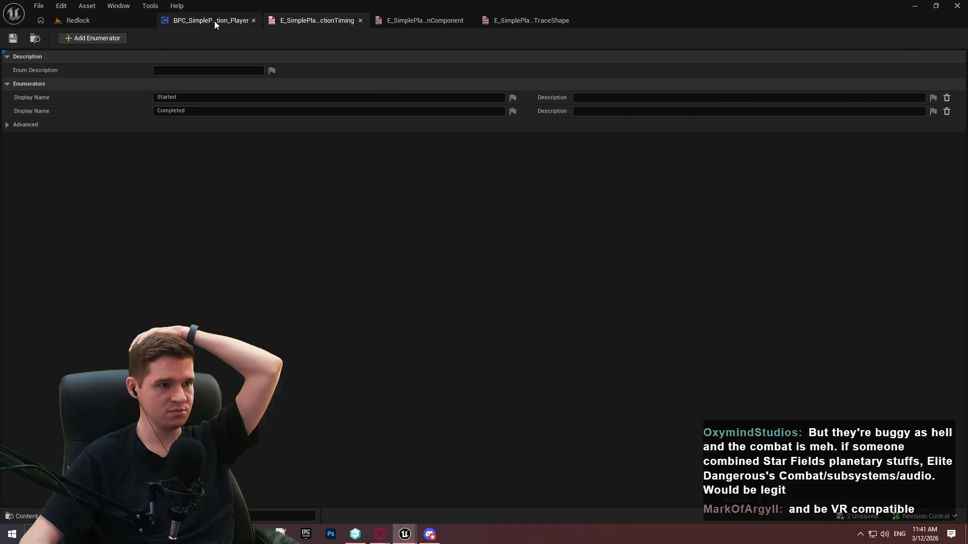
{"action": "left_click", "coordinate": [214, 20]}
{"action": "left_click", "coordinate": [6, 154]}
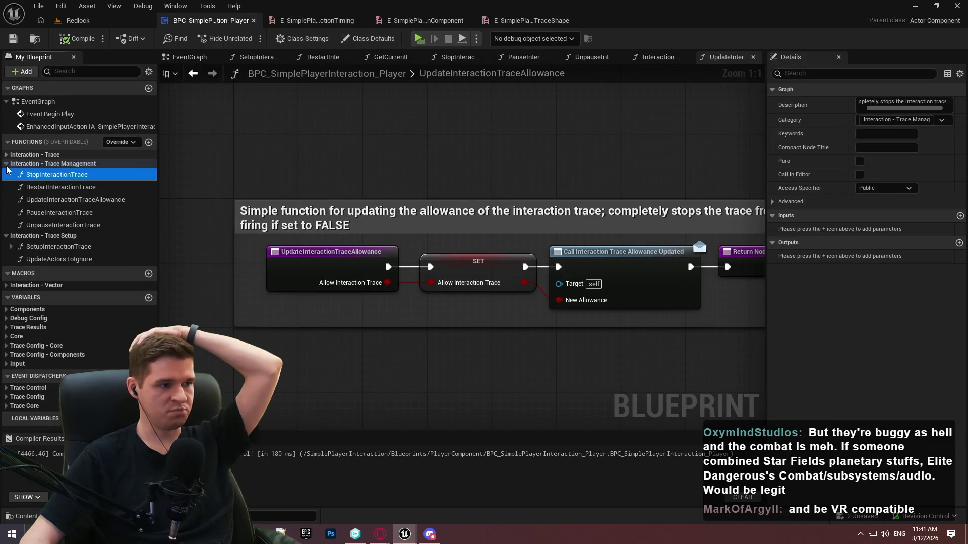
{"action": "left_click", "coordinate": [6, 164]}
{"action": "left_click", "coordinate": [6, 172]}
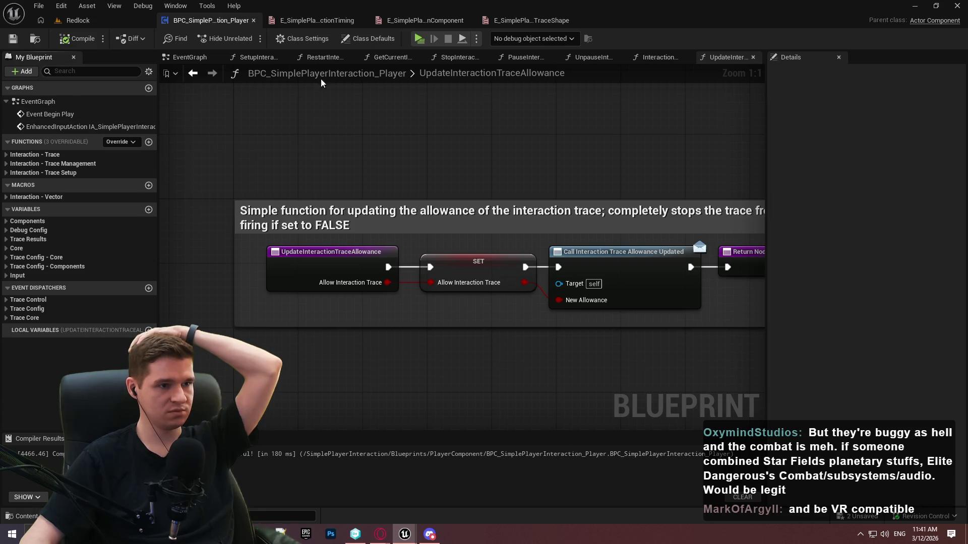
Look over the camera-source and trace-shape enums, then return to the interaction timing enum's description
{"action": "left_click", "coordinate": [320, 19]}
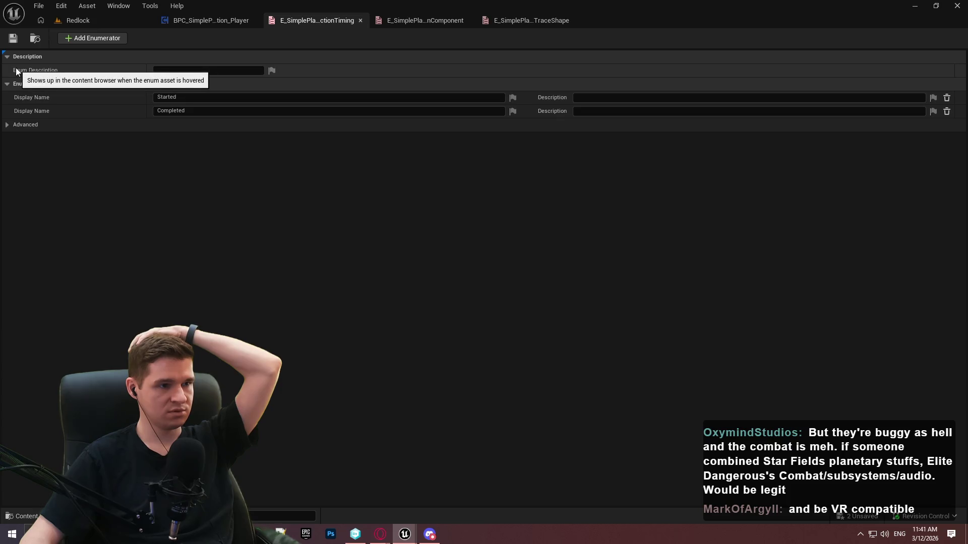
{"action": "left_click", "coordinate": [422, 19]}
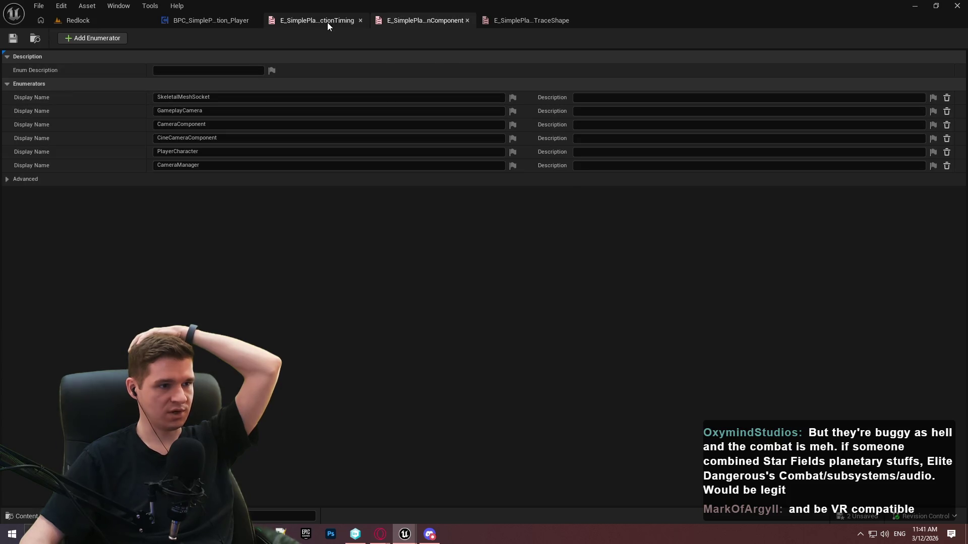
{"action": "left_click", "coordinate": [519, 21]}
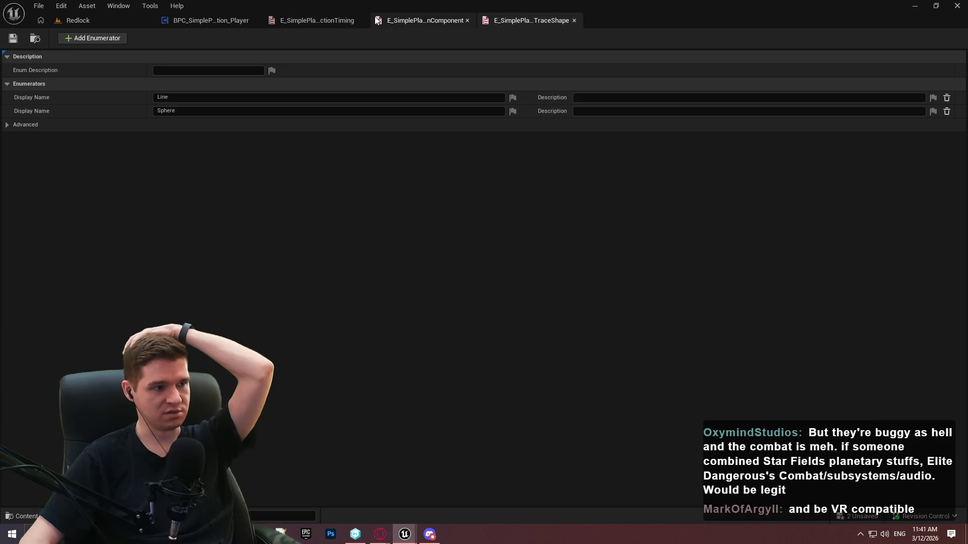
{"action": "left_click", "coordinate": [337, 23]}
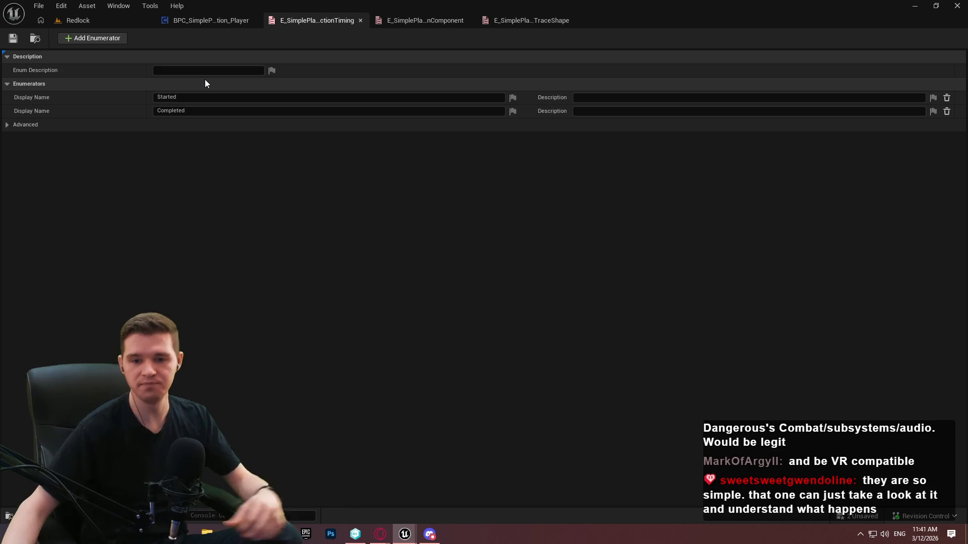
{"action": "left_click", "coordinate": [228, 71]}
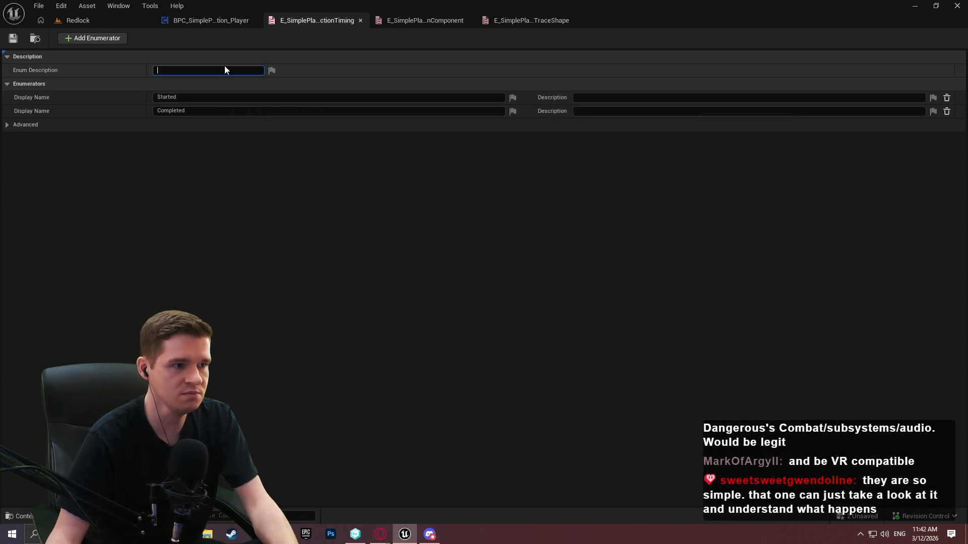
Describe the InteractionTiming enum as telling the input action which button state fires it, then save and check out
{"action": "type", "text": "Enum "}
{"action": "type", "text": "th"}
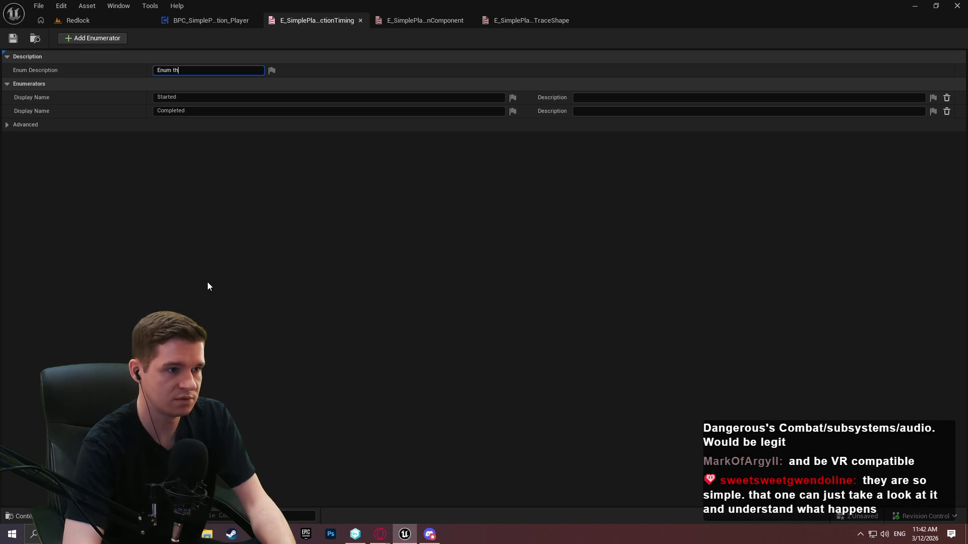
{"action": "key", "text": "BackSpace"}
{"action": "key", "text": "BackSpace"}
{"action": "type", "text": "used to tell the"}
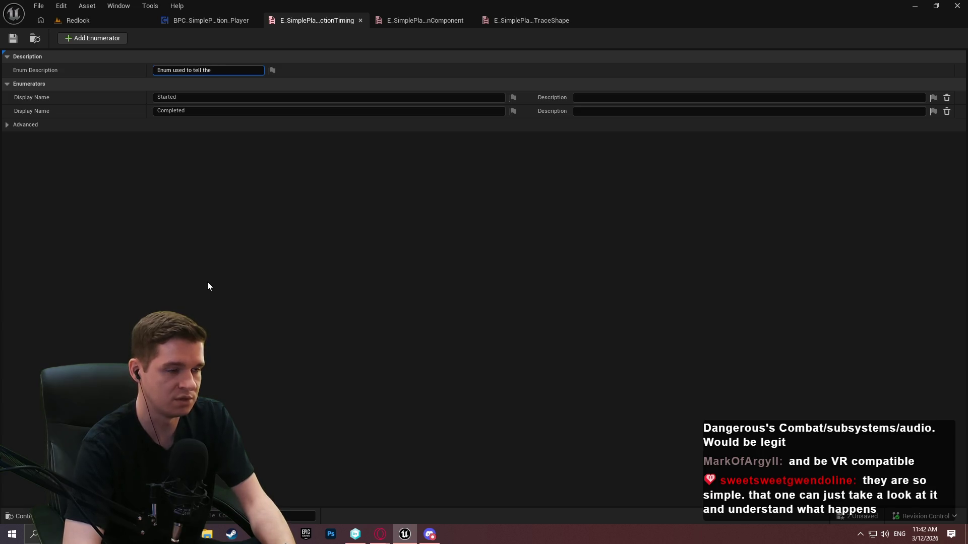
{"action": "type", "text": " interaction "}
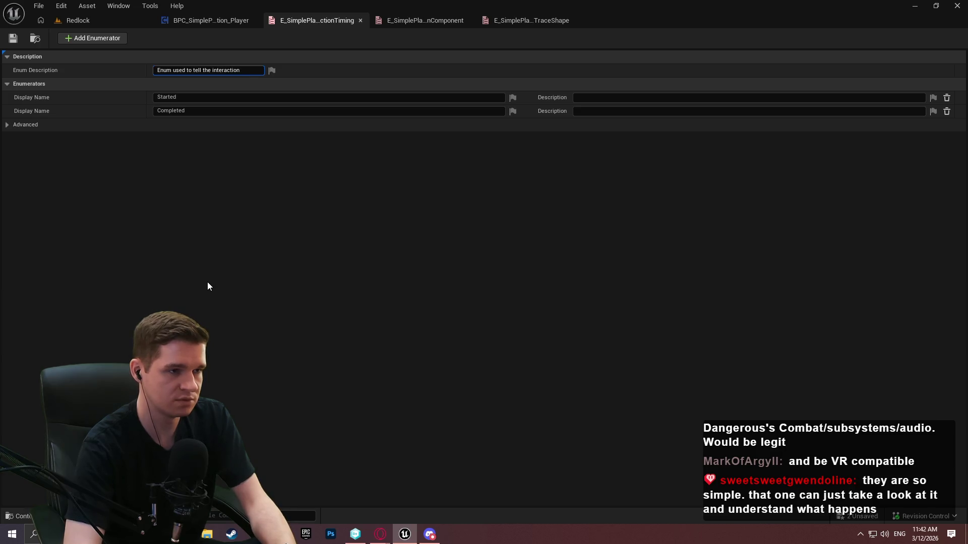
{"action": "type", "text": "input"}
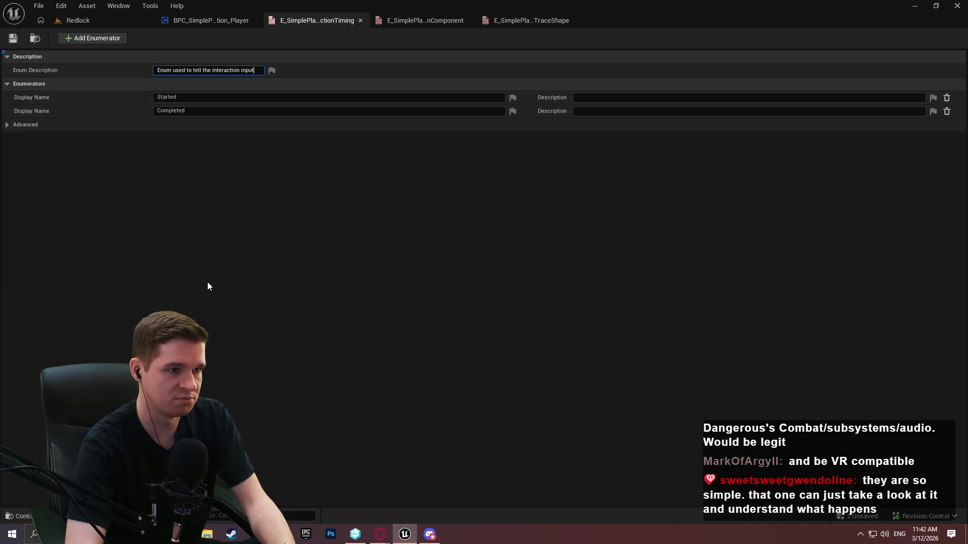
{"action": "type", "text": " action which"}
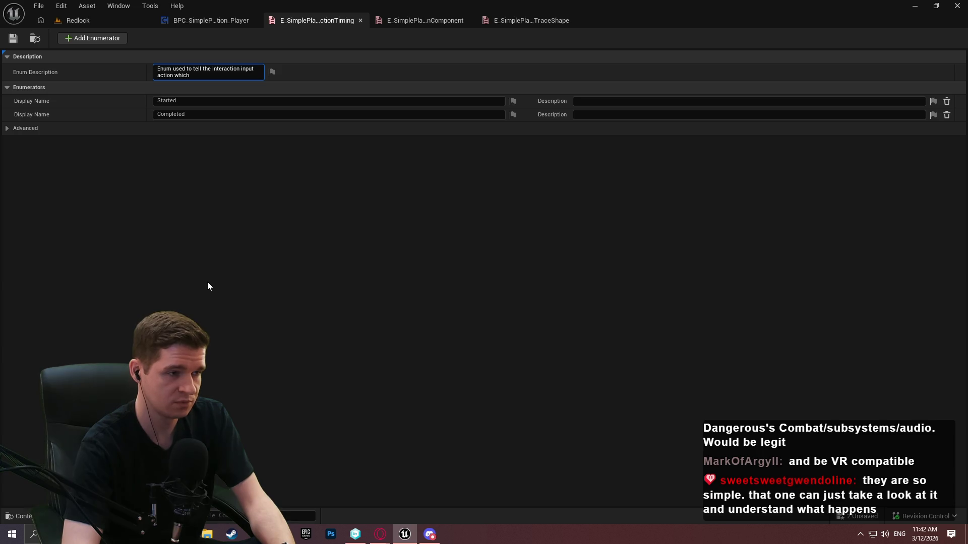
{"action": "type", "text": " button stat"}
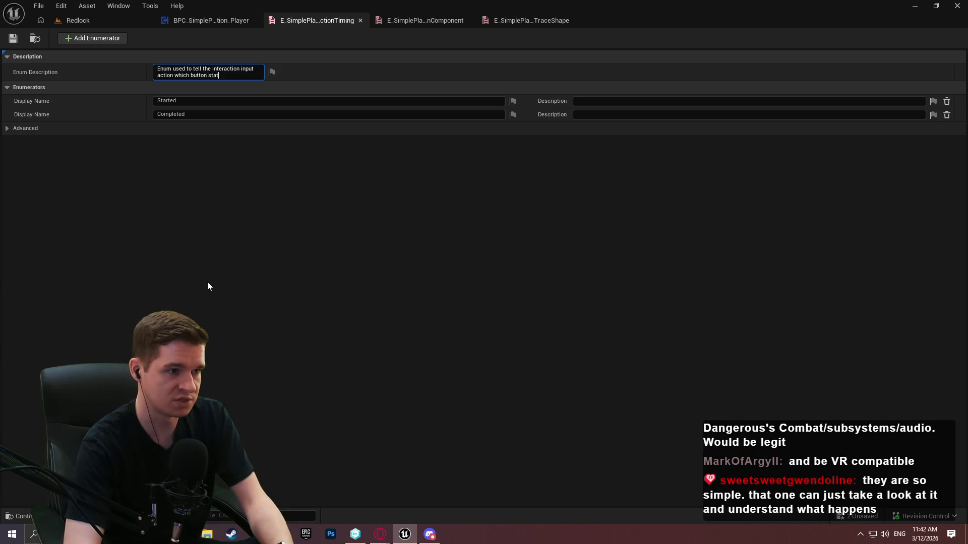
{"action": "type", "text": "e to use for "}
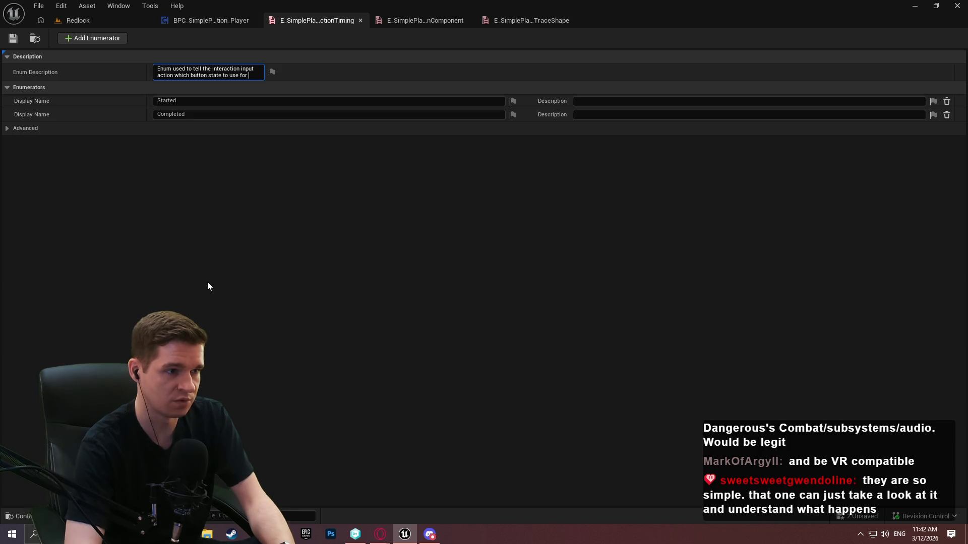
{"action": "type", "text": "firing the input."}
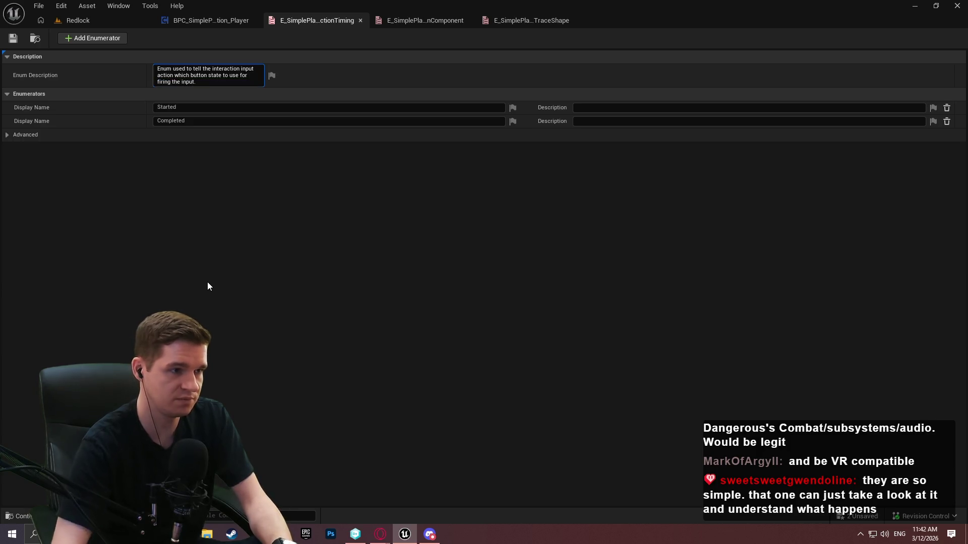
{"action": "key", "text": "Return"}
{"action": "left_click", "coordinate": [14, 39]}
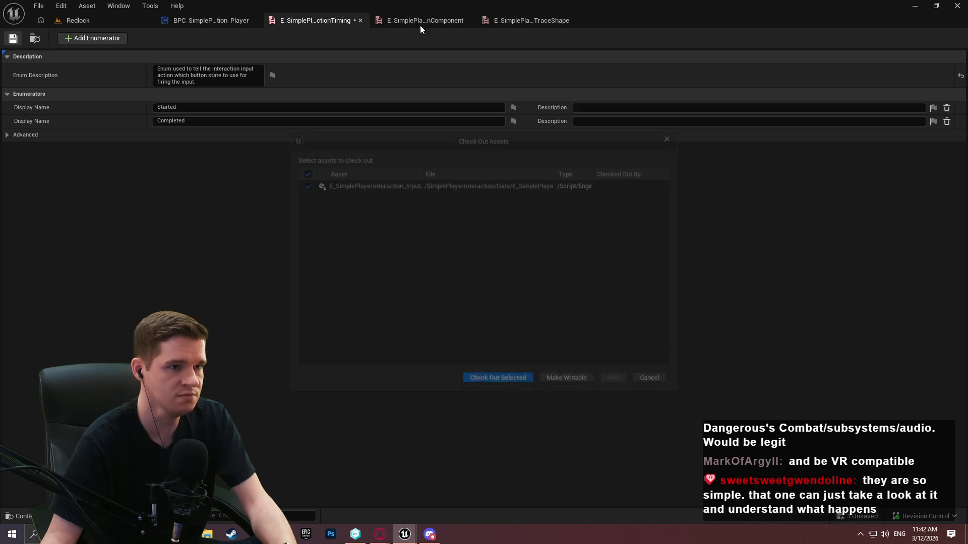
{"action": "left_click", "coordinate": [510, 381]}
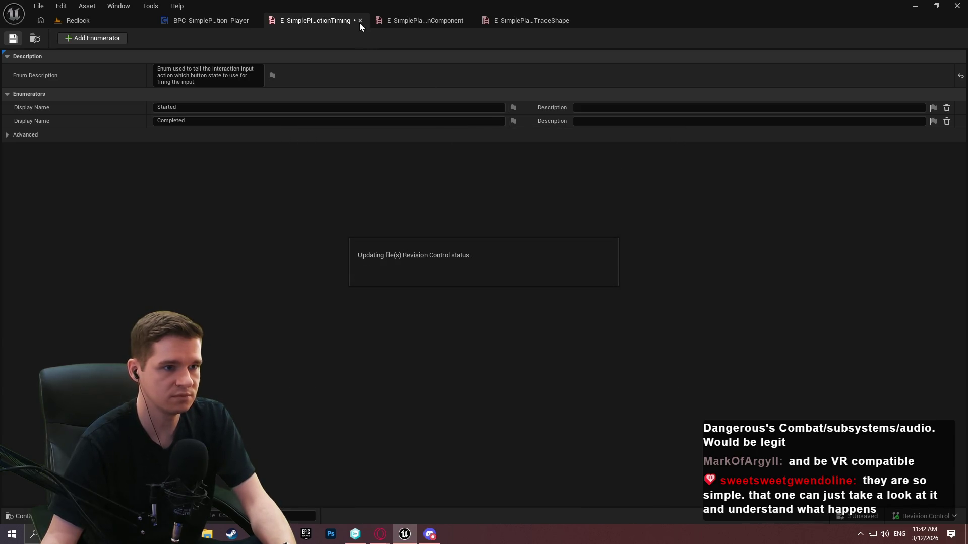
{"action": "left_click", "coordinate": [361, 21]}
Describe the component enum as the scene component used to set up TRACE ORIGIN and FORWARD VECTOR, then check it out
{"action": "left_click", "coordinate": [230, 70]}
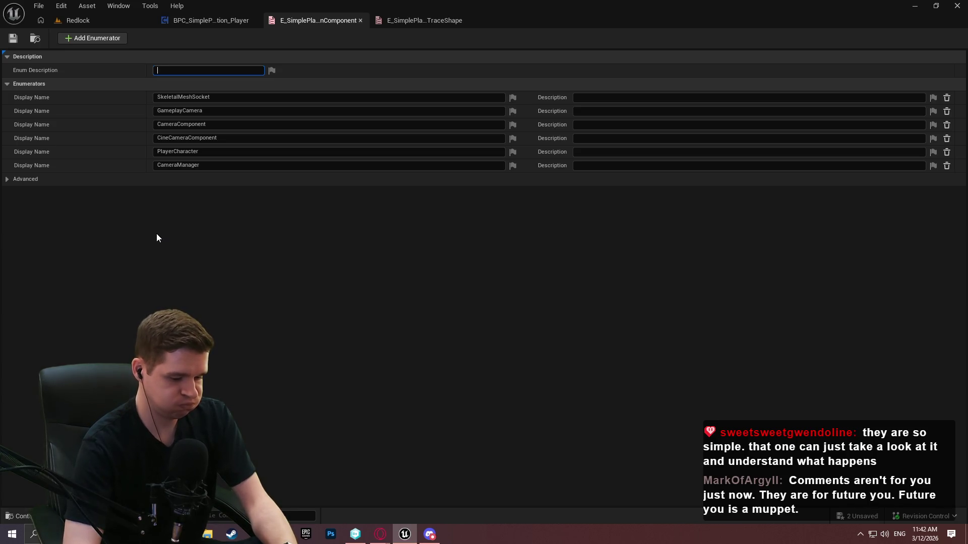
{"action": "type", "text": "Compnent"}
{"action": "key", "text": "BackSpace"}
{"action": "key", "text": "BackSpace"}
{"action": "key", "text": "BackSpace"}
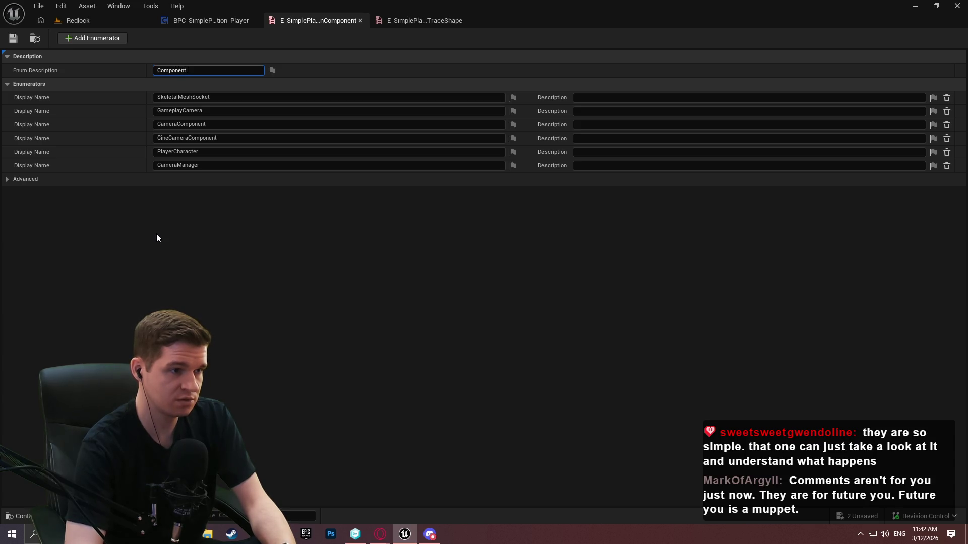
{"action": "type", "text": "to e"}
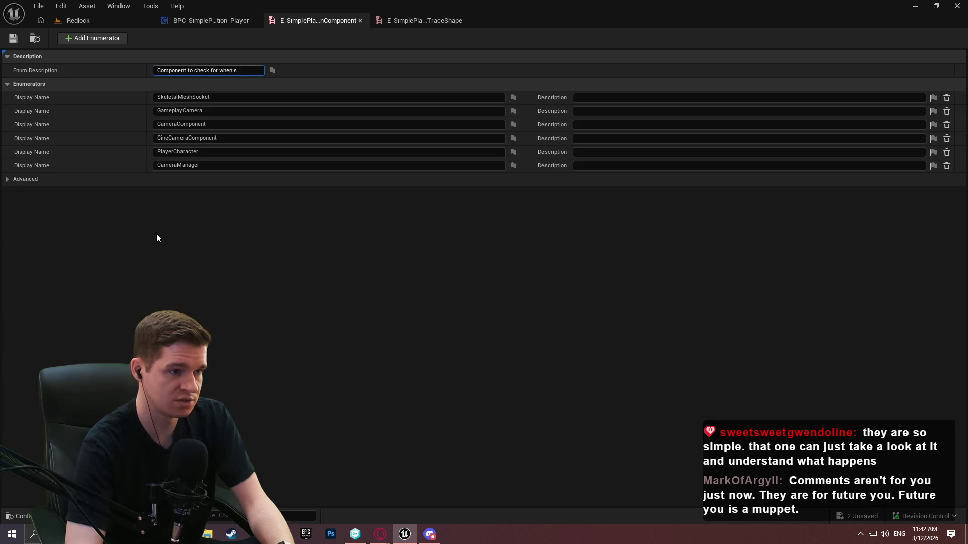
{"action": "type", "text": "g up t"}
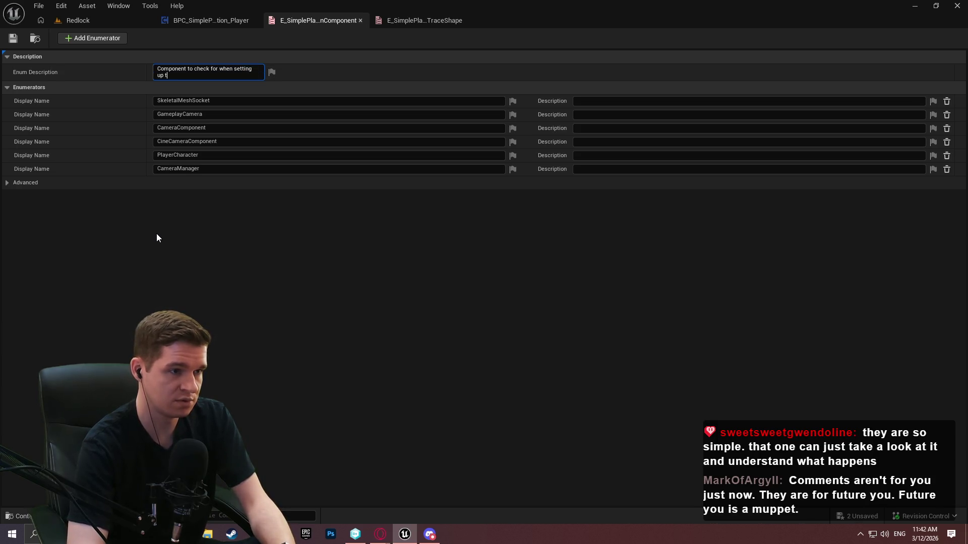
{"action": "type", "text": "he interaction trace; both "}
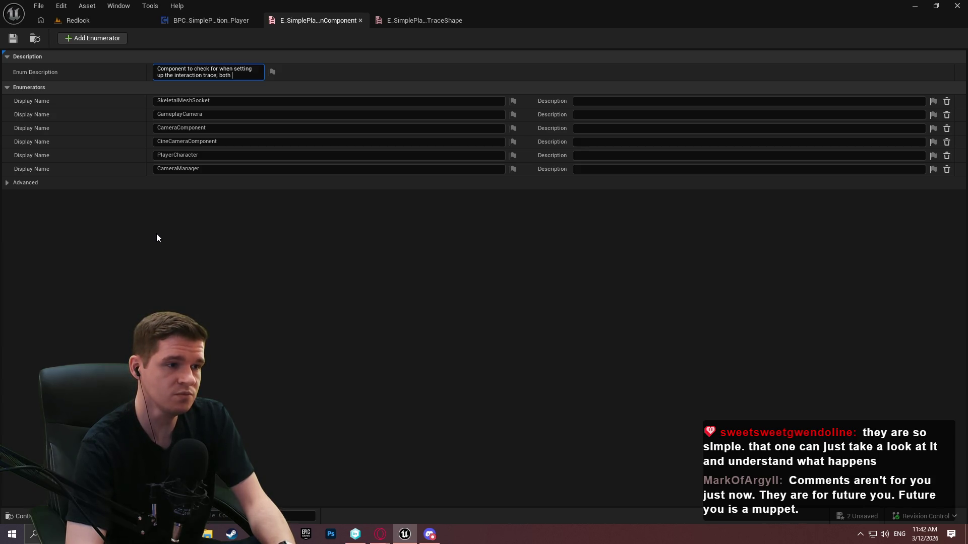
{"action": "type", "text": "TRACE ORIGIN a"}
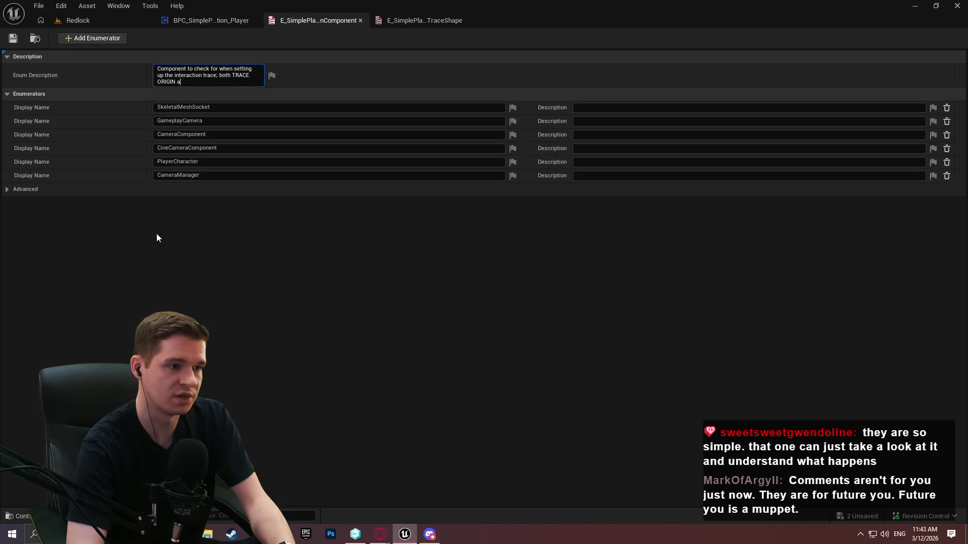
{"action": "type", "text": "nd FORWARD VECTOR us"}
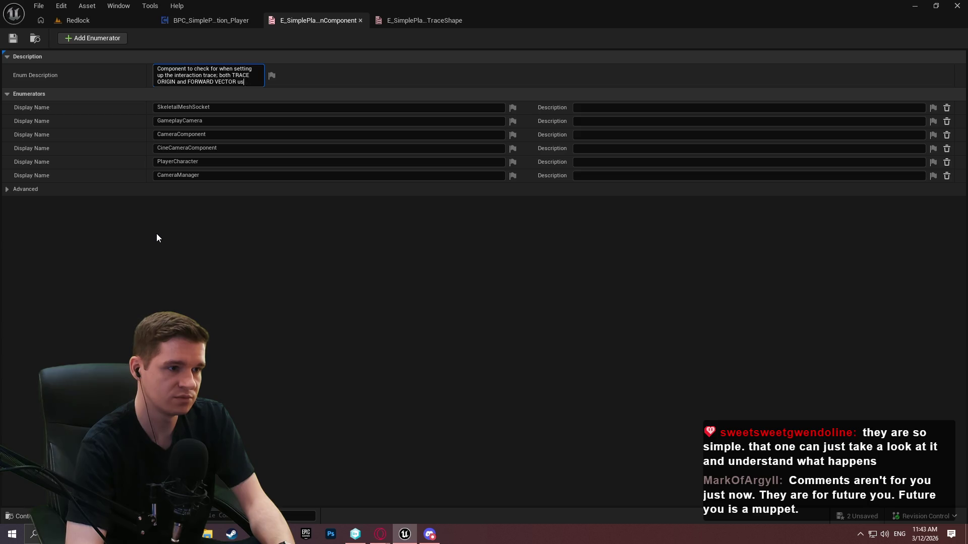
{"action": "left_click", "coordinate": [156, 238]}
{"action": "left_click", "coordinate": [492, 383]}
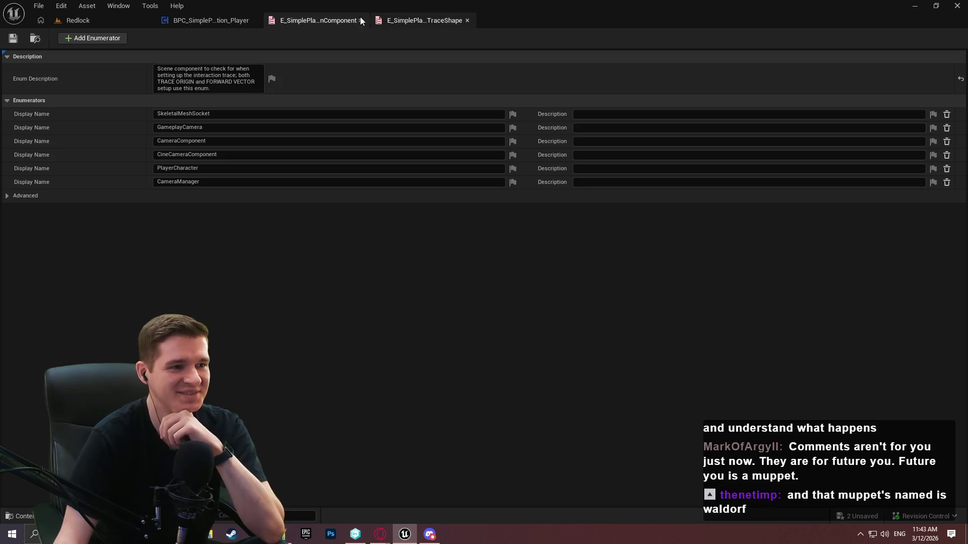
{"action": "left_click", "coordinate": [210, 21]}
Browse to the SimplePlayerInteraction Content folder, close the component enum, and return to the trace shape enum
{"action": "scroll", "coordinate": [404, 312], "scroll_direction": "down", "scroll_amount": 1}
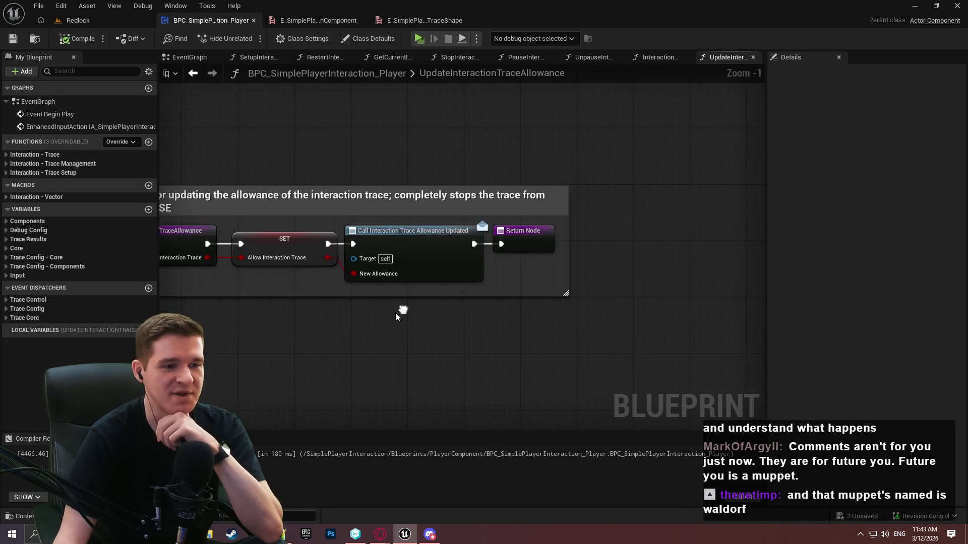
{"action": "scroll", "coordinate": [347, 152], "scroll_direction": "down", "scroll_amount": 1}
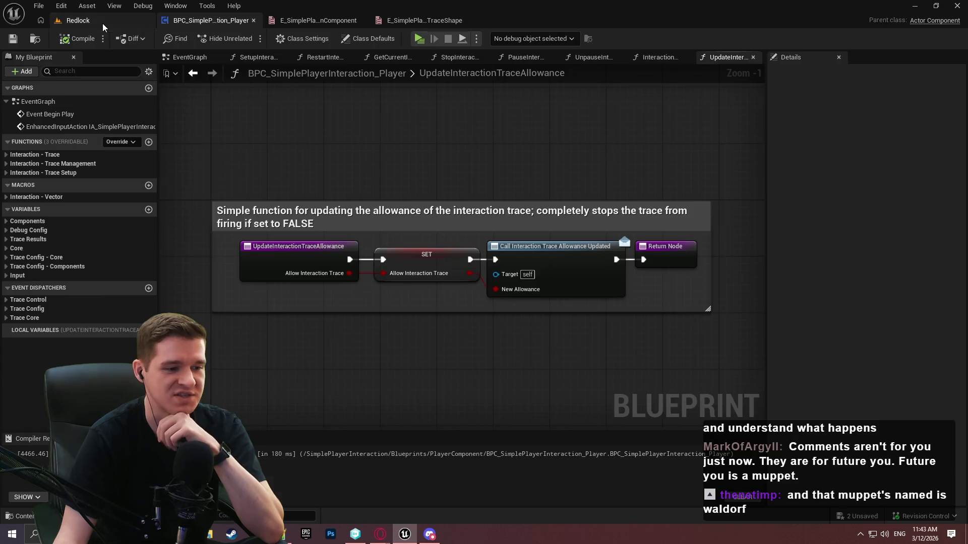
{"action": "left_click", "coordinate": [102, 23]}
{"action": "left_click", "coordinate": [605, 319]}
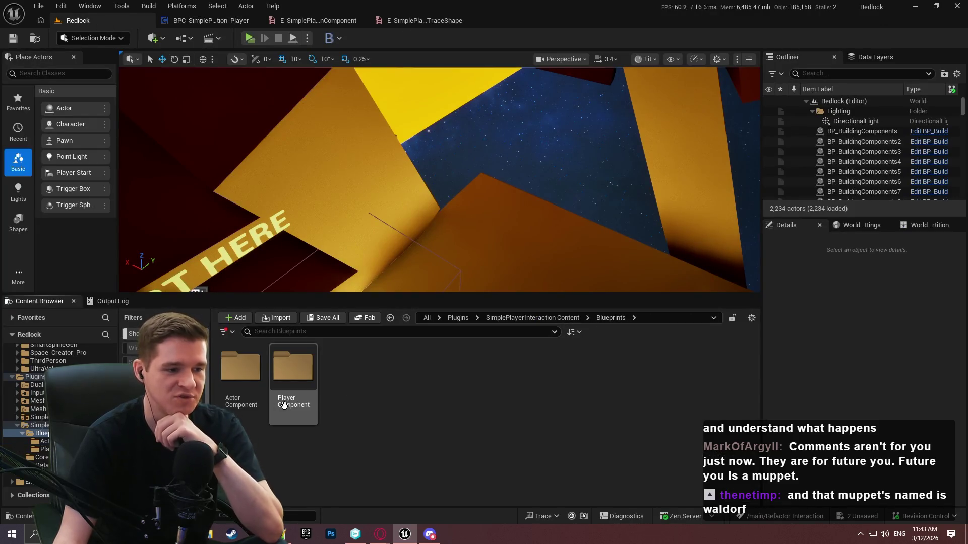
{"action": "left_click", "coordinate": [543, 316]}
{"action": "left_click", "coordinate": [500, 370]}
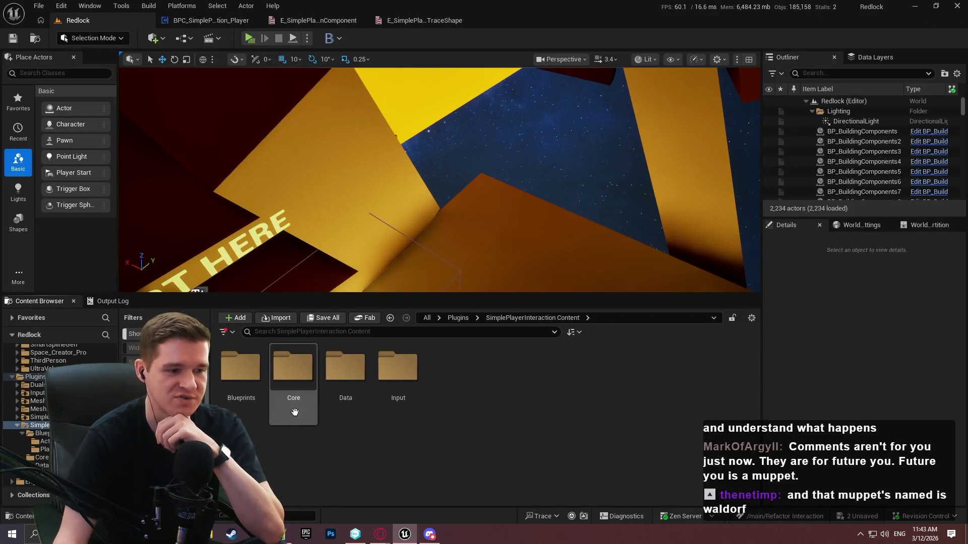
{"action": "left_click", "coordinate": [329, 20]}
{"action": "left_click", "coordinate": [362, 19]}
{"action": "left_click", "coordinate": [102, 18]}
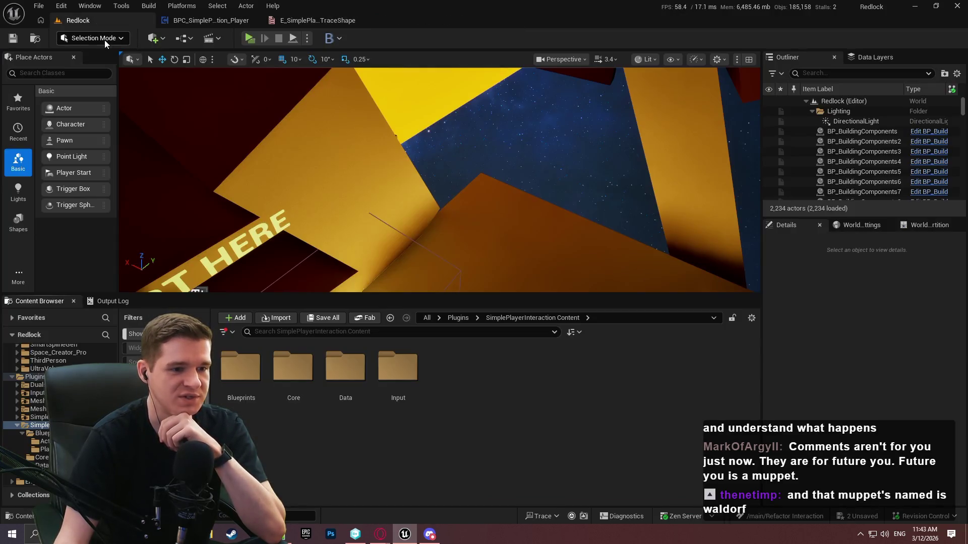
{"action": "left_click", "coordinate": [313, 24]}
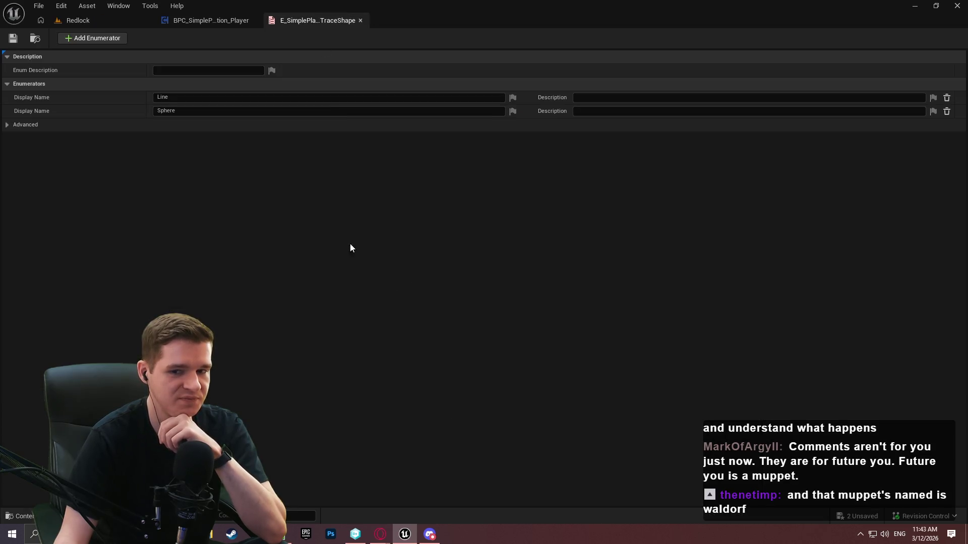
Set the trace shape enum description to 'Enum to control which trace we use for interaction.' and save it
{"action": "left_click", "coordinate": [210, 67]}
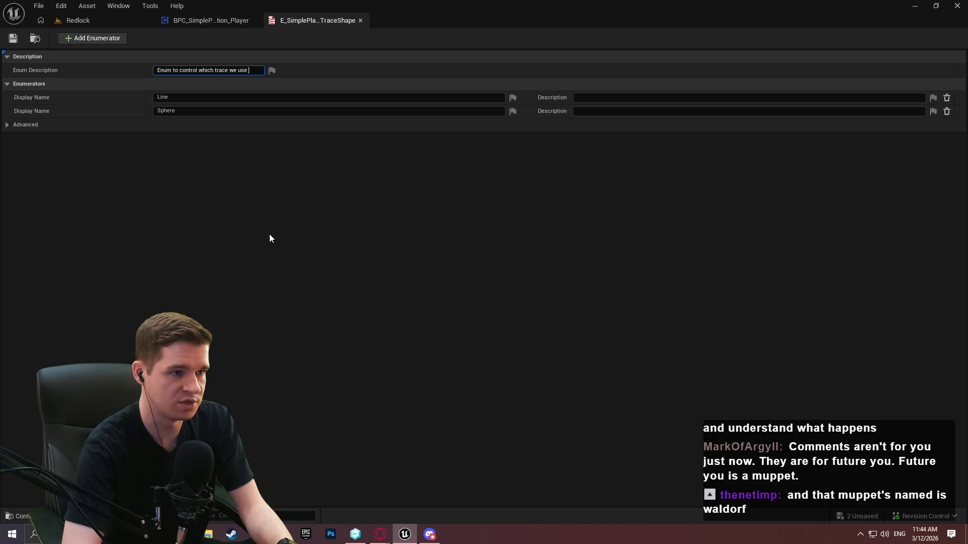
{"action": "type", "text": "for intee"}
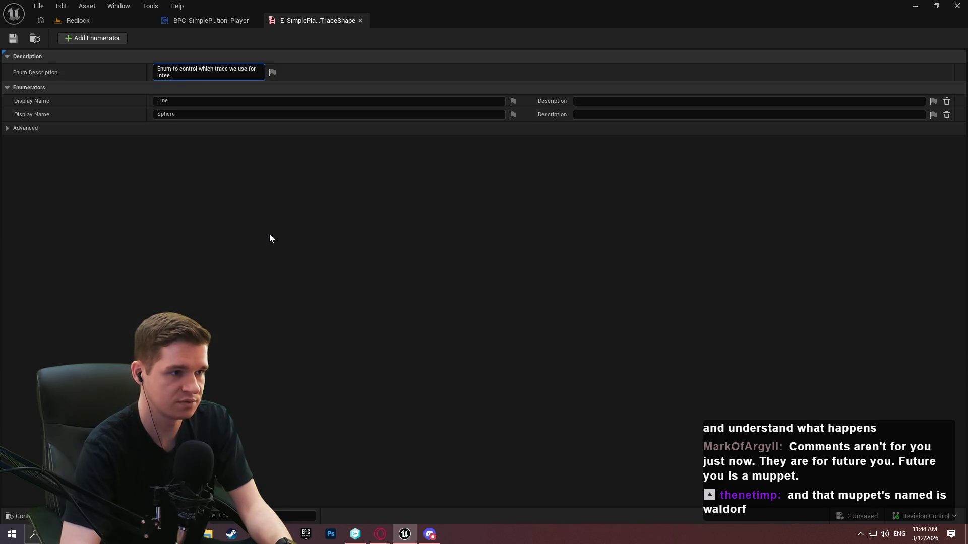
{"action": "key", "text": "BackSpace"}
{"action": "type", "text": "raction."}
{"action": "left_click", "coordinate": [27, 73]}
{"action": "left_click", "coordinate": [14, 38]}
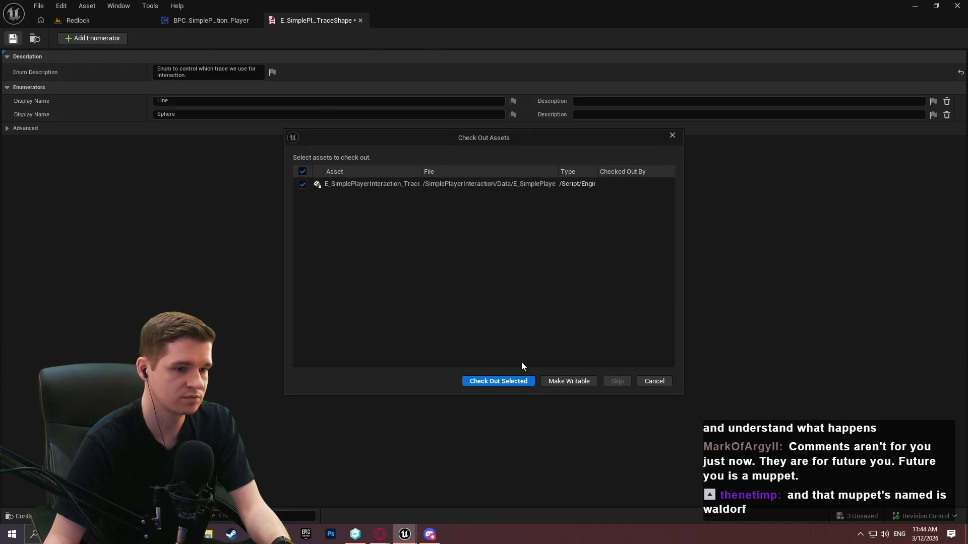
{"action": "left_click", "coordinate": [516, 383]}
Close the trace shape enum and player interaction blueprint tabs, then collapse the plugin folder
{"action": "left_click", "coordinate": [360, 20]}
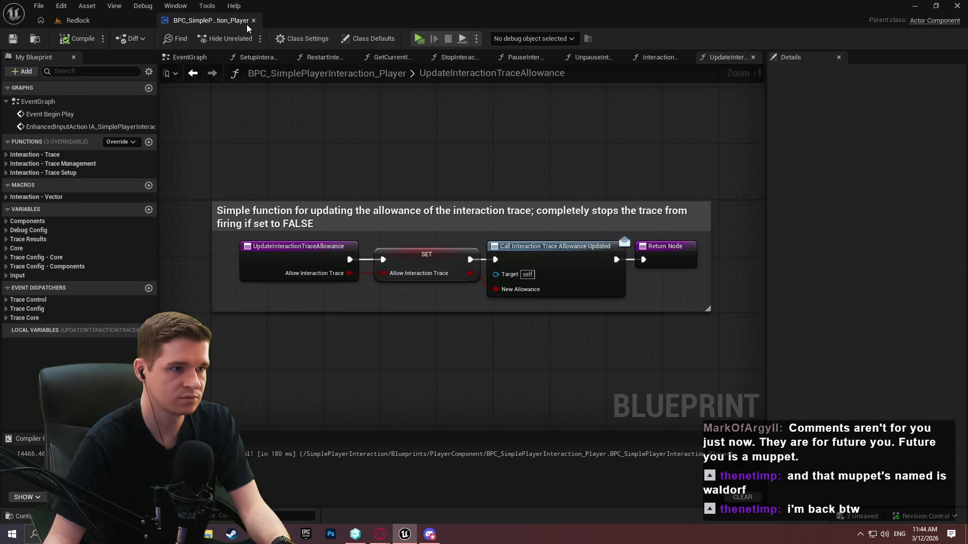
{"action": "left_click", "coordinate": [254, 19]}
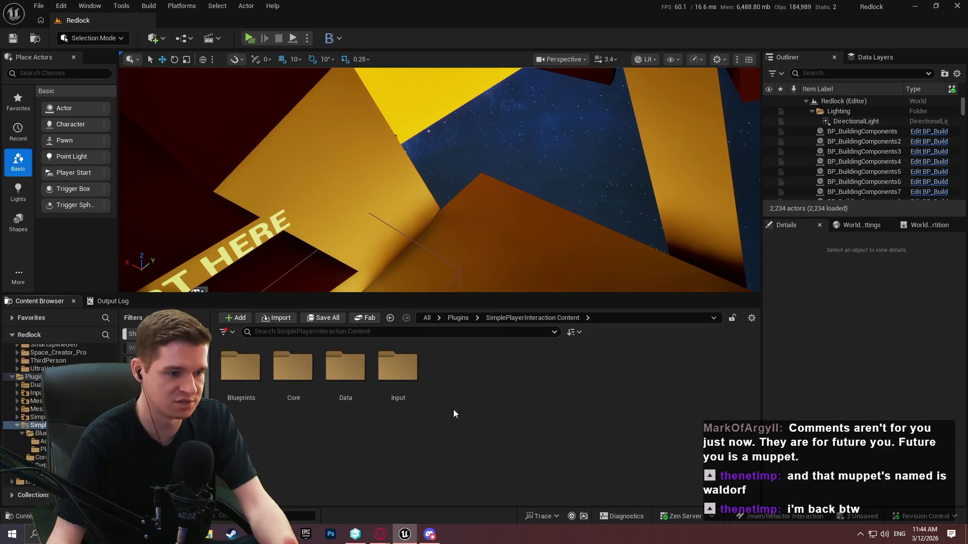
{"action": "left_click", "coordinate": [19, 427]}
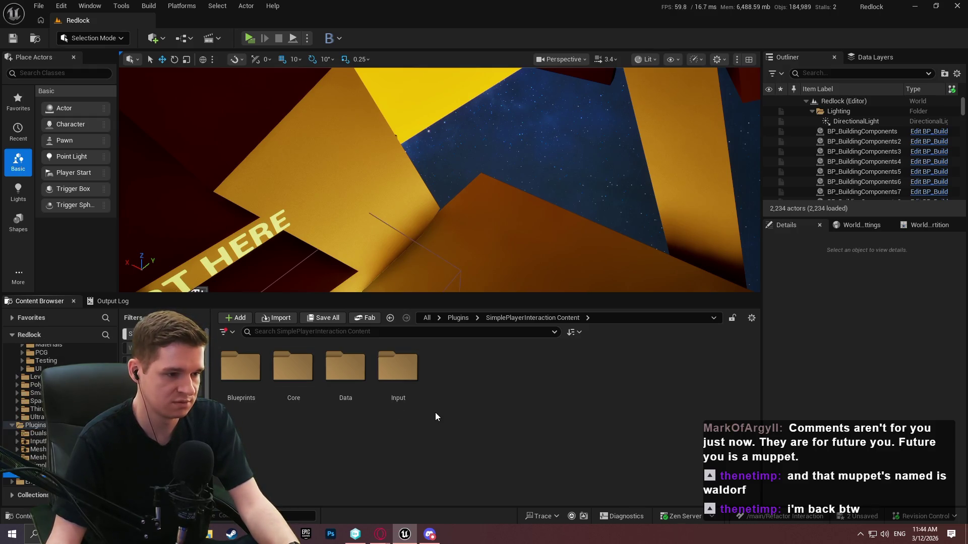
In the browser, look over the Input Mapping Context Manager article down to its Dependency Note section
{"action": "mouse_move", "coordinate": [380, 534]}
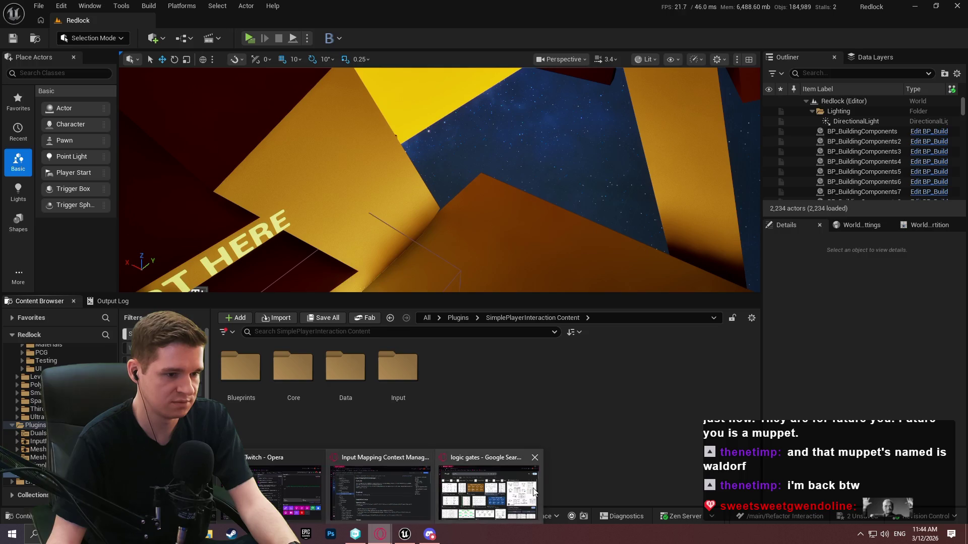
{"action": "left_click", "coordinate": [418, 489]}
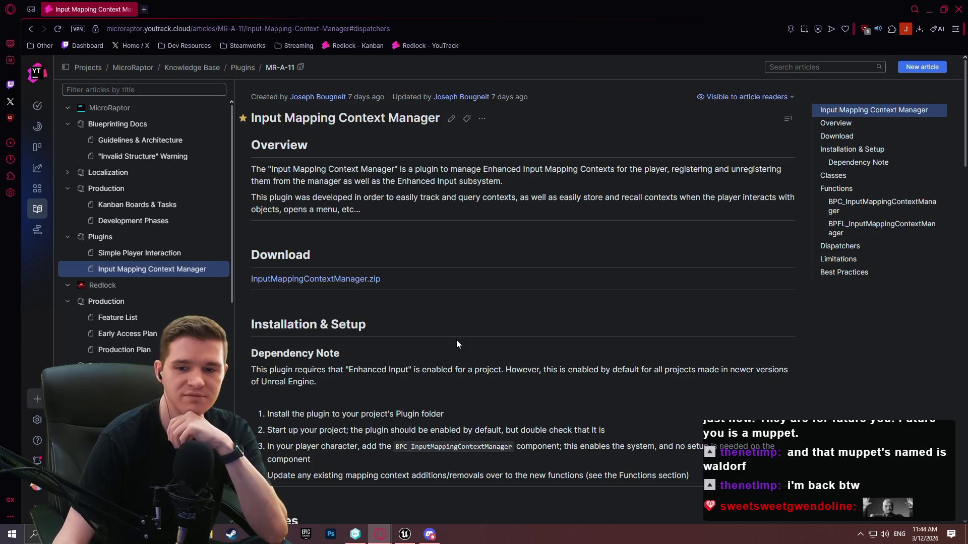
{"action": "left_click", "coordinate": [135, 253]}
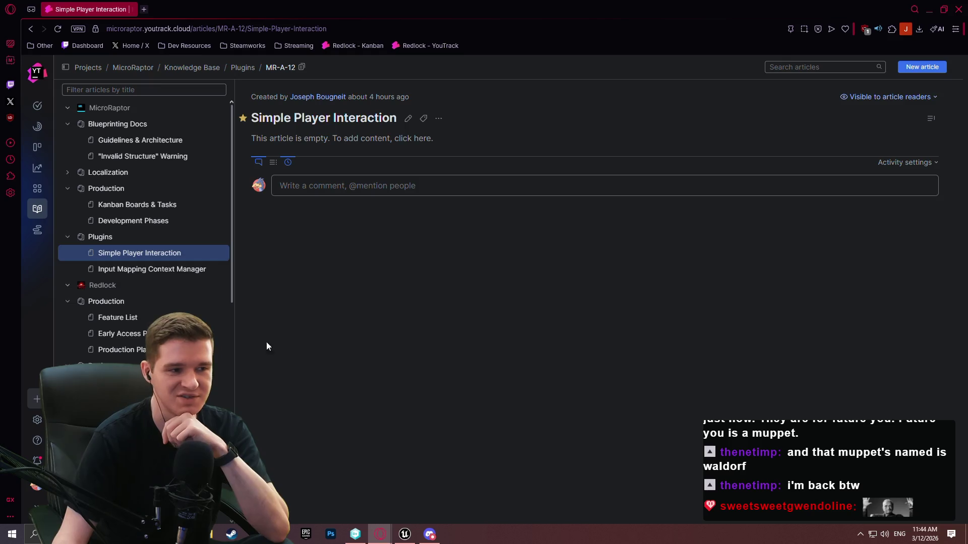
{"action": "left_click", "coordinate": [147, 269]}
{"action": "mouse_move", "coordinate": [966, 69]}
{"action": "left_mouse_down"}
{"action": "mouse_move", "coordinate": [963, 443]}
{"action": "mouse_move", "coordinate": [963, 343]}
{"action": "left_mouse_up"}
{"action": "left_click", "coordinate": [939, 146]}
{"action": "scroll", "coordinate": [944, 179], "scroll_direction": "down", "scroll_amount": 15}
{"action": "scroll", "coordinate": [932, 378], "scroll_direction": "down", "scroll_amount": 4}
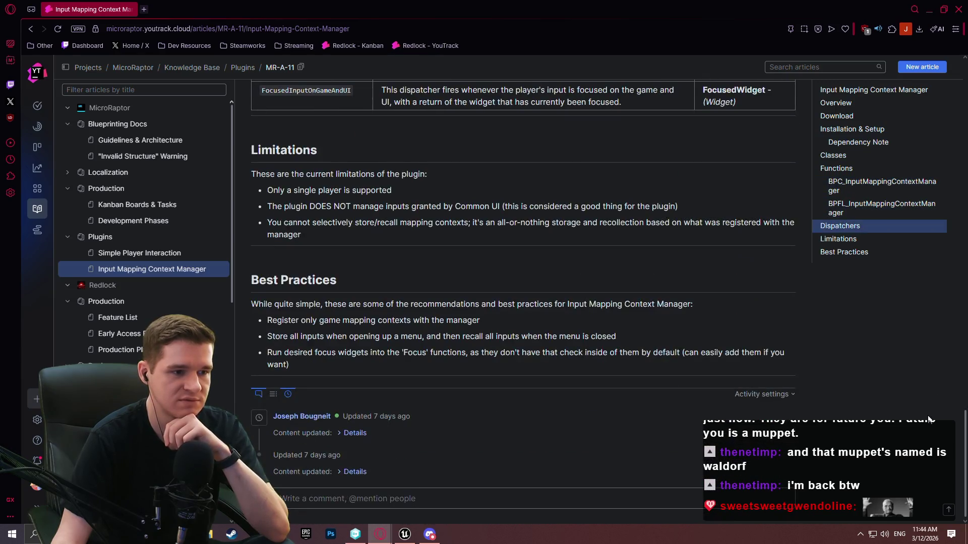
{"action": "scroll", "coordinate": [927, 404], "scroll_direction": "up", "scroll_amount": 20}
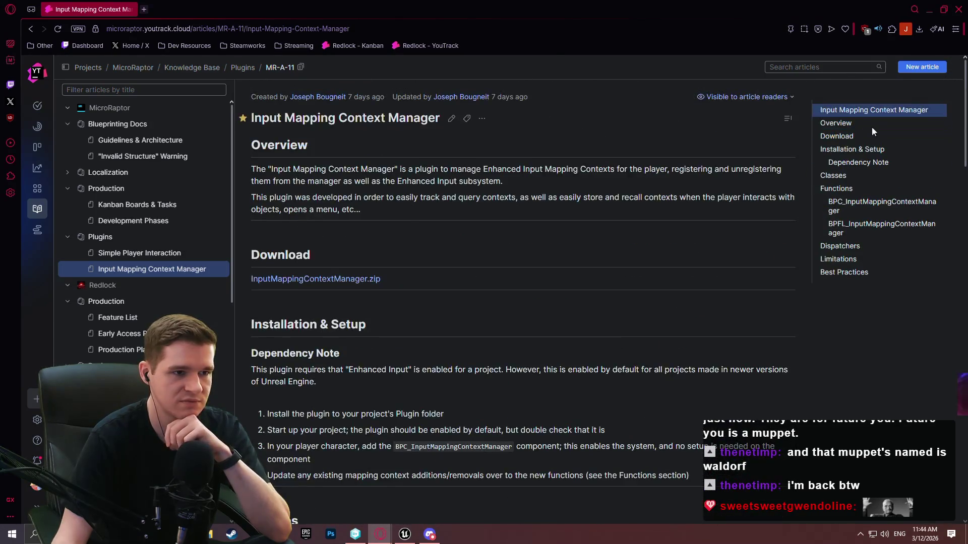
Copy the full Markdown of the Input Mapping Context Manager article as a template
{"action": "left_click", "coordinate": [451, 118]}
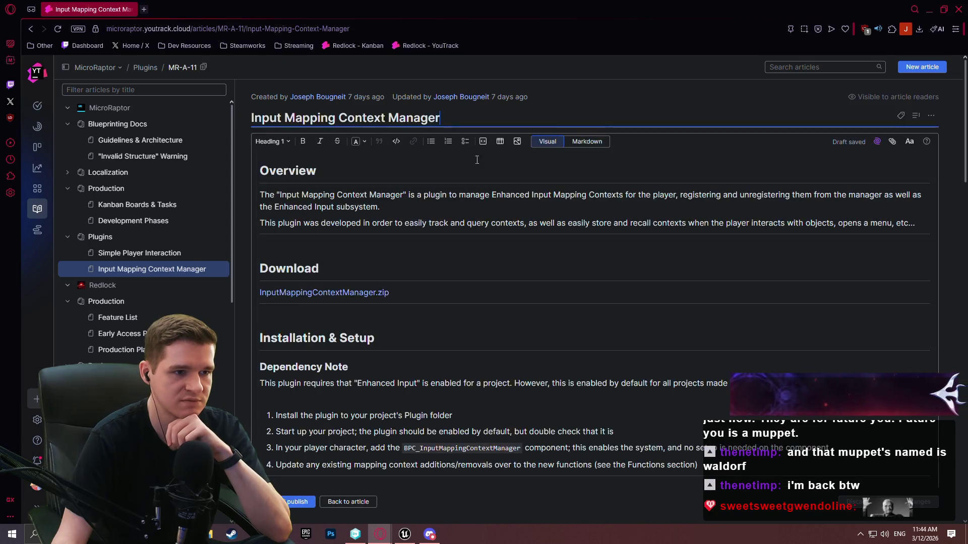
{"action": "left_click", "coordinate": [590, 142]}
{"action": "key", "text": "ctrl+a"}
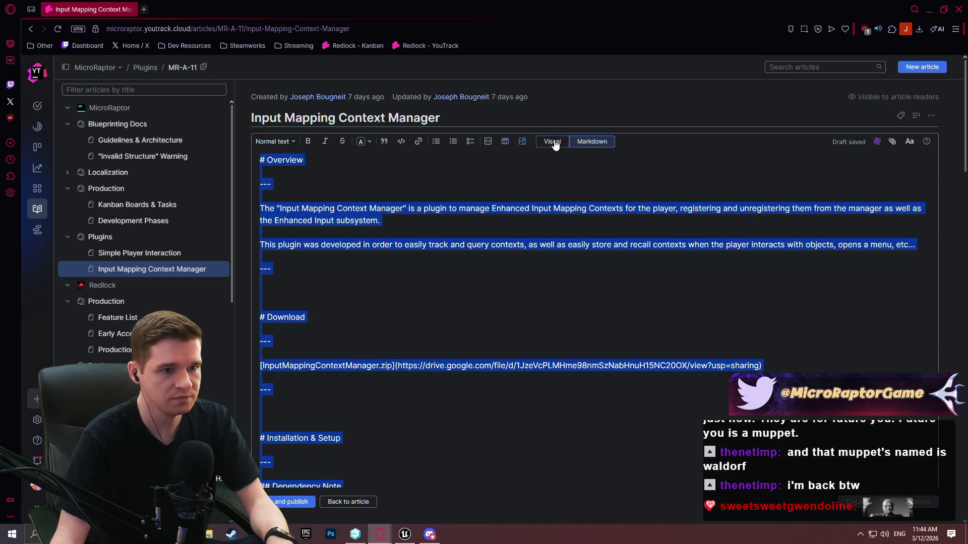
{"action": "left_click", "coordinate": [554, 142]}
{"action": "left_click", "coordinate": [348, 501]}
Paste the template Markdown into the empty Simple Player Interaction article and scroll back to the Download line
{"action": "left_click", "coordinate": [141, 253]}
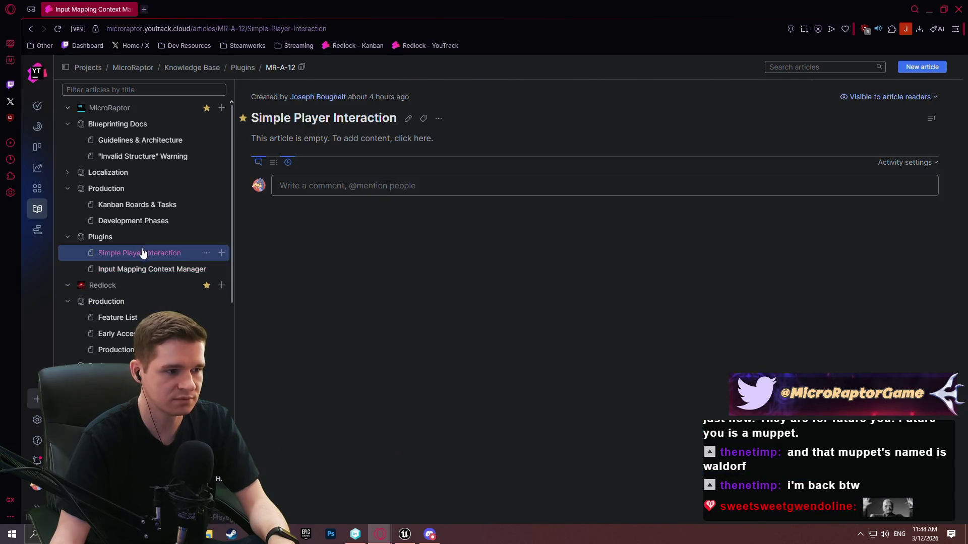
{"action": "left_click", "coordinate": [408, 120]}
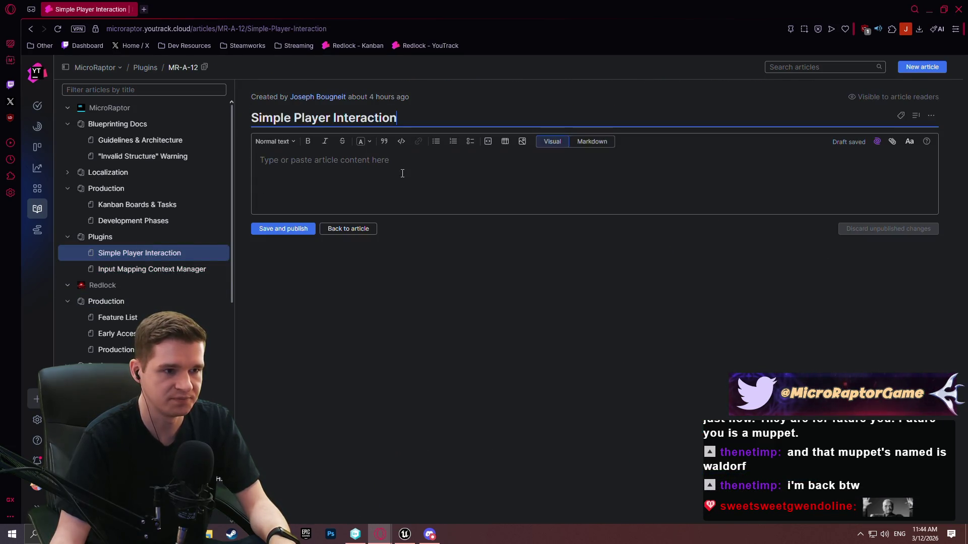
{"action": "left_click", "coordinate": [594, 142]}
{"action": "key", "text": "ctrl+v"}
{"action": "left_click", "coordinate": [552, 90]}
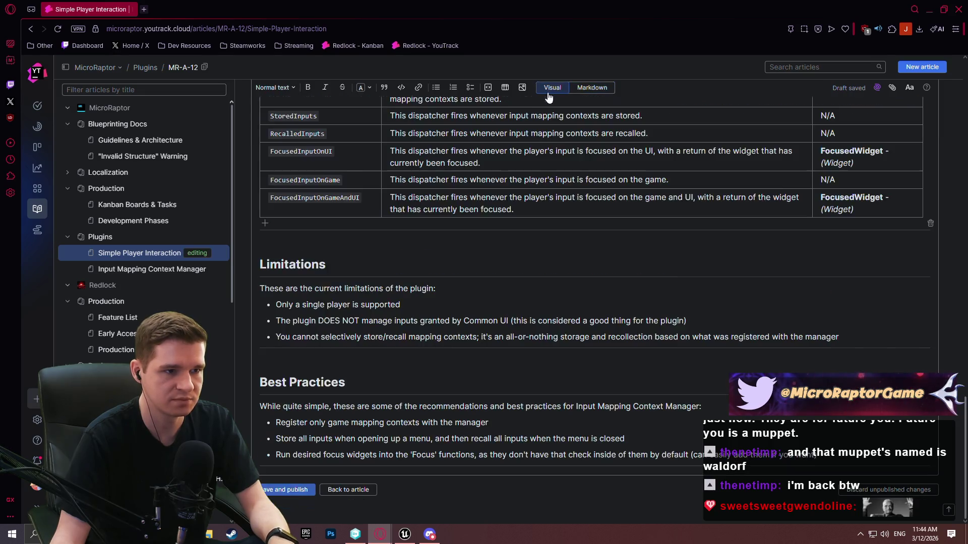
{"action": "scroll", "coordinate": [965, 380], "scroll_direction": "up", "scroll_amount": 2}
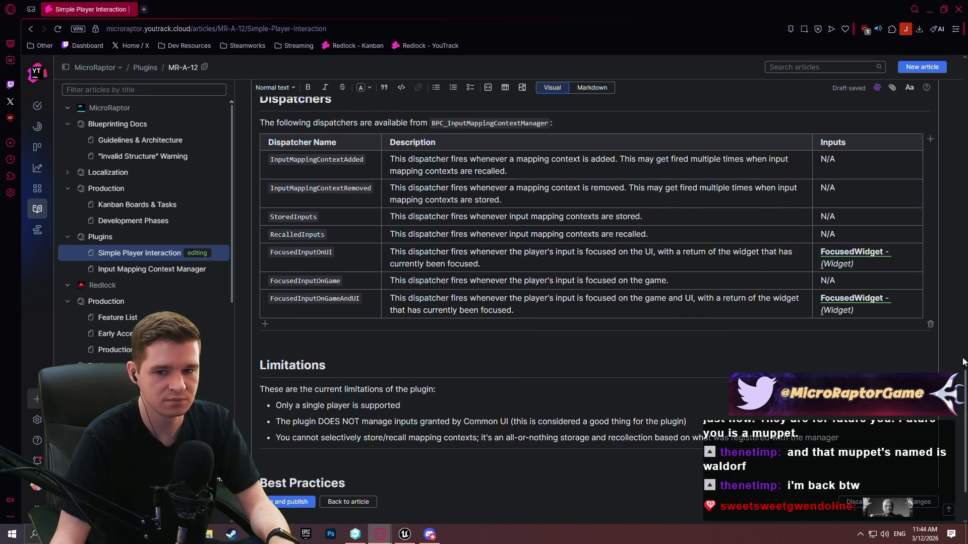
{"action": "scroll", "coordinate": [965, 374], "scroll_direction": "up", "scroll_amount": 10}
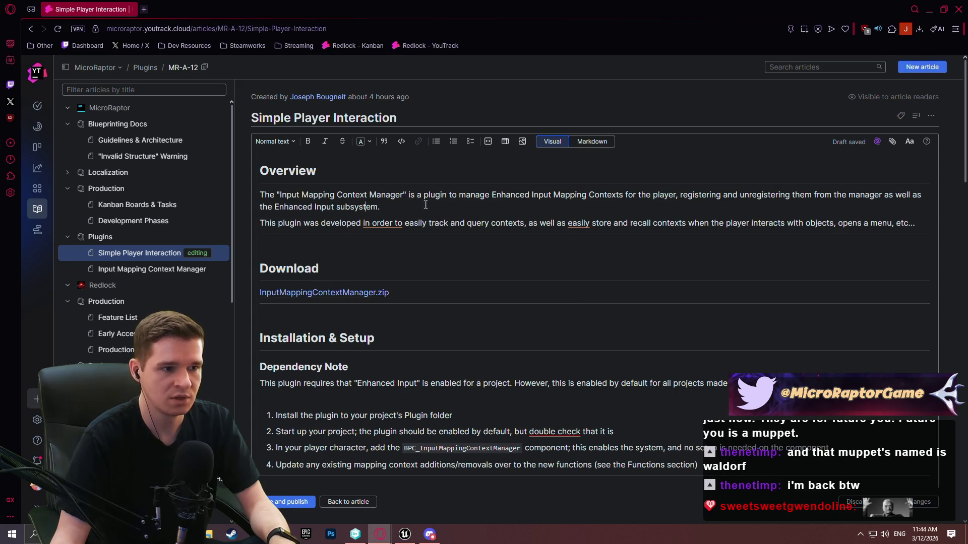
{"action": "left_click", "coordinate": [420, 290]}
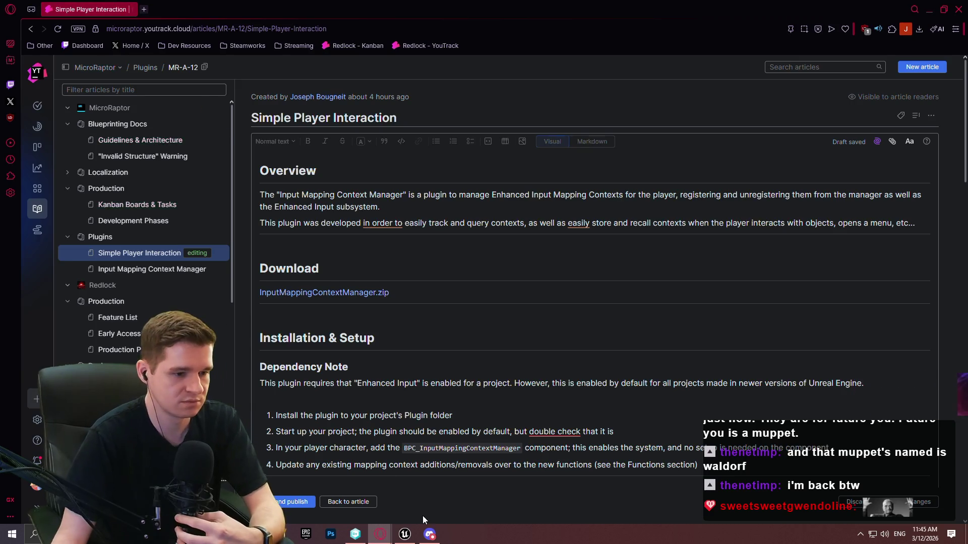
{"action": "left_click", "coordinate": [405, 534]}
Open the Plugins browser filtered to the project's Interaction category
{"action": "left_click", "coordinate": [61, 5]}
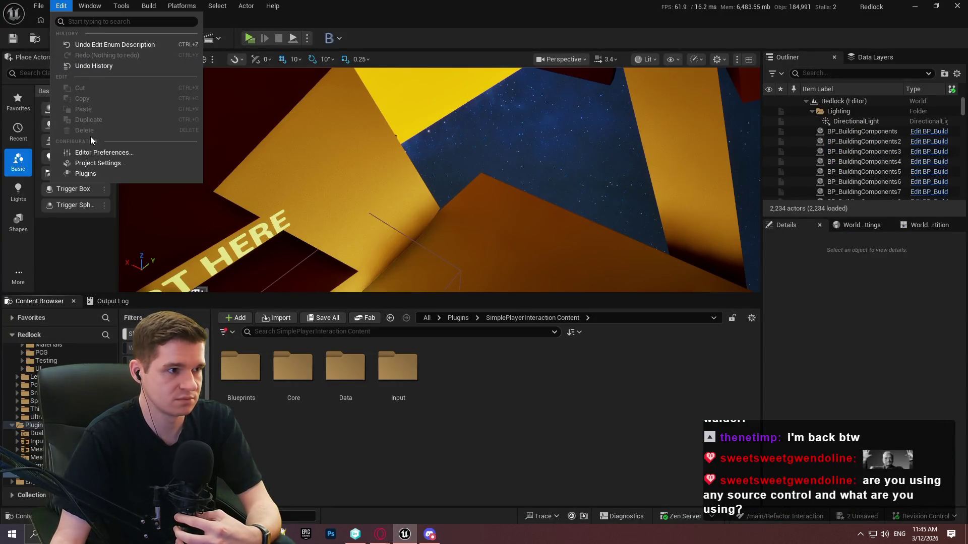
{"action": "left_click", "coordinate": [98, 165]}
{"action": "left_click", "coordinate": [61, 5]}
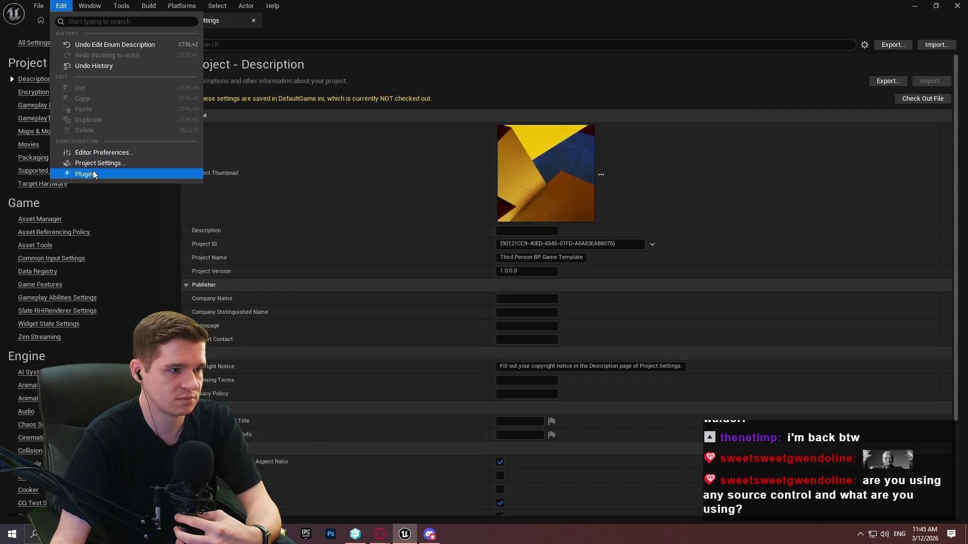
{"action": "left_click", "coordinate": [87, 174]}
{"action": "left_click", "coordinate": [84, 117]}
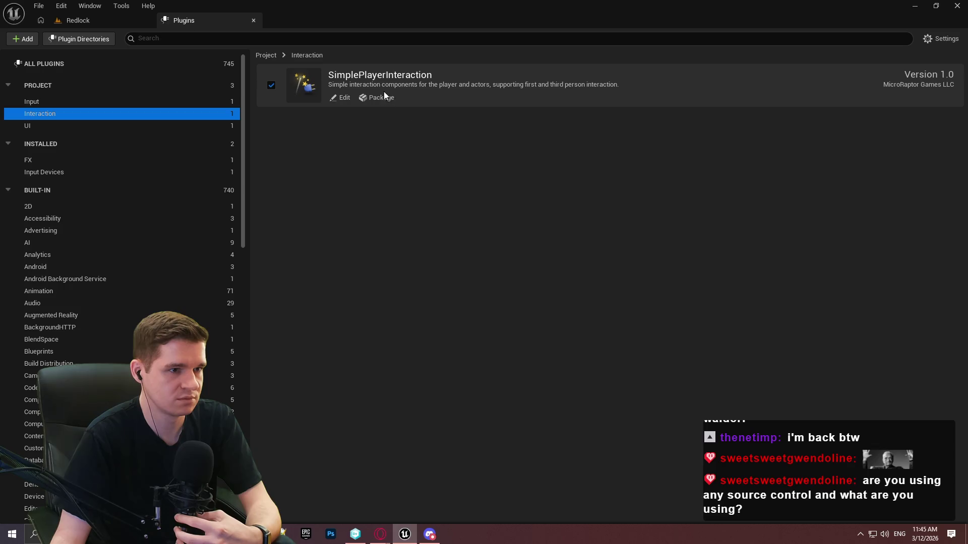
Start packaging SimplePlayerInteraction, then cancel the output folder selection
{"action": "left_click", "coordinate": [377, 98]}
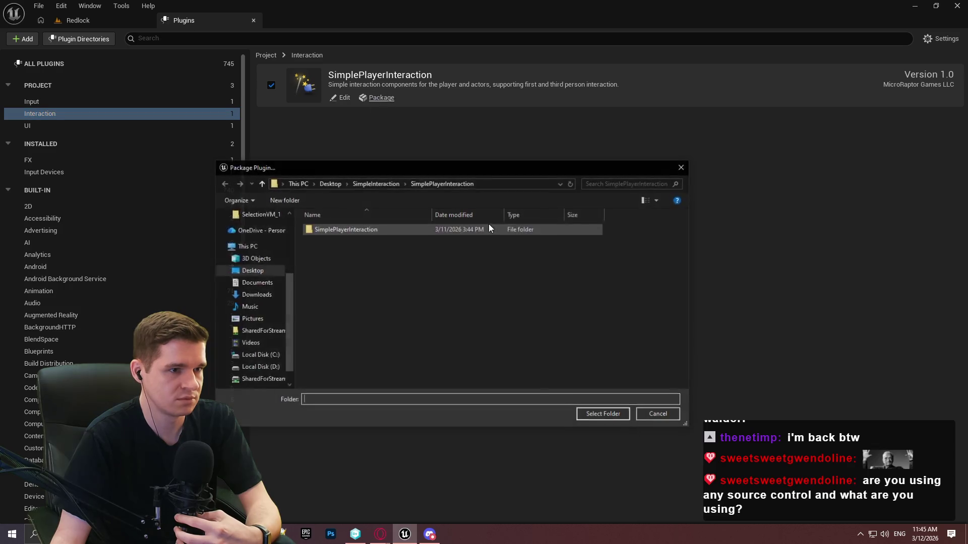
{"action": "left_click", "coordinate": [373, 234]}
{"action": "double_click", "coordinate": [373, 234]}
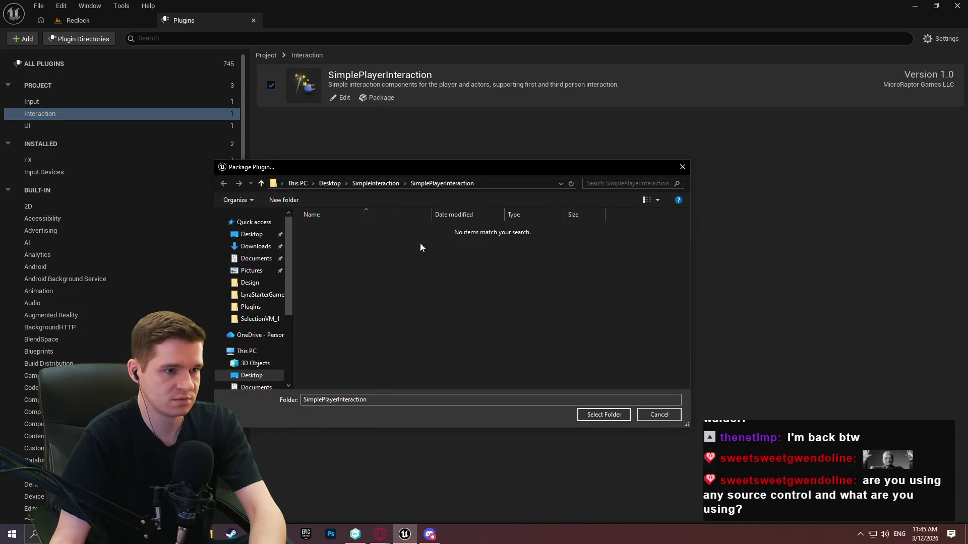
{"action": "left_click", "coordinate": [681, 168]}
Compare the project's Input and UI plugin categories, ending on Interaction showing SimplePlayerInteraction
{"action": "left_click", "coordinate": [83, 105]}
{"action": "left_click", "coordinate": [75, 113]}
{"action": "left_click", "coordinate": [75, 106]}
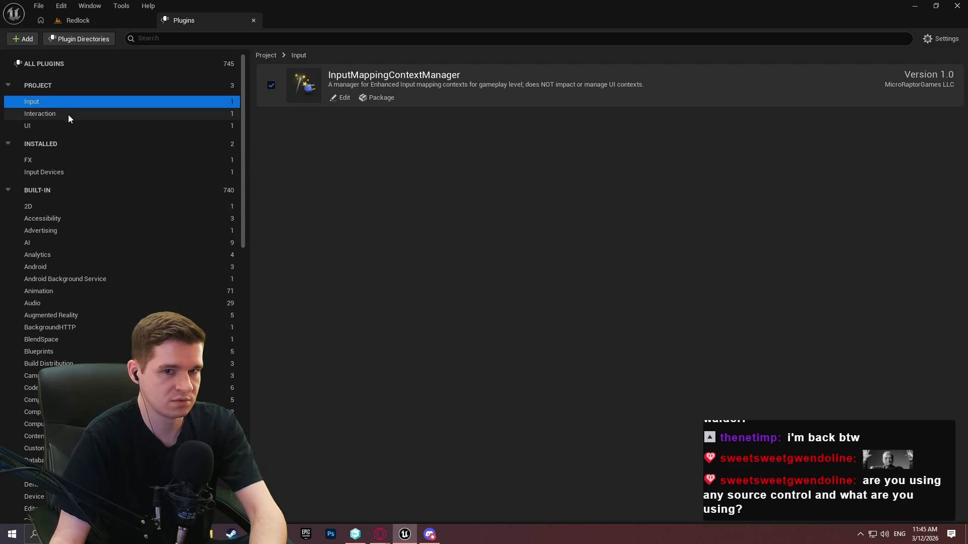
{"action": "left_click", "coordinate": [60, 124]}
{"action": "left_click", "coordinate": [66, 113]}
{"action": "left_click", "coordinate": [63, 125]}
{"action": "left_click", "coordinate": [69, 113]}
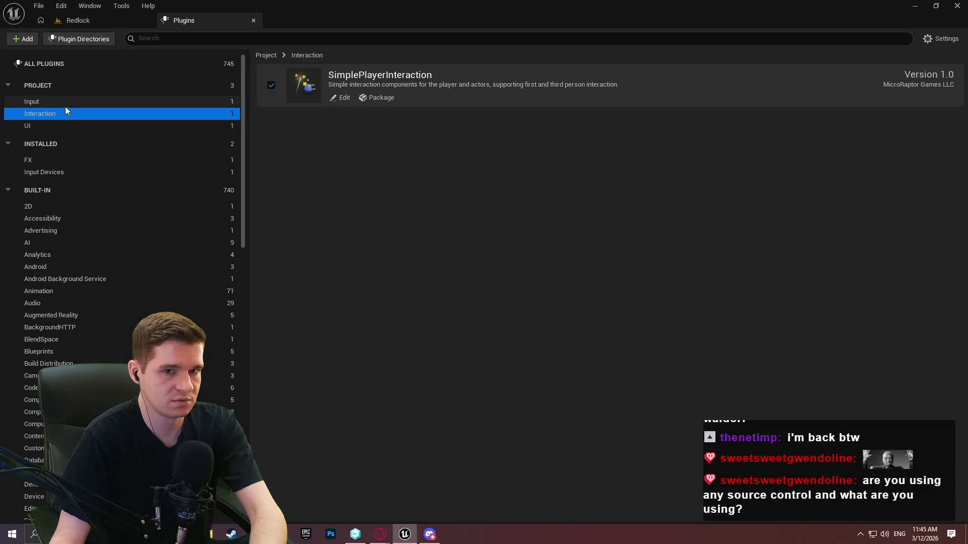
Package the SimplePlayerInteraction plugin into Desktop\SimpleInteraction\SimplePlayerInteraction and close Plugins
{"action": "left_click", "coordinate": [338, 97]}
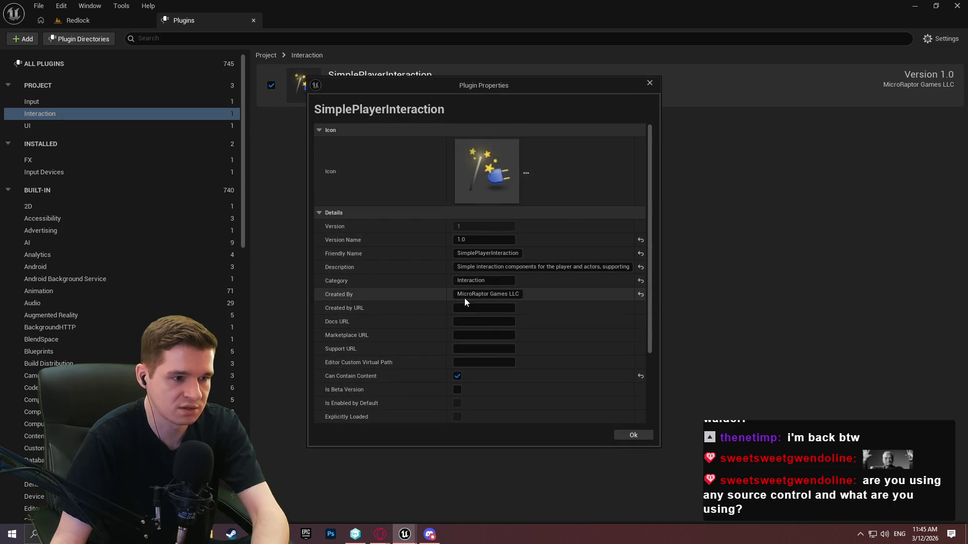
{"action": "scroll", "coordinate": [486, 302], "scroll_direction": "down", "scroll_amount": 1}
{"action": "scroll", "coordinate": [486, 302], "scroll_direction": "down", "scroll_amount": 1}
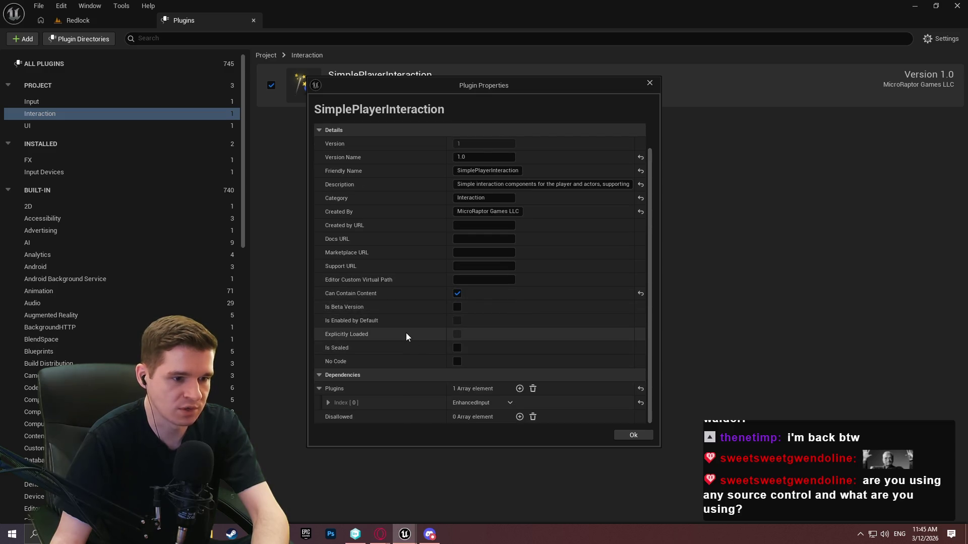
{"action": "scroll", "coordinate": [401, 317], "scroll_direction": "up", "scroll_amount": 3}
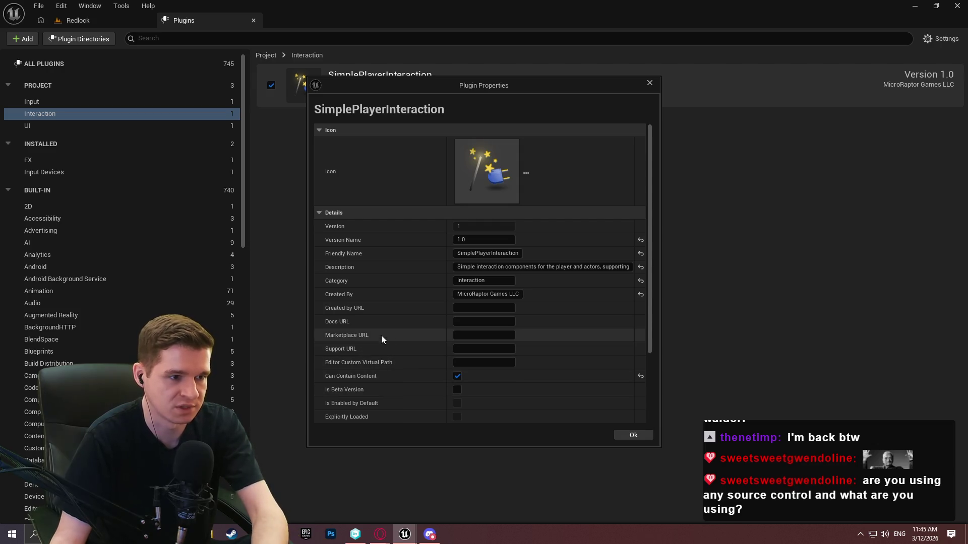
{"action": "left_click", "coordinate": [649, 82]}
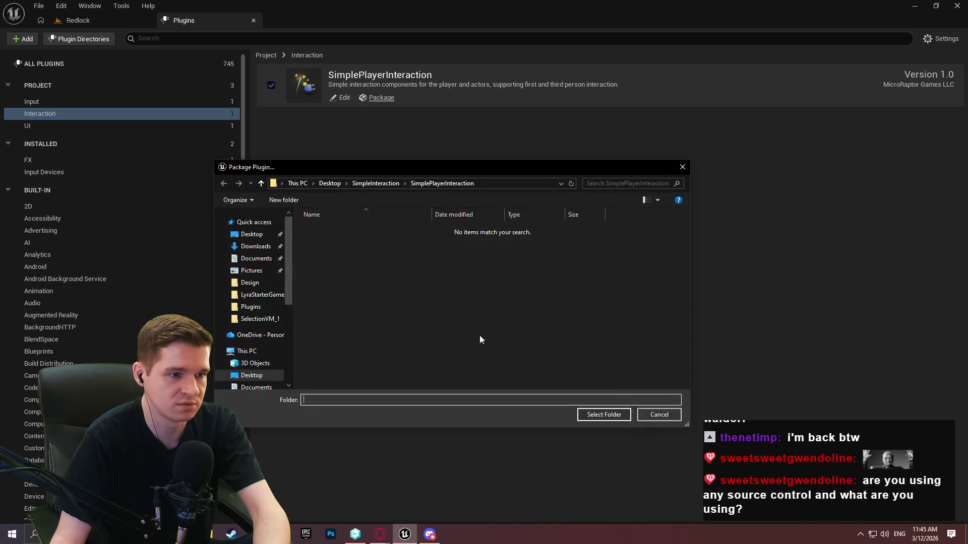
{"action": "left_click", "coordinate": [606, 418]}
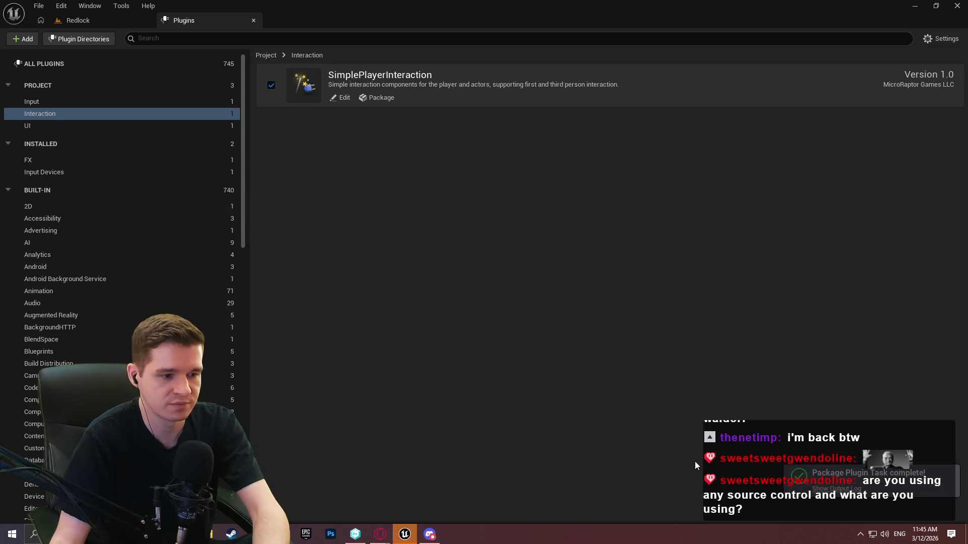
{"action": "left_click", "coordinate": [254, 20]}
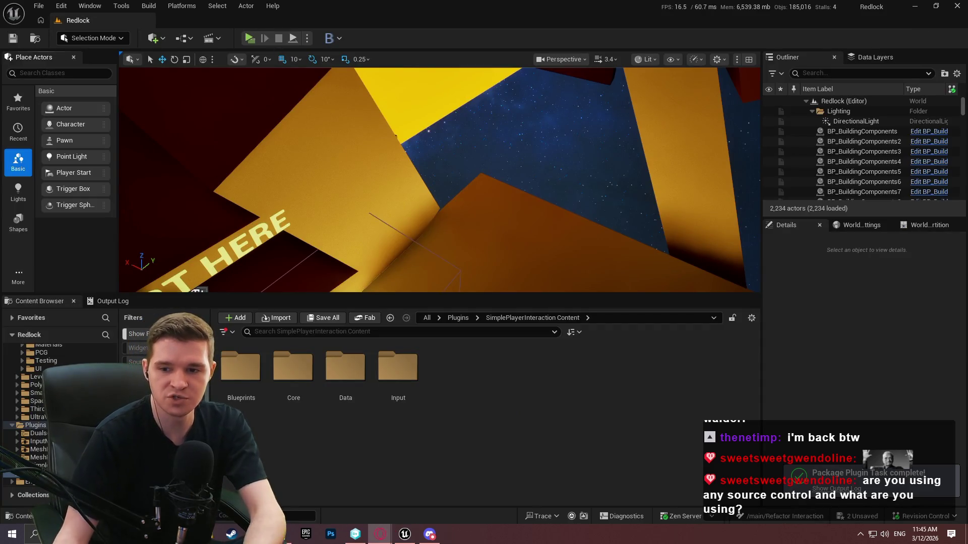
Switch Unity DevOps to the IntoTheChasm workspace and pan back through its branch history
{"action": "left_click", "coordinate": [356, 534]}
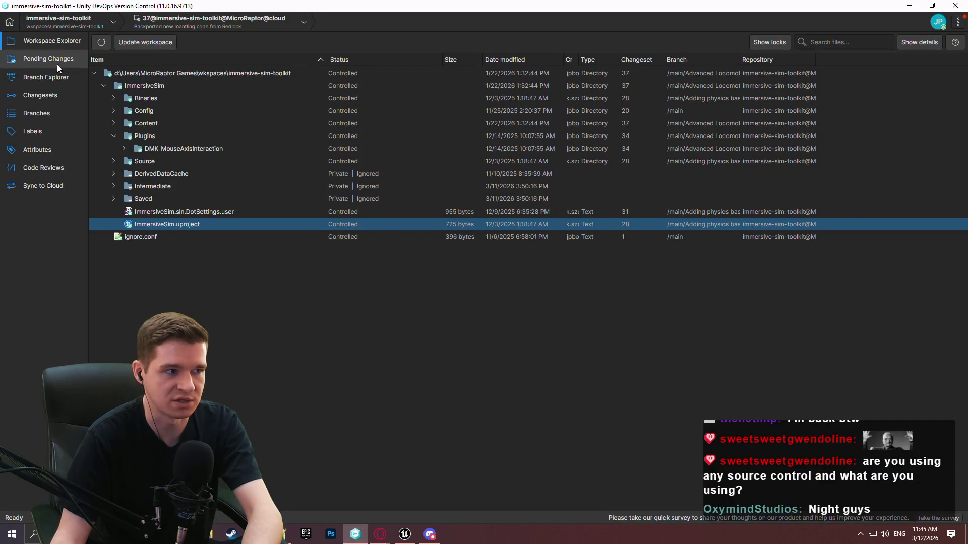
{"action": "left_click", "coordinate": [59, 26]}
{"action": "left_click", "coordinate": [64, 52]}
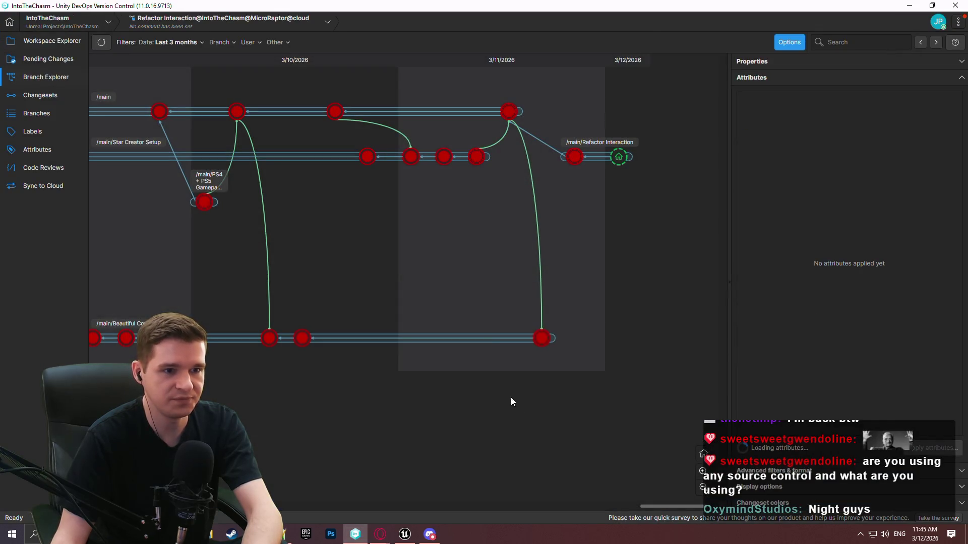
{"action": "left_click_drag", "start_coordinate": [417, 389], "coordinate": [553, 398]}
{"action": "left_click_drag", "start_coordinate": [252, 403], "coordinate": [537, 408]}
{"action": "left_click_drag", "start_coordinate": [156, 413], "coordinate": [323, 412]}
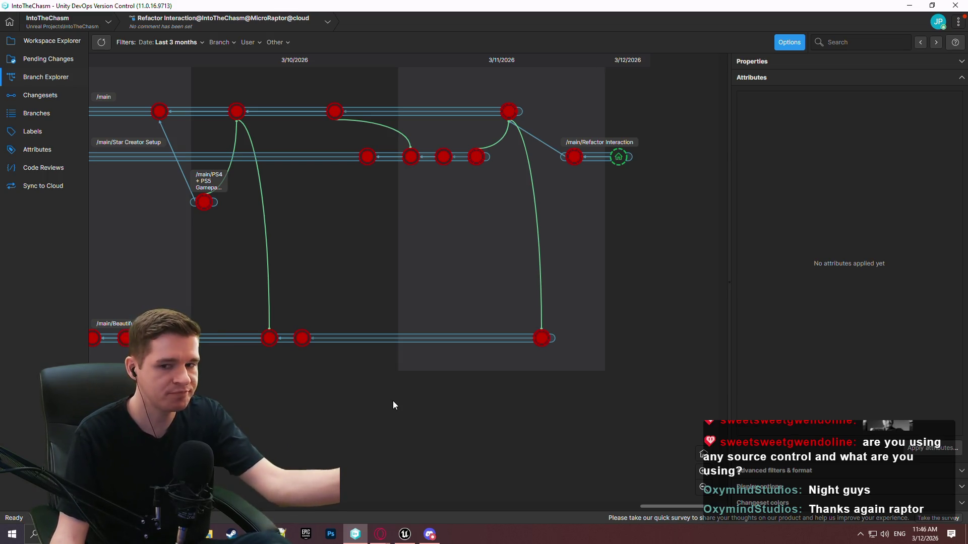
{"action": "left_click", "coordinate": [405, 534]}
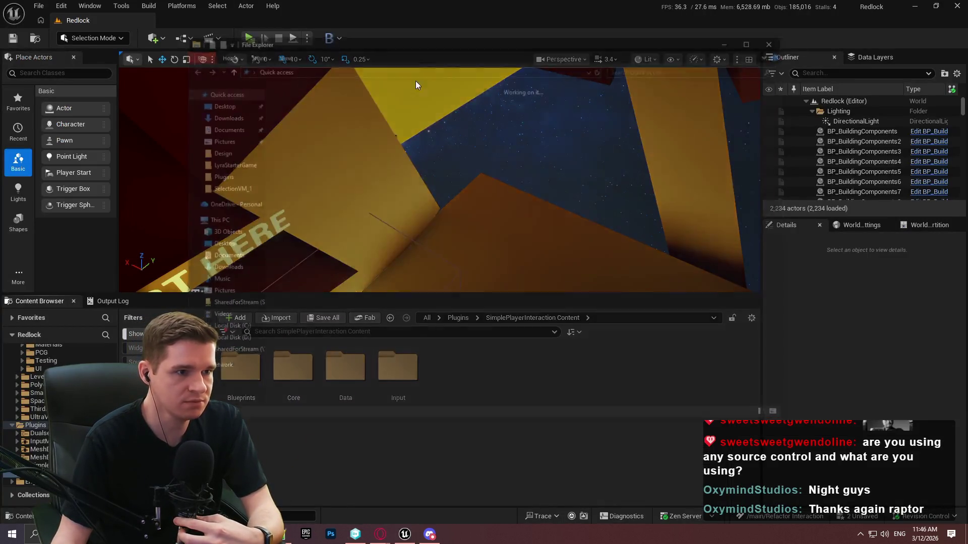
Browse to Desktop\SimpleInteraction and inspect the packaged SimplePlayerInteraction plugin folder
{"action": "key", "text": "super+e"}
{"action": "double_click", "coordinate": [357, 108]}
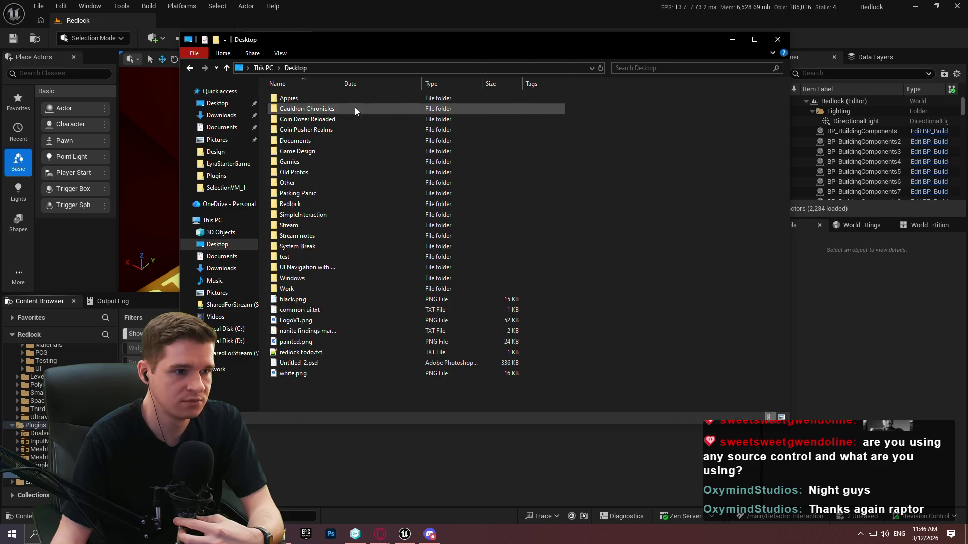
{"action": "double_click", "coordinate": [325, 215]}
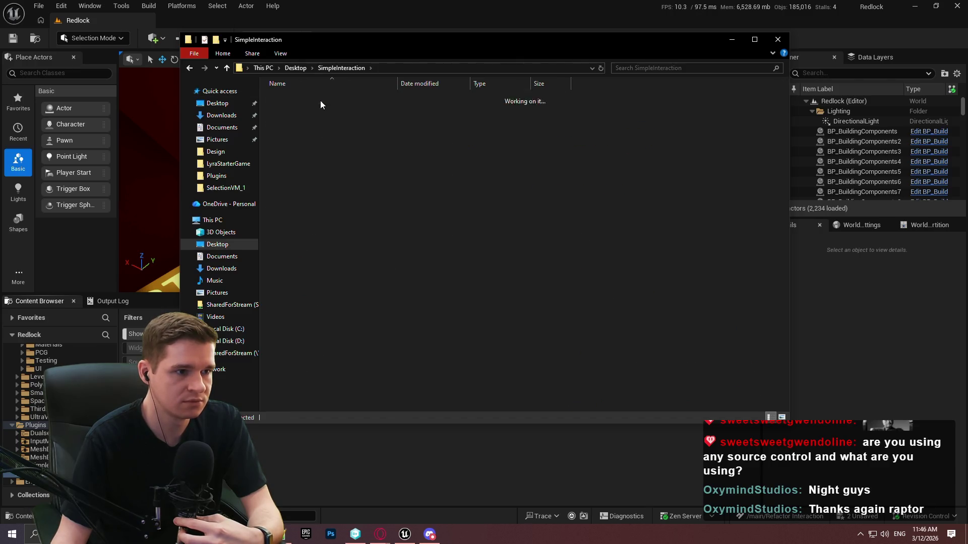
{"action": "double_click", "coordinate": [320, 101]}
{"action": "double_click", "coordinate": [337, 98]}
{"action": "left_click", "coordinate": [390, 68]}
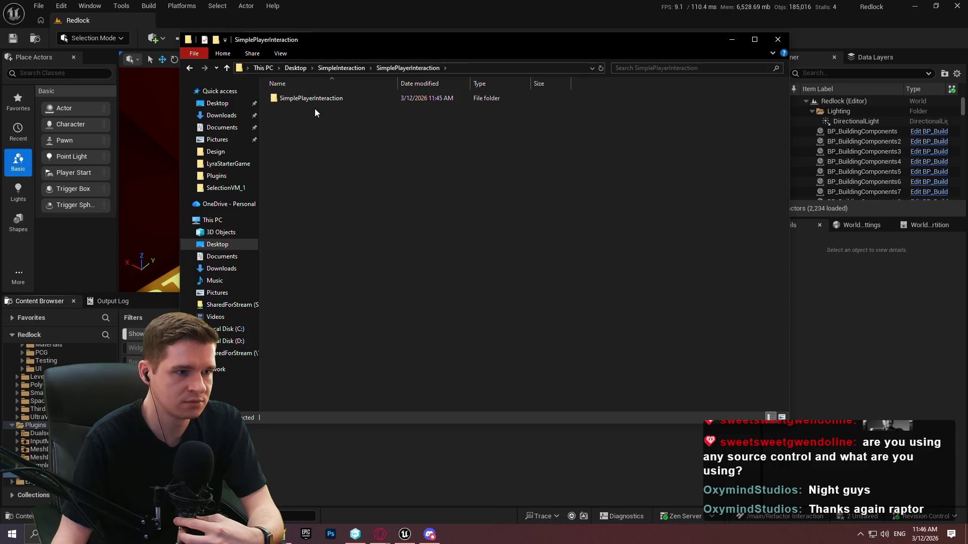
{"action": "left_click", "coordinate": [317, 100]}
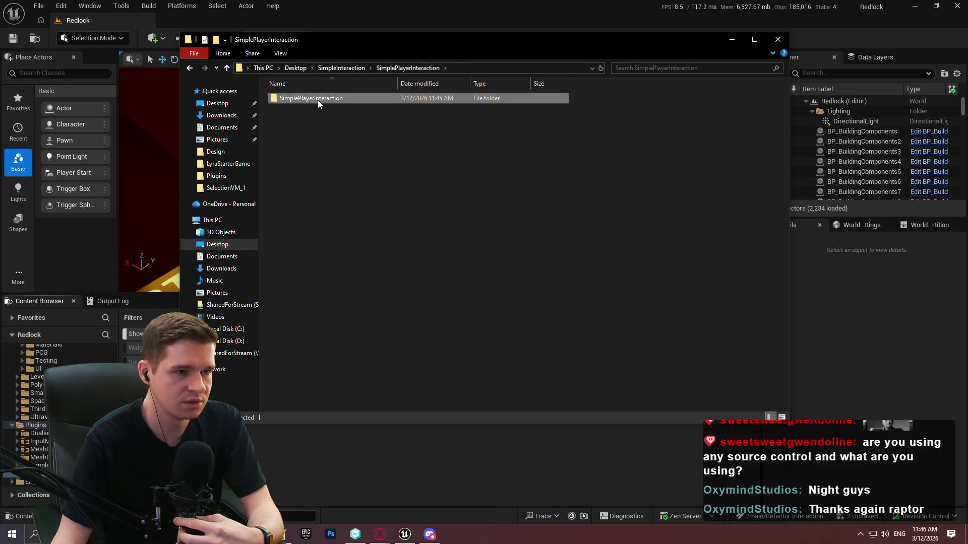
{"action": "left_click", "coordinate": [341, 69]}
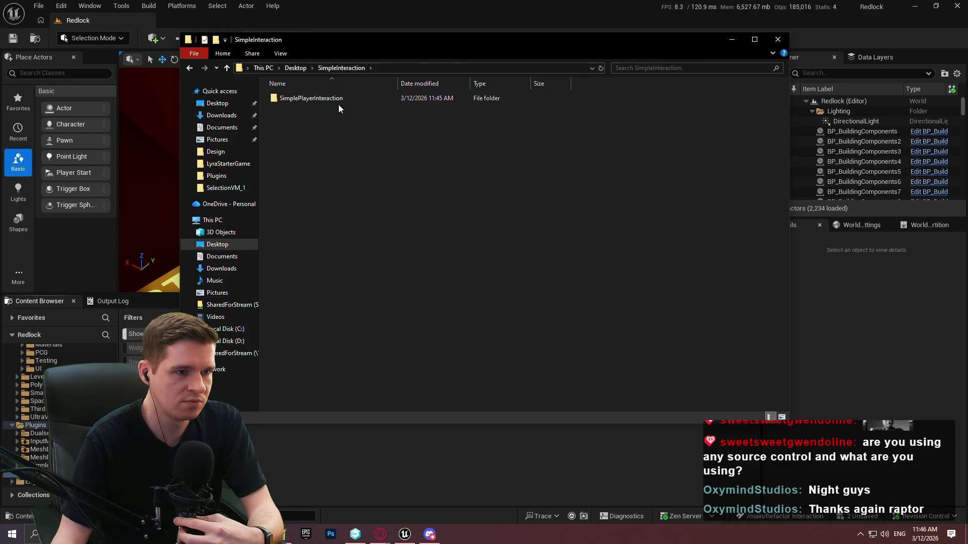
{"action": "double_click", "coordinate": [339, 97]}
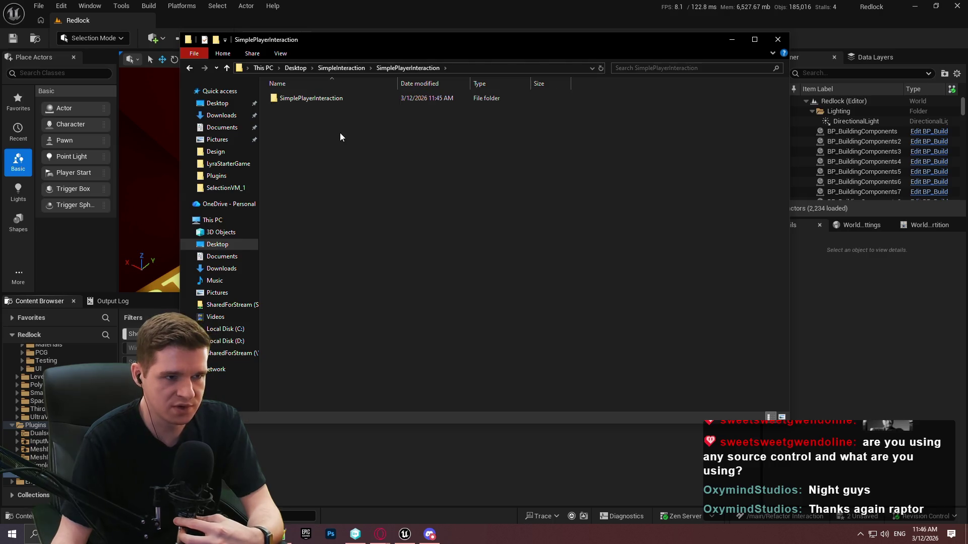
{"action": "left_click", "coordinate": [347, 68]}
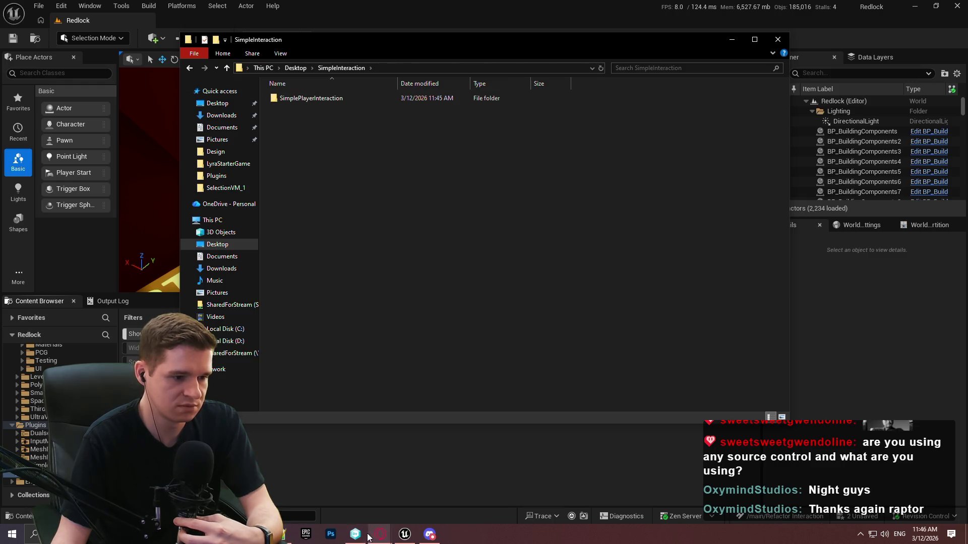
Check the changesets and workspace file tree in the version control client
{"action": "key", "text": "alt+Tab"}
{"action": "left_click", "coordinate": [44, 96]}
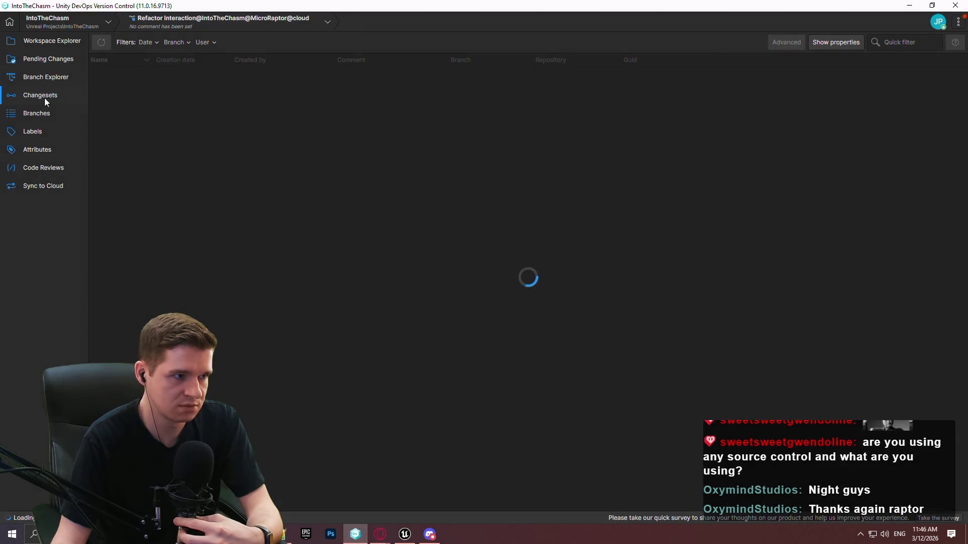
{"action": "left_click", "coordinate": [51, 41]}
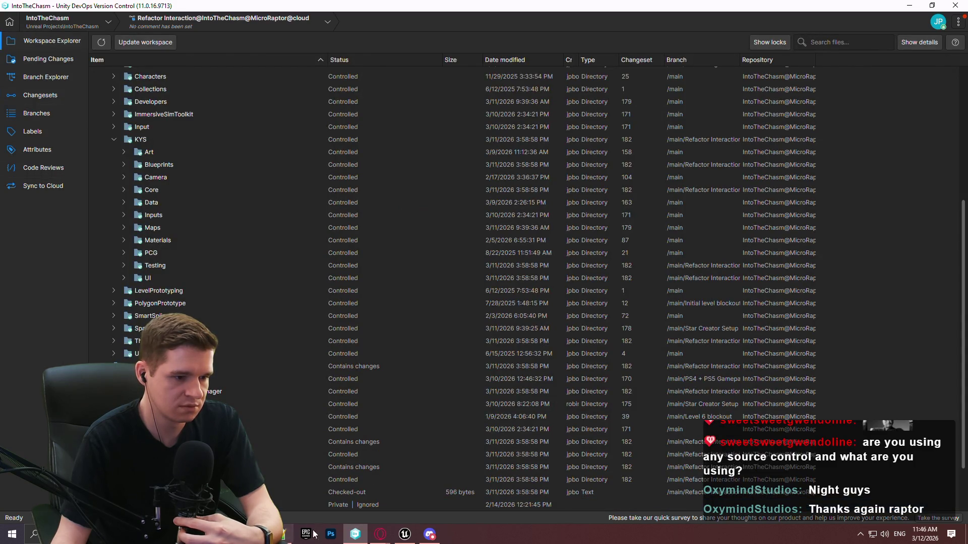
{"action": "left_click", "coordinate": [900, 4]}
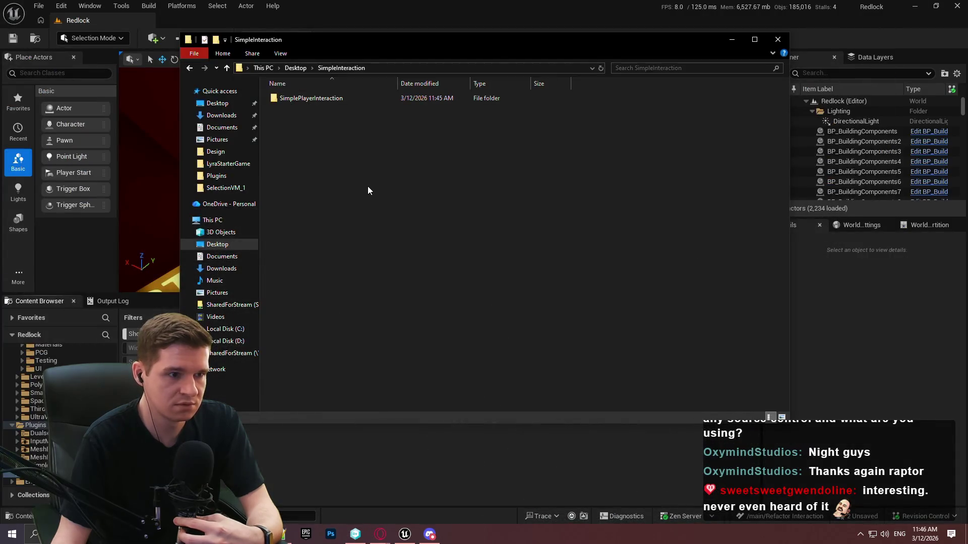
Archive the SimplePlayerInteraction folder as SimplePlayerInteraction.zip beside it
{"action": "double_click", "coordinate": [318, 98]}
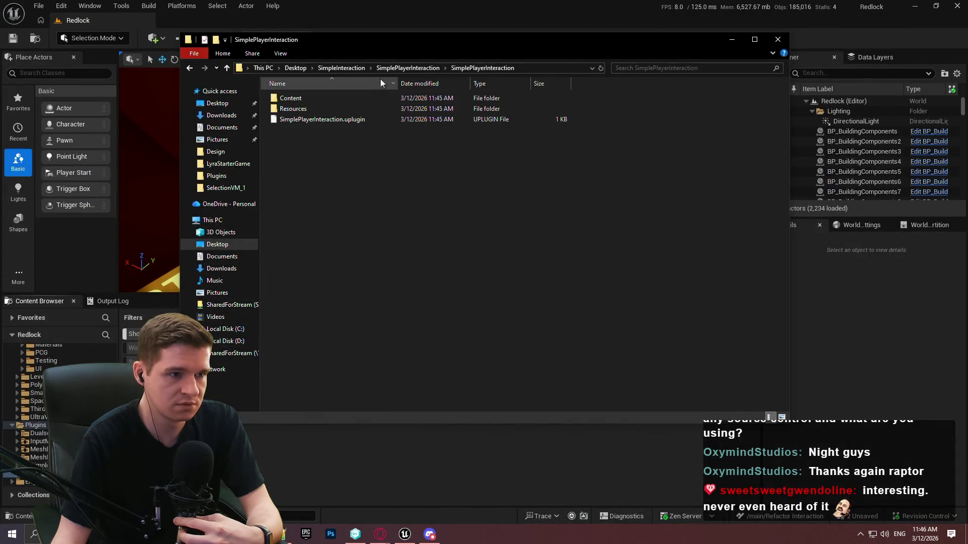
{"action": "left_click", "coordinate": [408, 68]}
{"action": "right_click", "coordinate": [319, 98]}
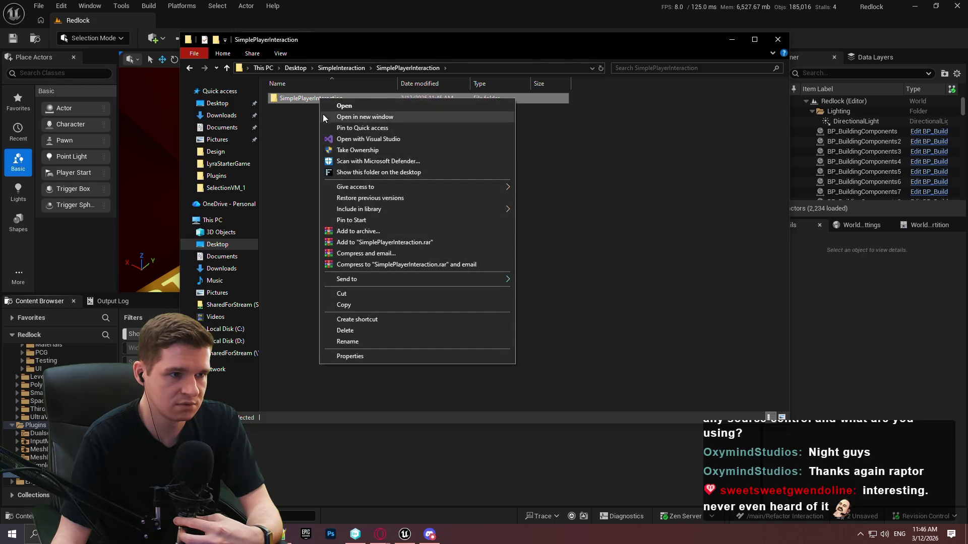
{"action": "left_click", "coordinate": [391, 230]}
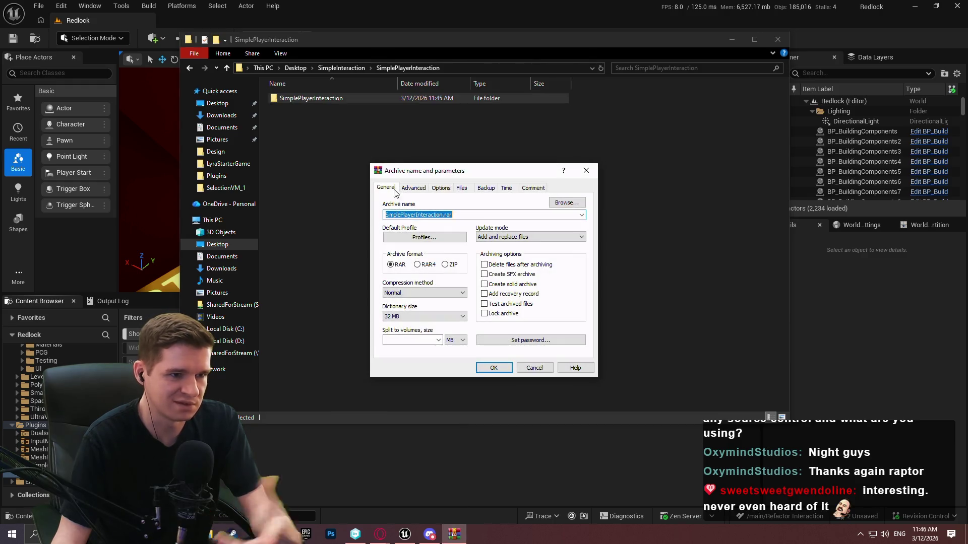
{"action": "left_click", "coordinate": [448, 215]}
{"action": "type", "text": ".zip"}
{"action": "key", "text": "Return"}
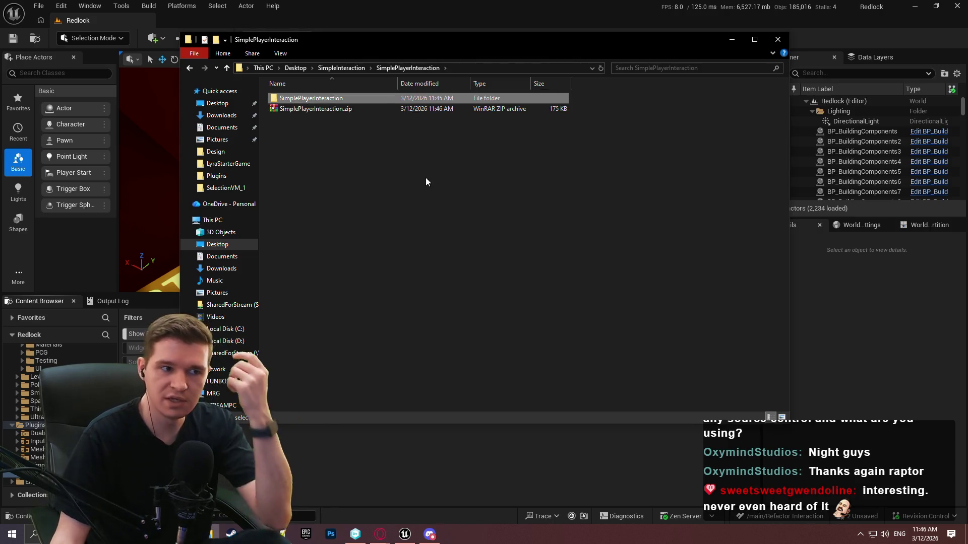
{"action": "left_click", "coordinate": [423, 181]}
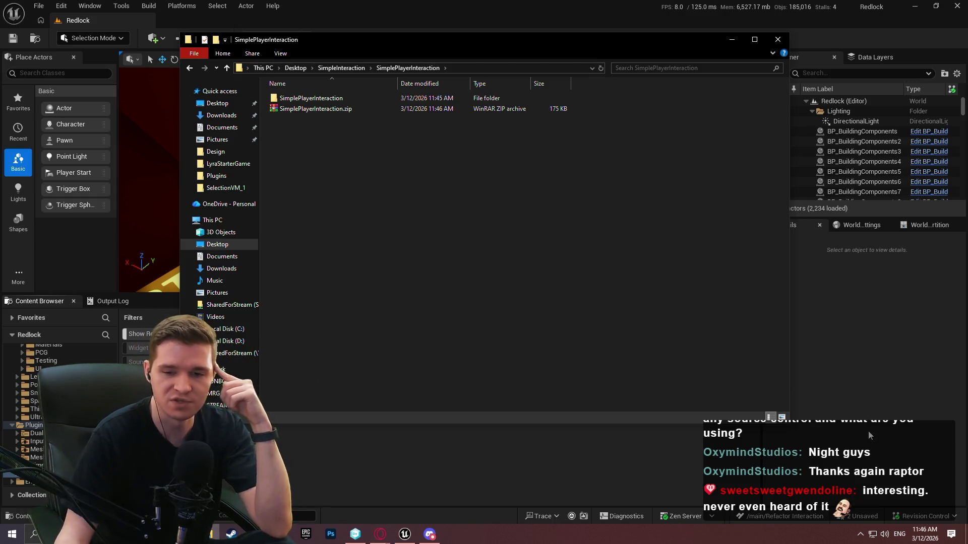
{"action": "left_click", "coordinate": [881, 407]}
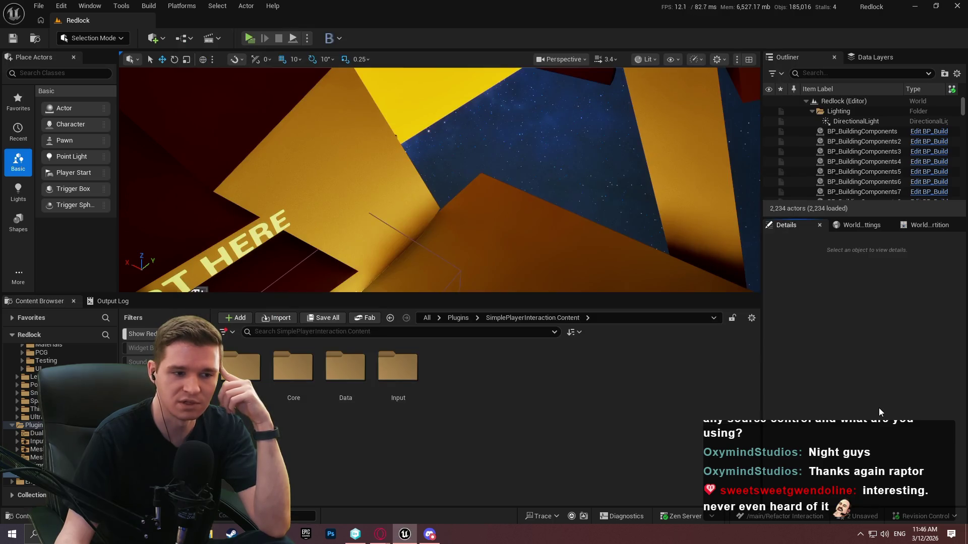
Review the Branch Explorer and workspace file tree, collapsing the KYS folder
{"action": "left_click", "coordinate": [355, 535]}
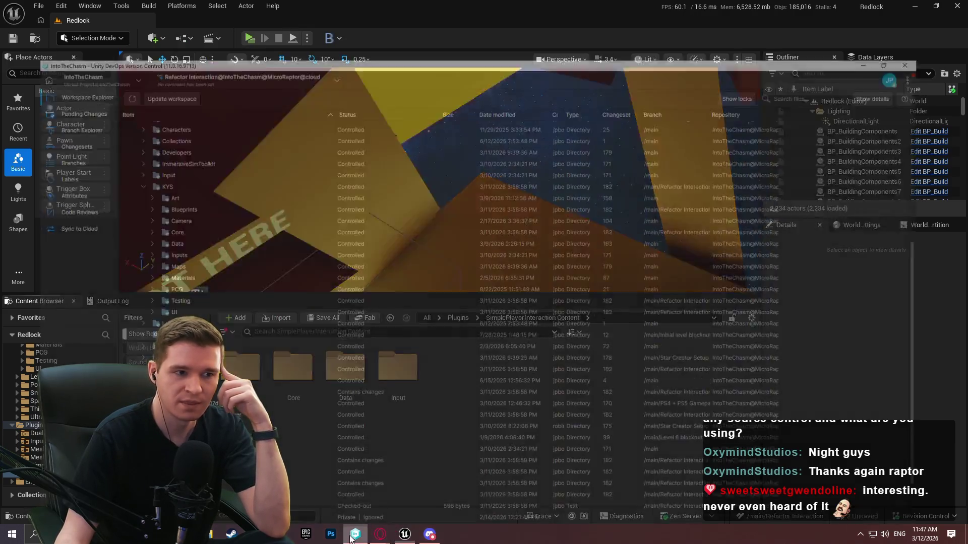
{"action": "left_click", "coordinate": [48, 76]}
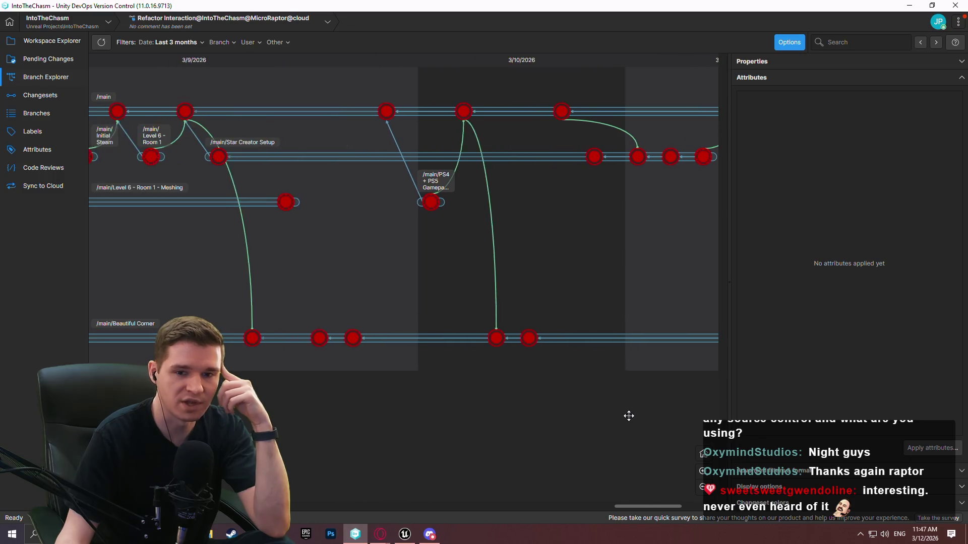
{"action": "left_click", "coordinate": [39, 41]}
{"action": "scroll", "coordinate": [108, 136], "scroll_direction": "up", "scroll_amount": 1}
{"action": "left_click", "coordinate": [114, 163]}
{"action": "scroll", "coordinate": [202, 237], "scroll_direction": "up", "scroll_amount": 3}
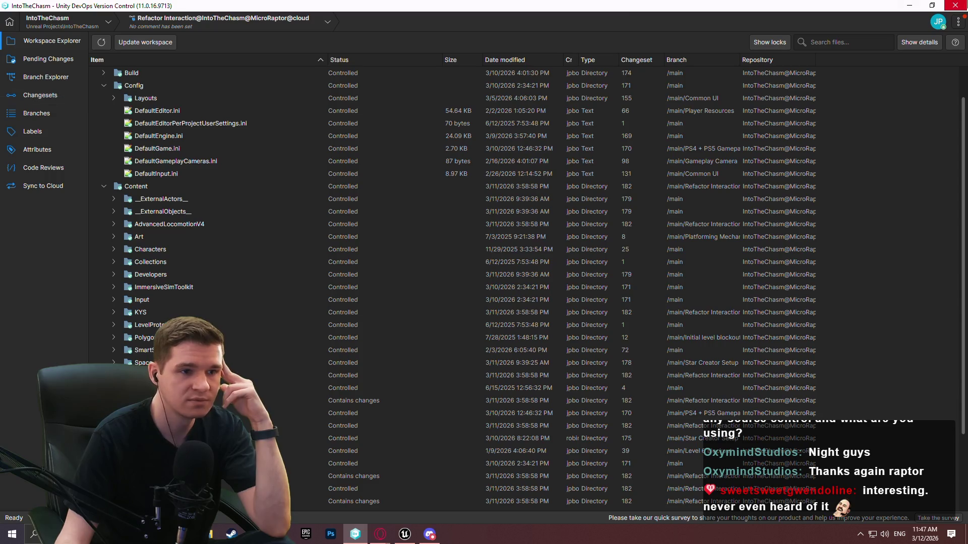
{"action": "left_click", "coordinate": [911, 5]}
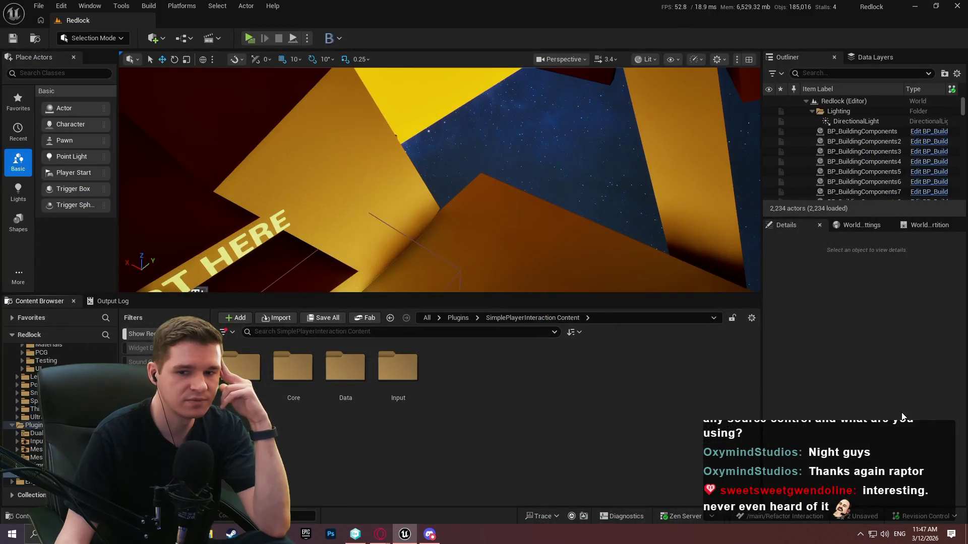
Select and deselect the Input folder, then switch to the web browser
{"action": "left_click", "coordinate": [413, 420]}
{"action": "left_click", "coordinate": [601, 416]}
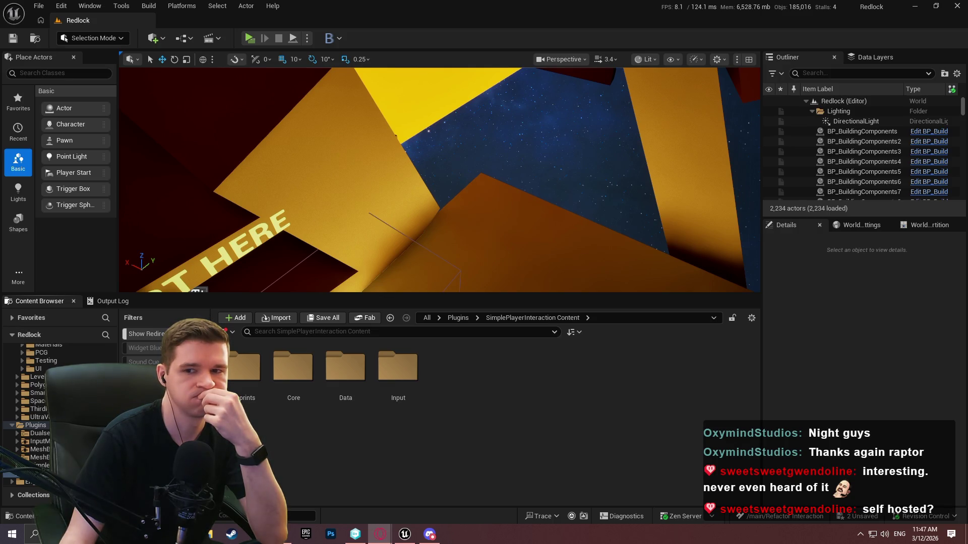
{"action": "key", "text": "alt+Tab"}
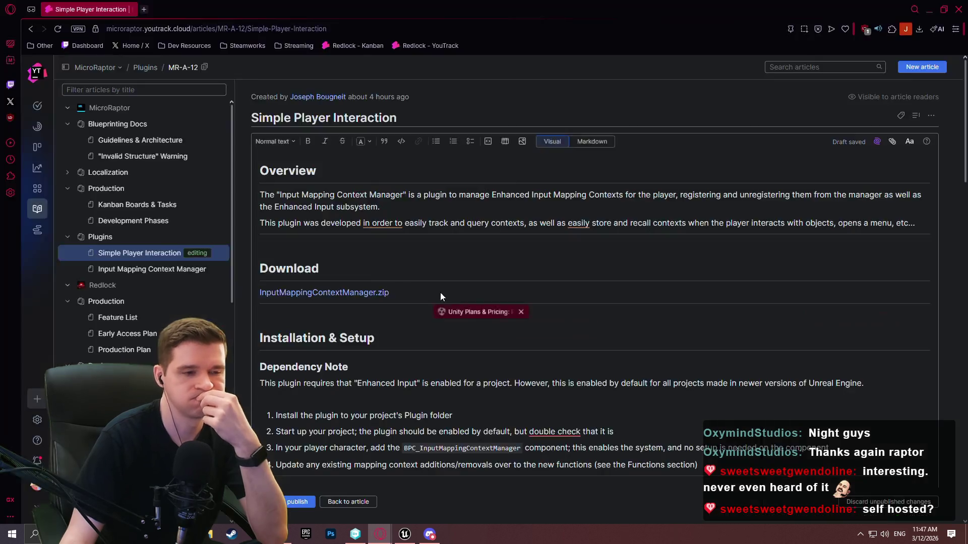
Read through the Unity Plans & Pricing tiers and FAQ
{"action": "key", "text": "ctrl+Tab"}
{"action": "scroll", "coordinate": [567, 263], "scroll_direction": "down", "scroll_amount": 4}
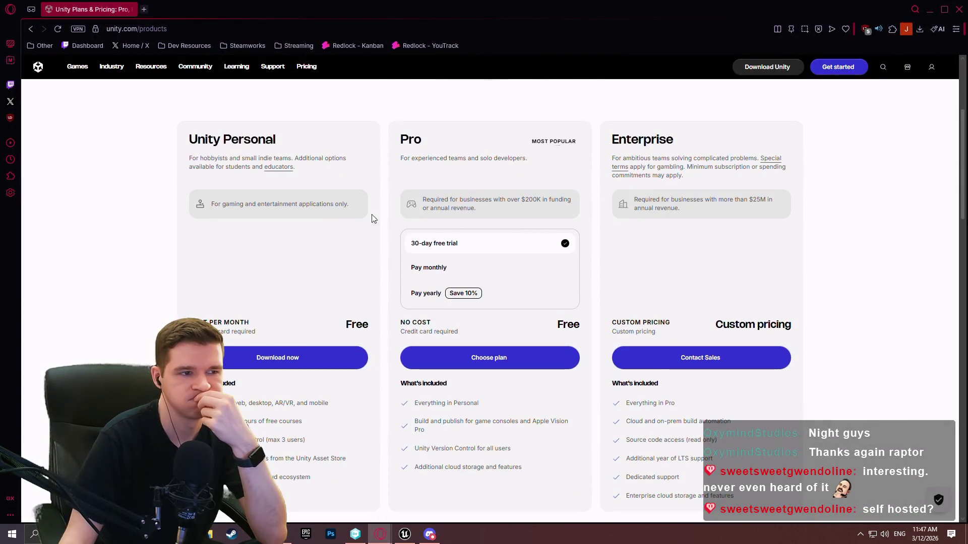
{"action": "scroll", "coordinate": [257, 207], "scroll_direction": "down", "scroll_amount": 3}
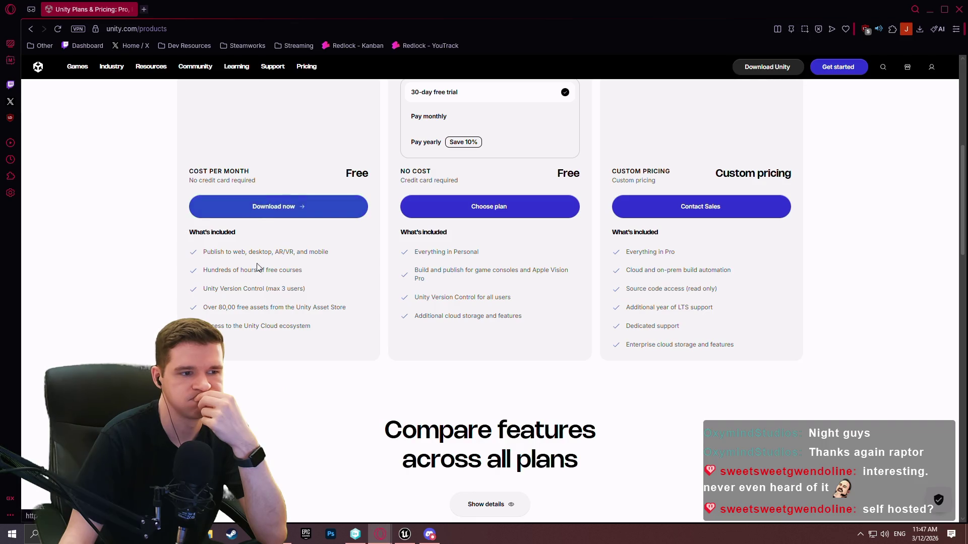
{"action": "scroll", "coordinate": [278, 293], "scroll_direction": "down", "scroll_amount": 6}
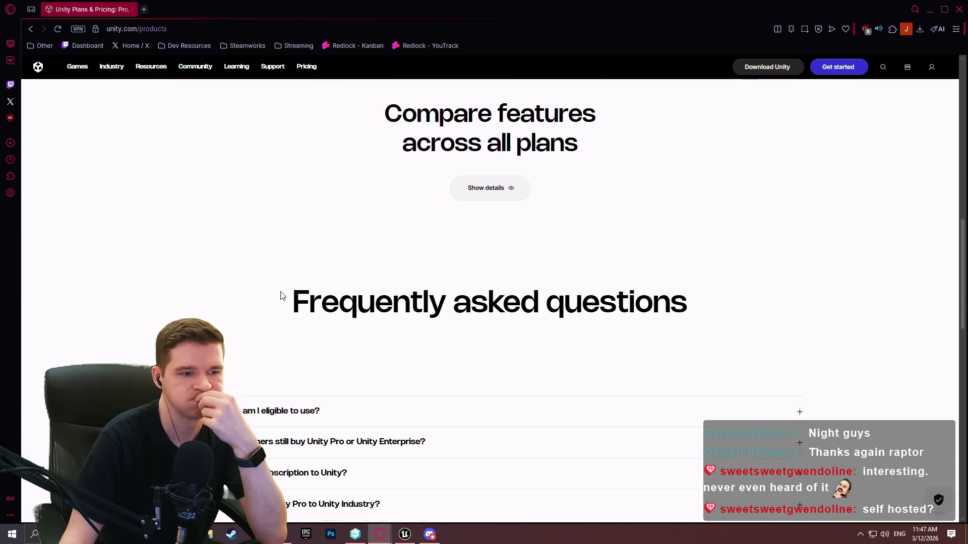
{"action": "scroll", "coordinate": [131, 292], "scroll_direction": "down", "scroll_amount": 5}
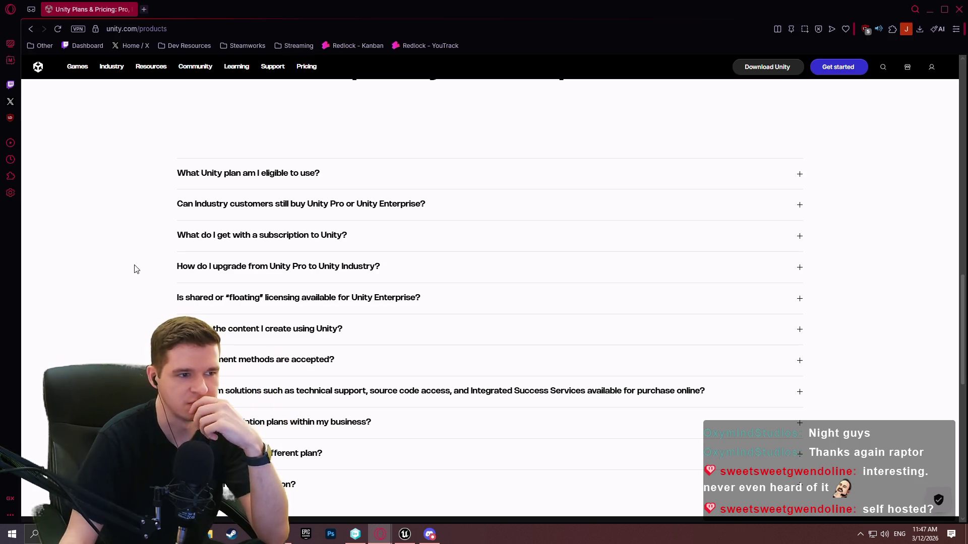
{"action": "scroll", "coordinate": [131, 252], "scroll_direction": "up", "scroll_amount": 5}
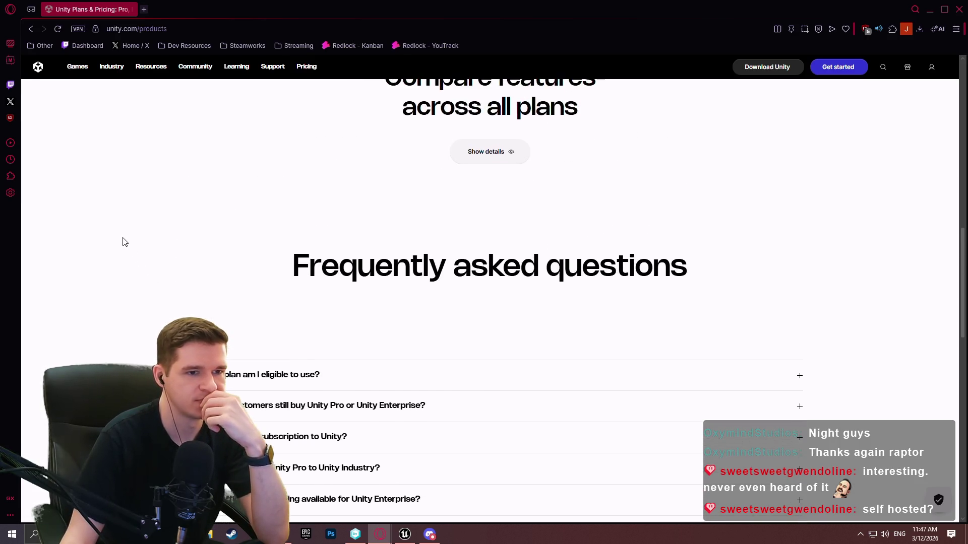
{"action": "scroll", "coordinate": [315, 242], "scroll_direction": "up", "scroll_amount": 6}
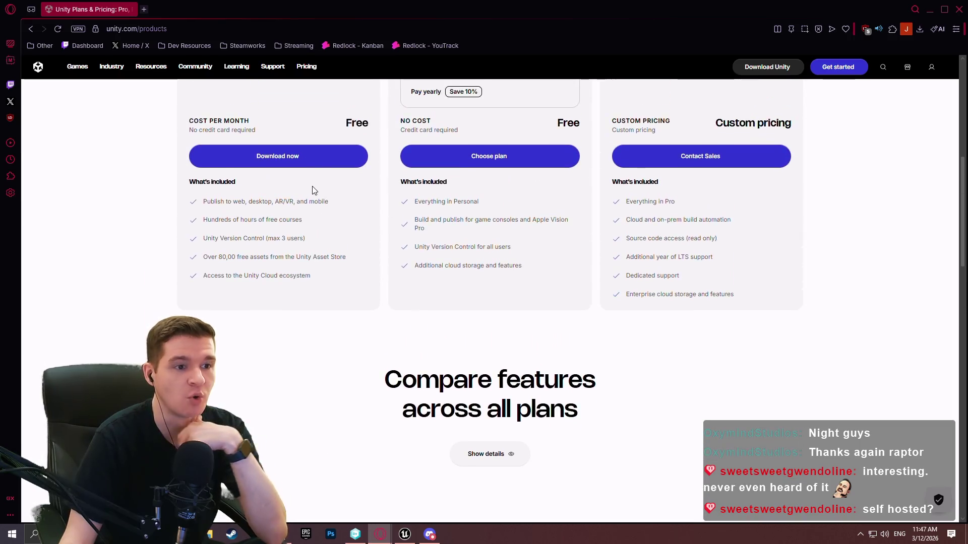
Navigate back to the Google results for 'plastic scm' and edit the query
{"action": "left_click", "coordinate": [35, 30]}
{"action": "left_click", "coordinate": [35, 30]}
{"action": "left_click", "coordinate": [30, 29]}
{"action": "left_click", "coordinate": [261, 75]}
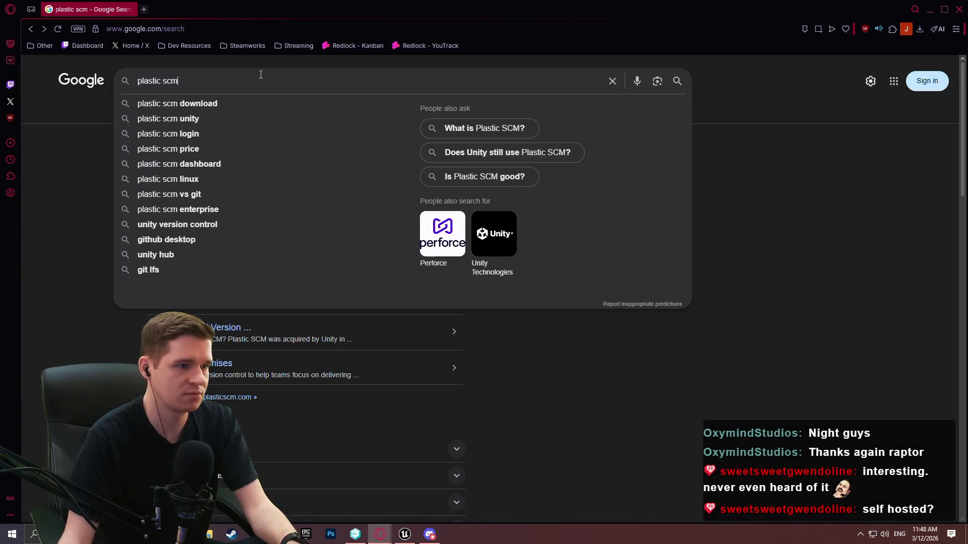
Search Google for 'plastic scm self hosted' and review the results
{"action": "type", "text": " self hosted"}
{"action": "key", "text": "Return"}
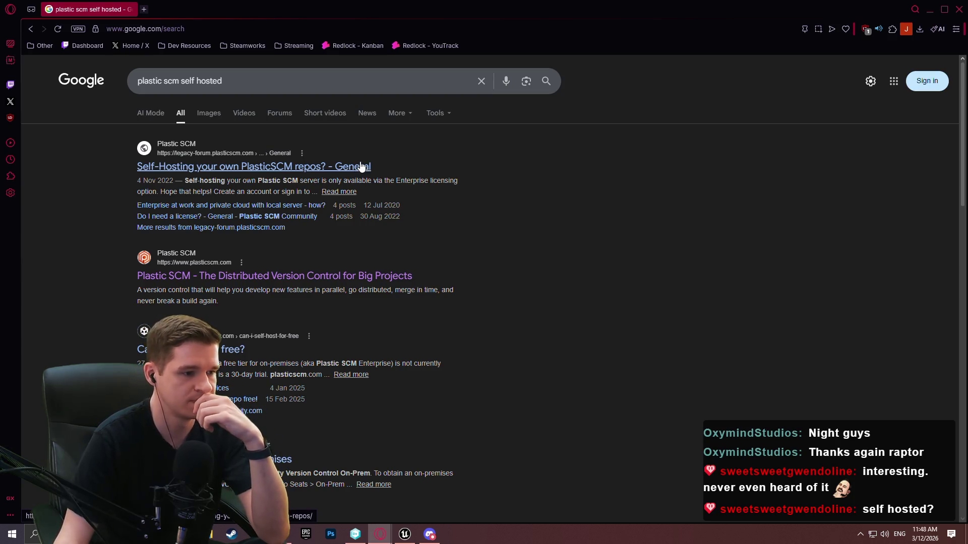
{"action": "scroll", "coordinate": [338, 328], "scroll_direction": "down", "scroll_amount": 3}
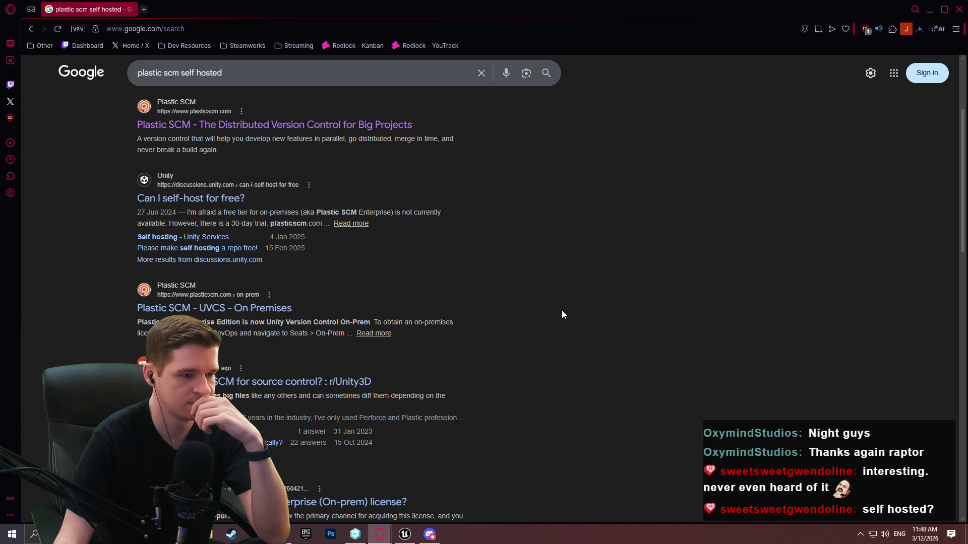
{"action": "scroll", "coordinate": [562, 312], "scroll_direction": "down", "scroll_amount": 3}
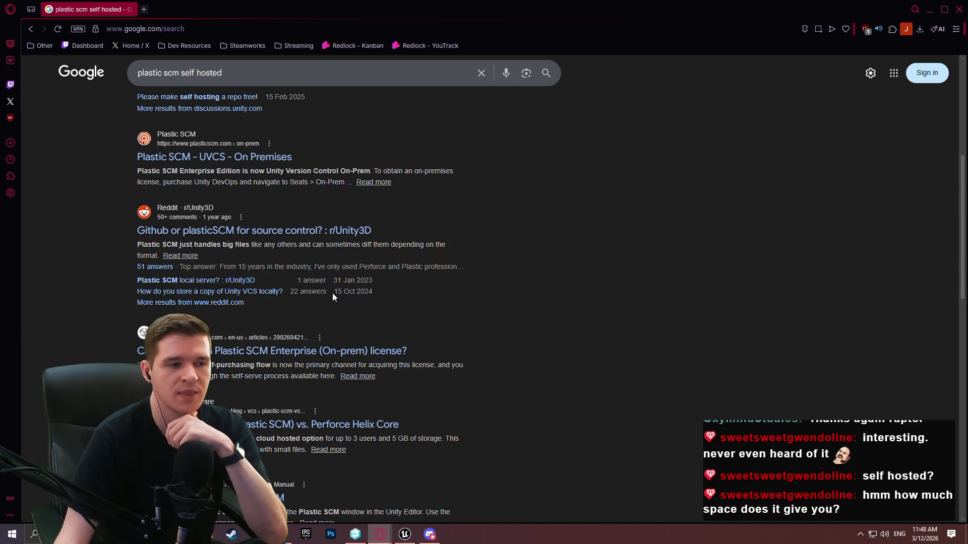
{"action": "scroll", "coordinate": [255, 161], "scroll_direction": "up", "scroll_amount": 3}
{"action": "scroll", "coordinate": [232, 187], "scroll_direction": "up", "scroll_amount": 2}
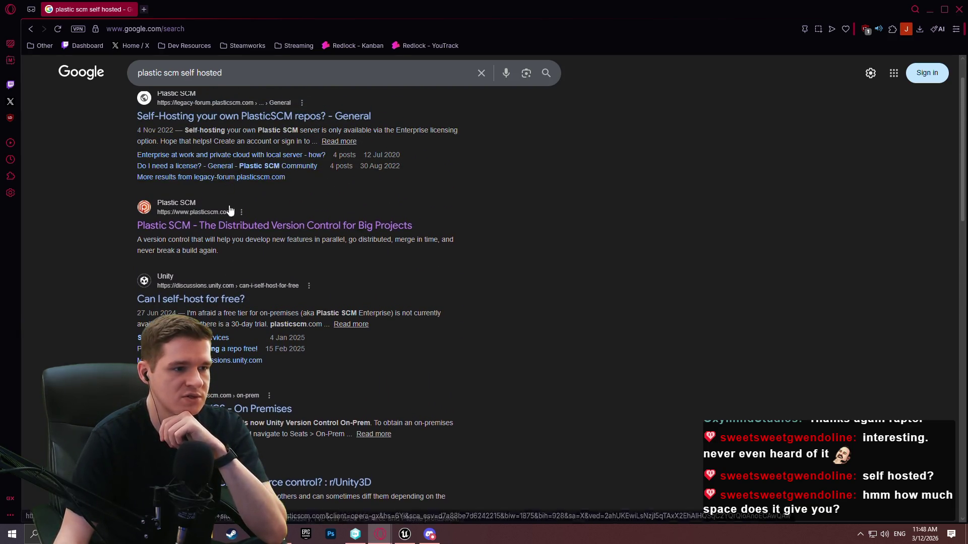
Follow the official plasticscm.com result through to Unity's Version Control page
{"action": "left_click", "coordinate": [202, 225]}
{"action": "left_click", "coordinate": [373, 310]}
{"action": "scroll", "coordinate": [304, 221], "scroll_direction": "down", "scroll_amount": 3}
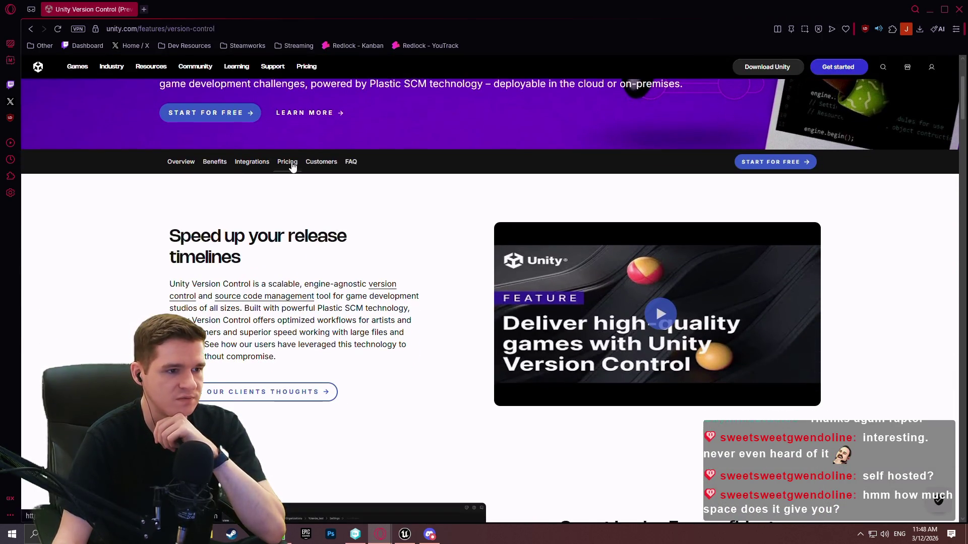
Open Version Control pricing and expand the full Personal, Pro and Industry feature comparison
{"action": "left_click", "coordinate": [288, 163]}
{"action": "scroll", "coordinate": [248, 162], "scroll_direction": "down", "scroll_amount": 5}
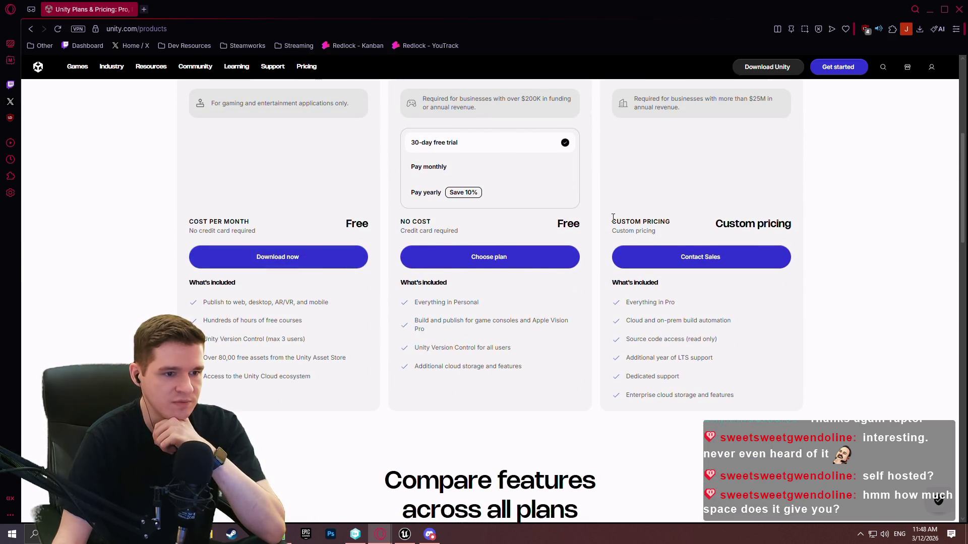
{"action": "scroll", "coordinate": [808, 227], "scroll_direction": "up", "scroll_amount": 3}
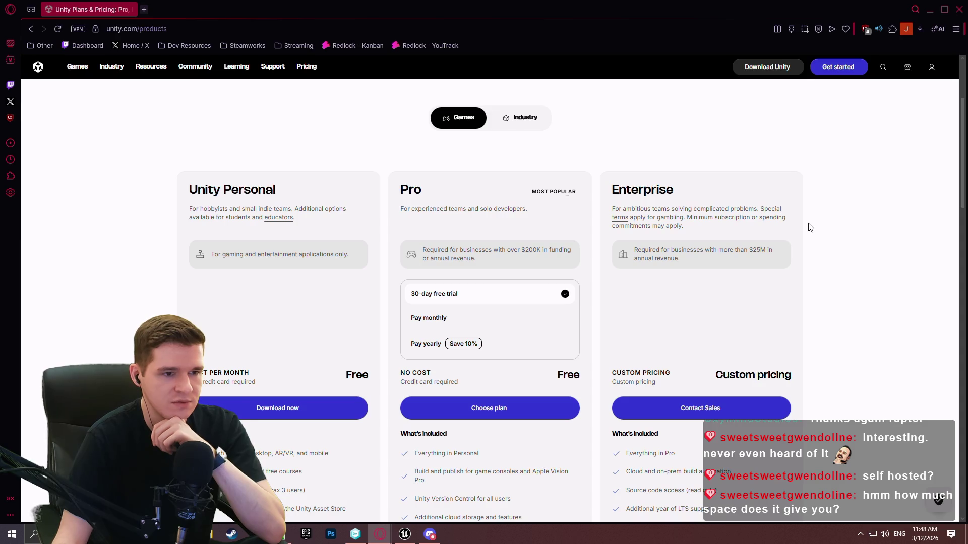
{"action": "scroll", "coordinate": [782, 201], "scroll_direction": "up", "scroll_amount": 1}
{"action": "scroll", "coordinate": [758, 190], "scroll_direction": "down", "scroll_amount": 13}
{"action": "scroll", "coordinate": [495, 182], "scroll_direction": "up", "scroll_amount": 2}
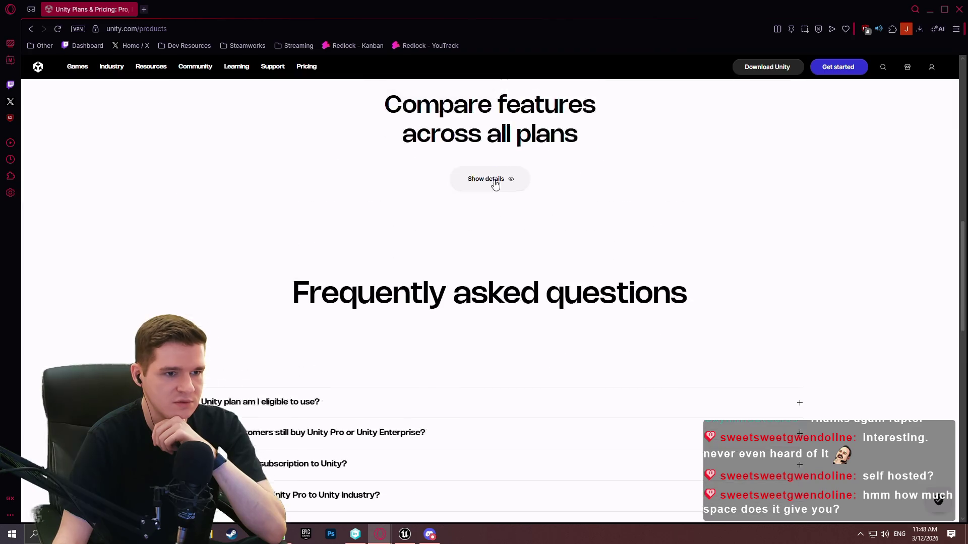
{"action": "left_click", "coordinate": [510, 262]}
{"action": "scroll", "coordinate": [506, 186], "scroll_direction": "down", "scroll_amount": 1}
{"action": "scroll", "coordinate": [300, 163], "scroll_direction": "down", "scroll_amount": 2}
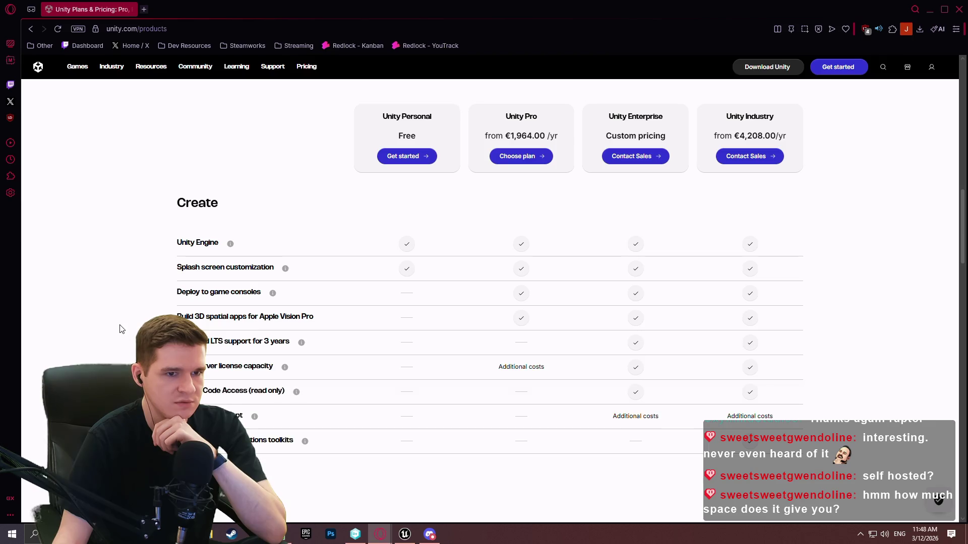
{"action": "scroll", "coordinate": [190, 210], "scroll_direction": "down", "scroll_amount": 5}
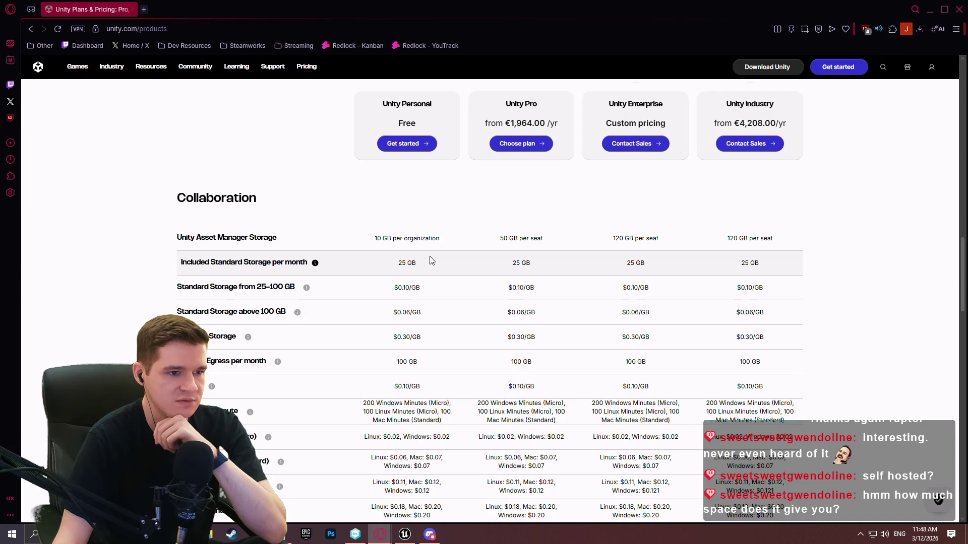
{"action": "scroll", "coordinate": [432, 260], "scroll_direction": "down", "scroll_amount": 1}
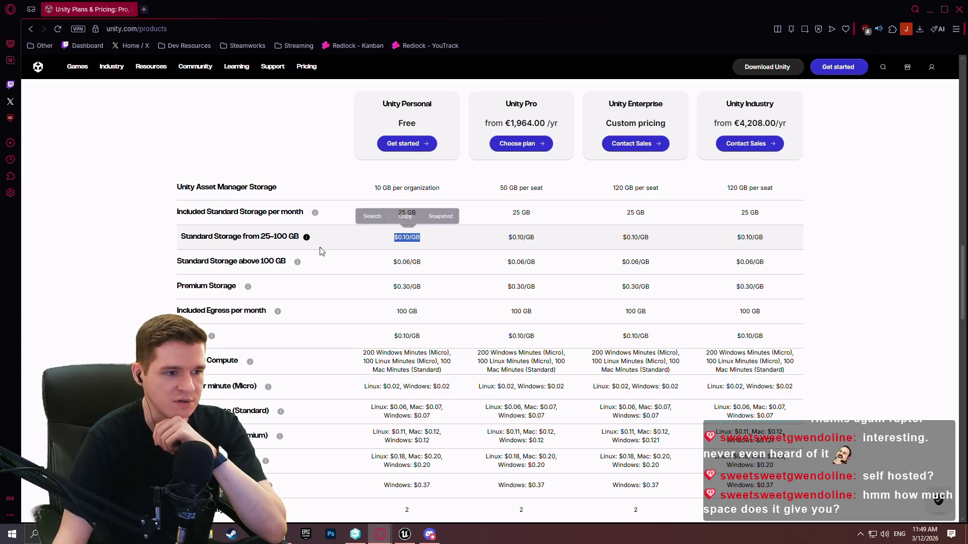
{"action": "left_click", "coordinate": [97, 257]}
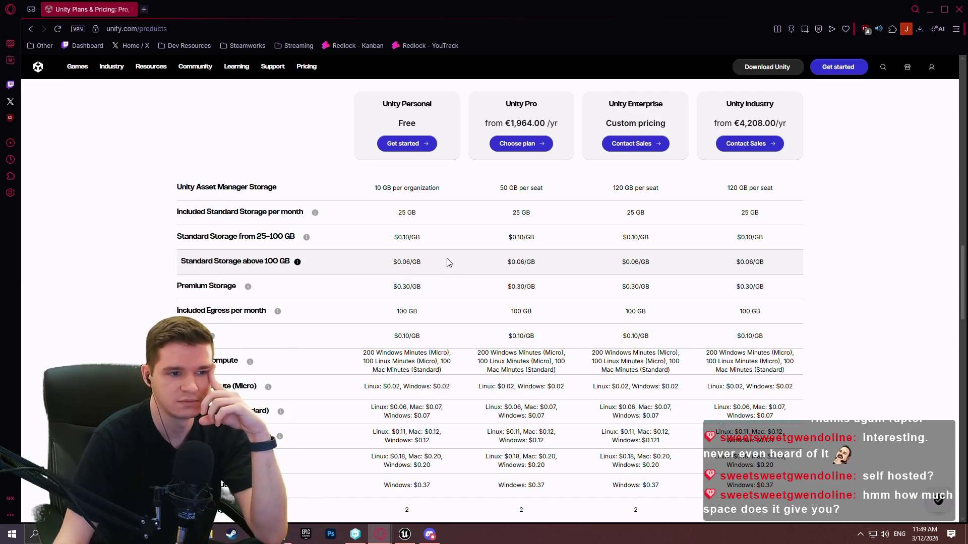
{"action": "scroll", "coordinate": [449, 252], "scroll_direction": "down", "scroll_amount": 1}
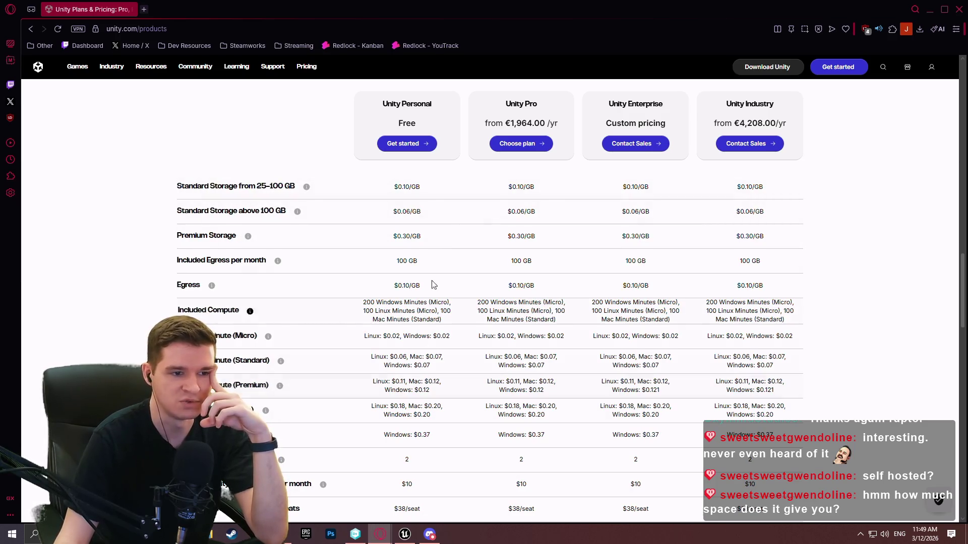
{"action": "scroll", "coordinate": [422, 296], "scroll_direction": "down", "scroll_amount": 3}
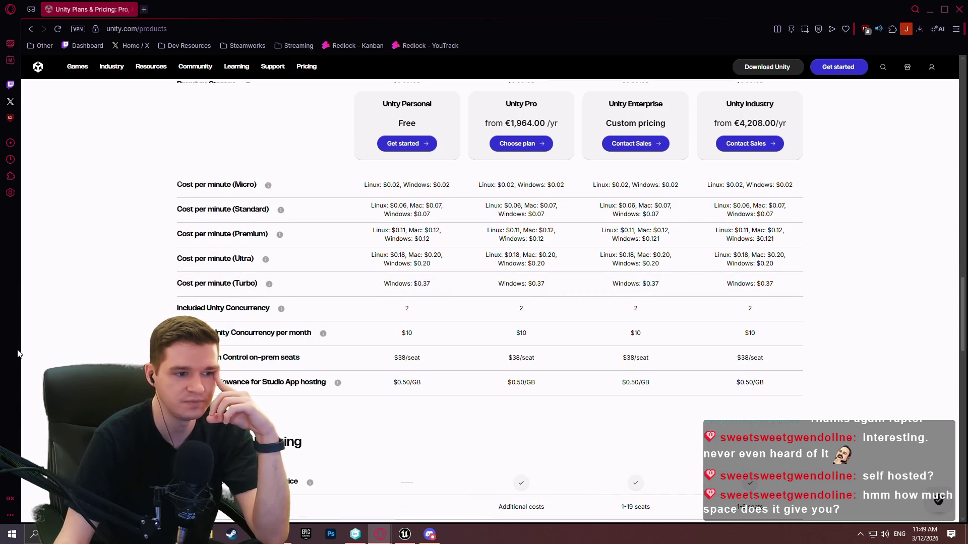
{"action": "scroll", "coordinate": [125, 347], "scroll_direction": "down", "scroll_amount": 3}
{"action": "scroll", "coordinate": [224, 484], "scroll_direction": "up", "scroll_amount": 15}
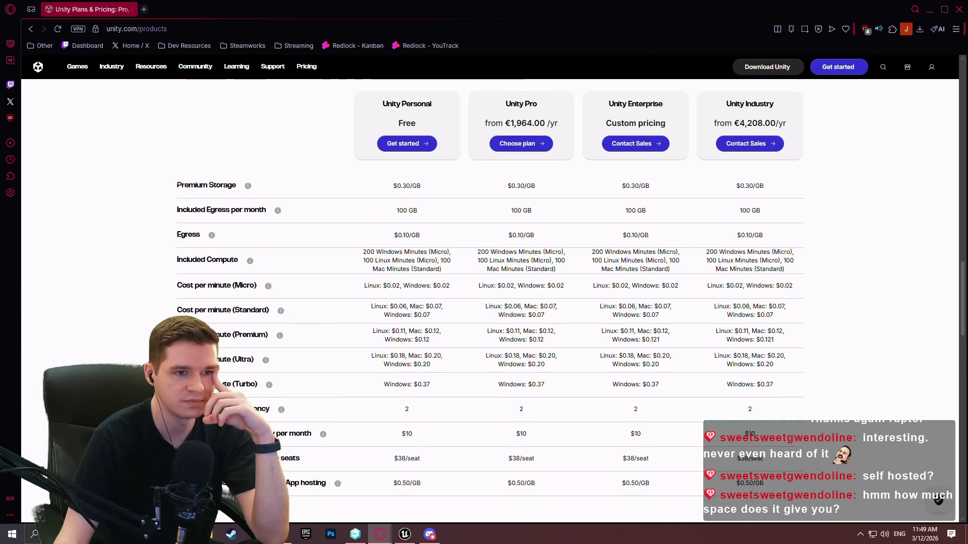
{"action": "scroll", "coordinate": [223, 485], "scroll_direction": "down", "scroll_amount": 10}
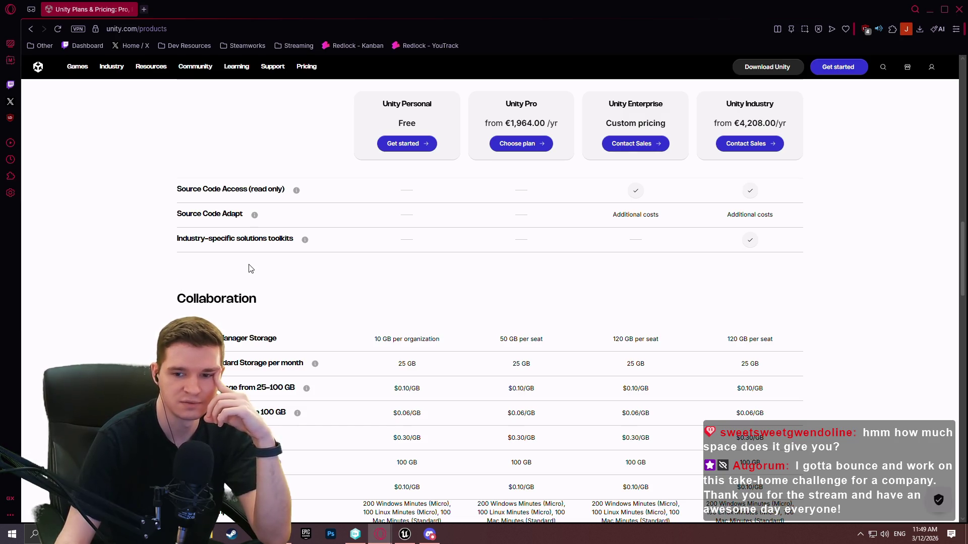
{"action": "scroll", "coordinate": [501, 238], "scroll_direction": "down", "scroll_amount": 2}
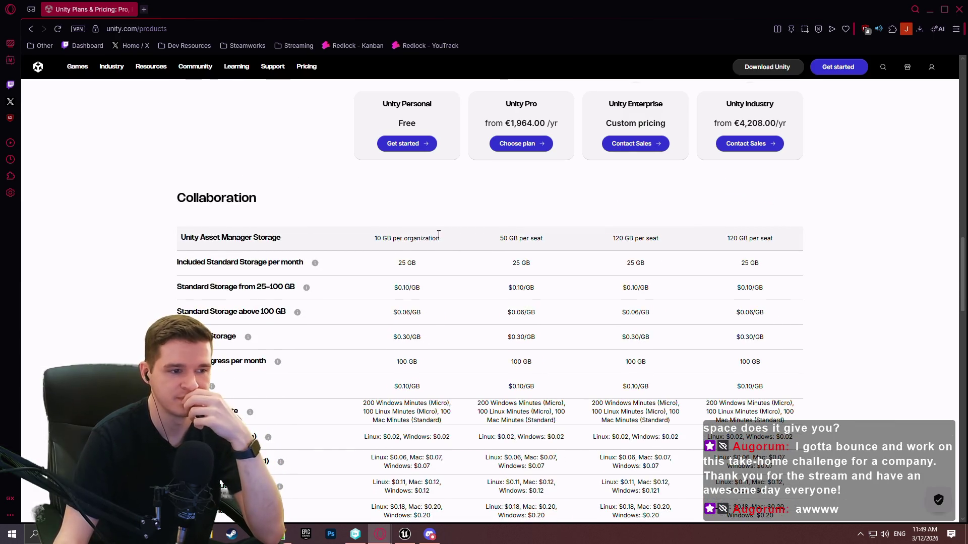
{"action": "left_click", "coordinate": [958, 11]}
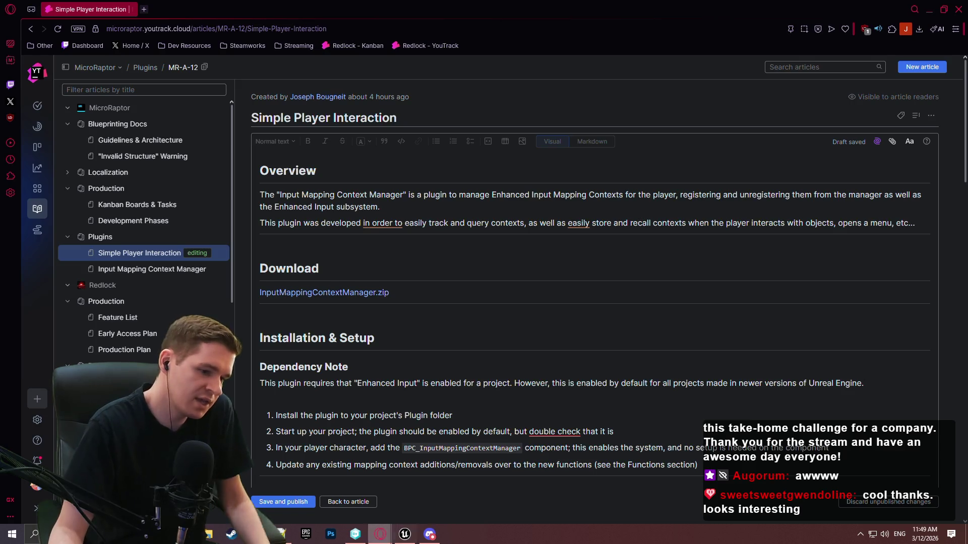
Reopen the Simple Player Interaction article in edit mode
{"action": "mouse_move", "coordinate": [356, 539]}
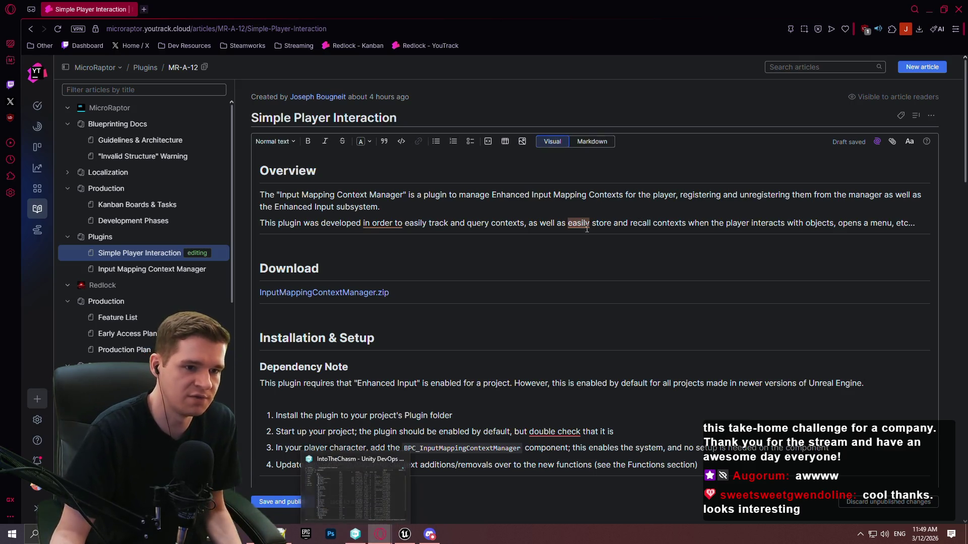
{"action": "mouse_move", "coordinate": [587, 220]}
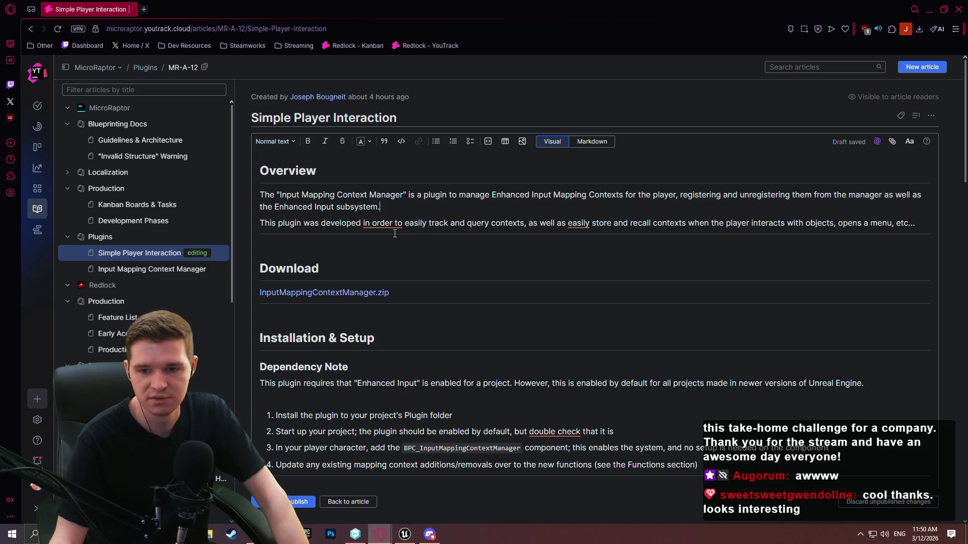
{"action": "left_click", "coordinate": [202, 270]}
{"action": "left_click", "coordinate": [162, 253]}
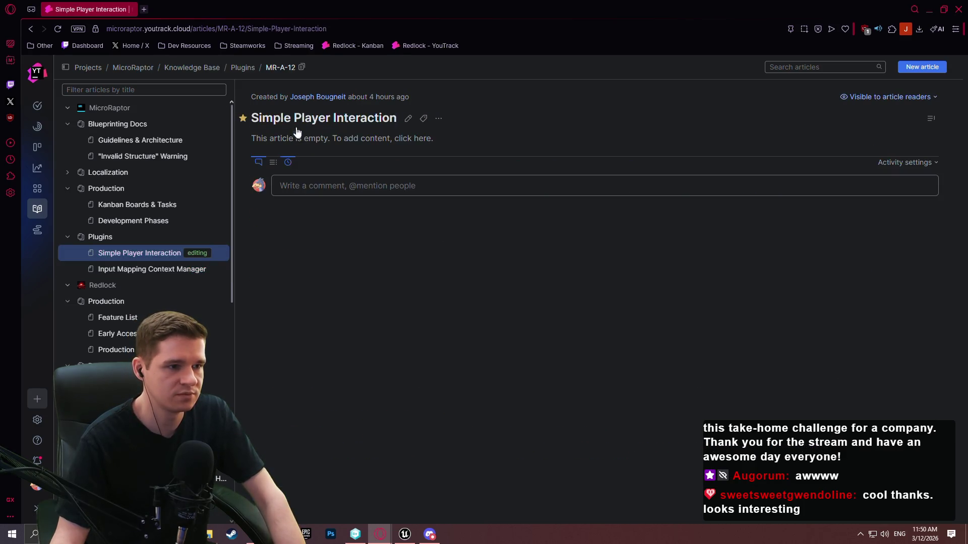
{"action": "left_click", "coordinate": [408, 119]}
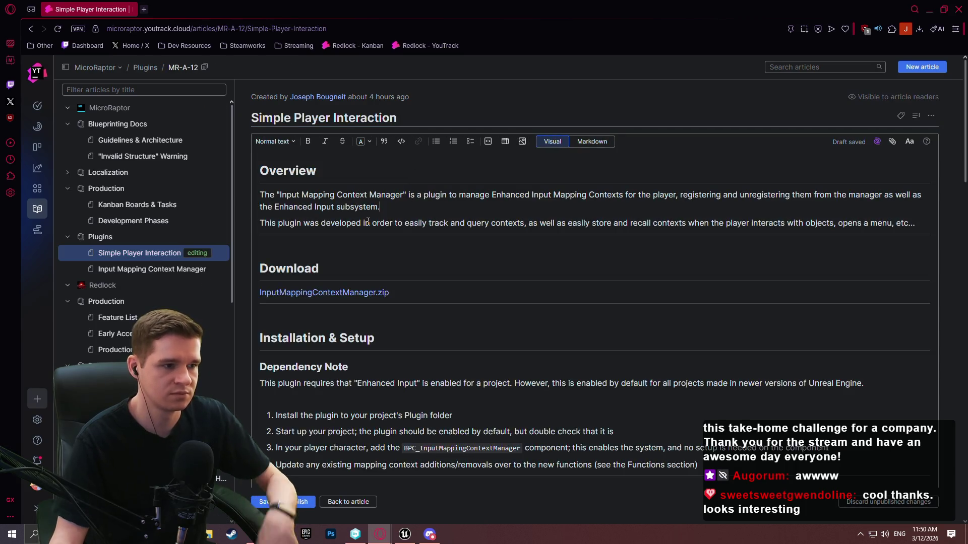
Open Input Mapping Context Manager in a second tab and add a blank line after 'subsystem.'
{"action": "middle_click", "coordinate": [151, 253]}
{"action": "left_click", "coordinate": [188, 5]}
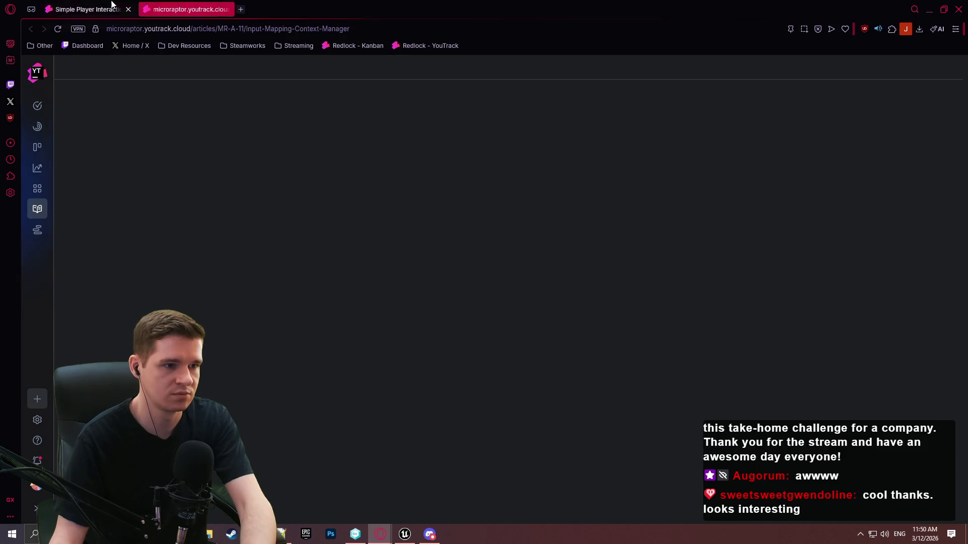
{"action": "left_click", "coordinate": [110, 9]}
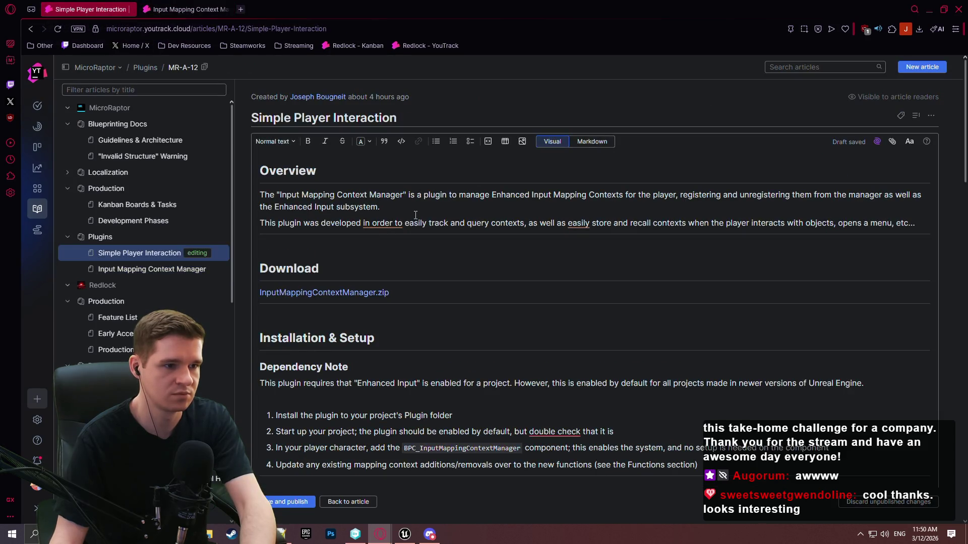
{"action": "key", "text": "Return"}
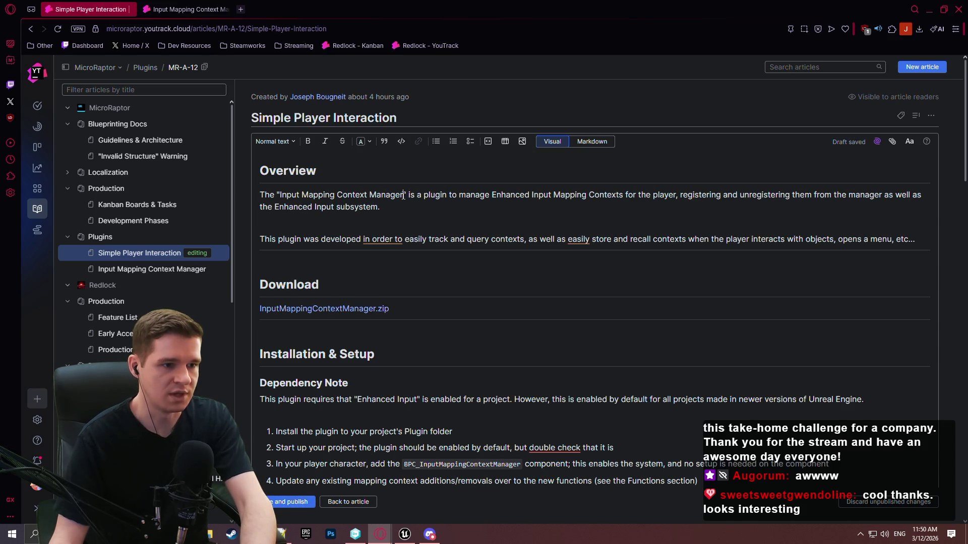
Rewrite the first sentence: 'Simple Player Interaction is an easy-to-use plugin' adding a trace on the player
{"action": "left_click_drag", "start_coordinate": [403, 195], "coordinate": [276, 193]}
{"action": "type", "text": "Simple"}
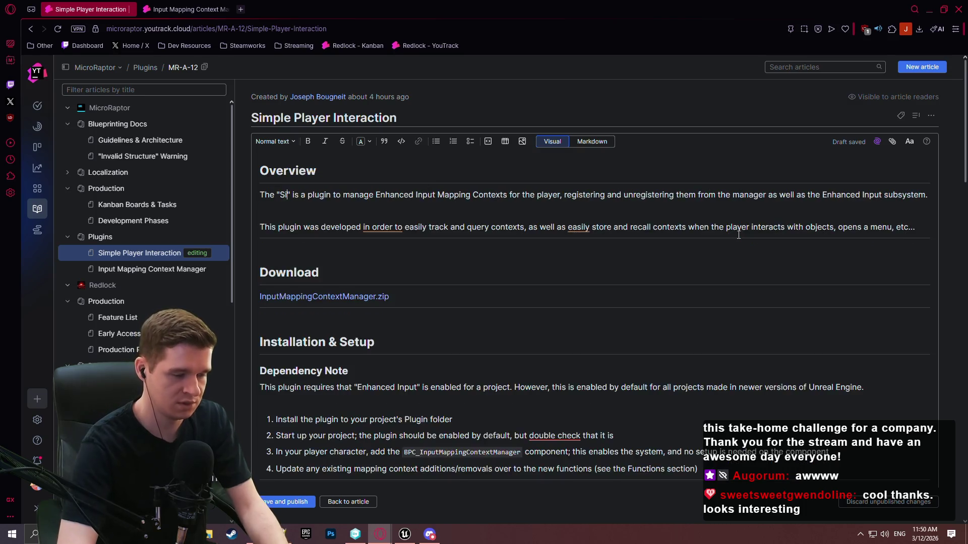
{"action": "type", "text": " Player Inter"}
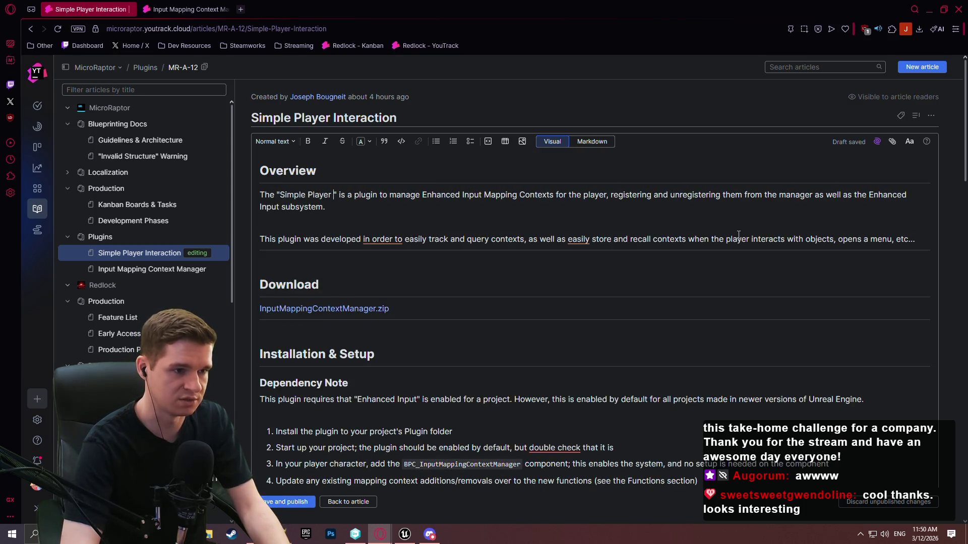
{"action": "type", "text": "action"}
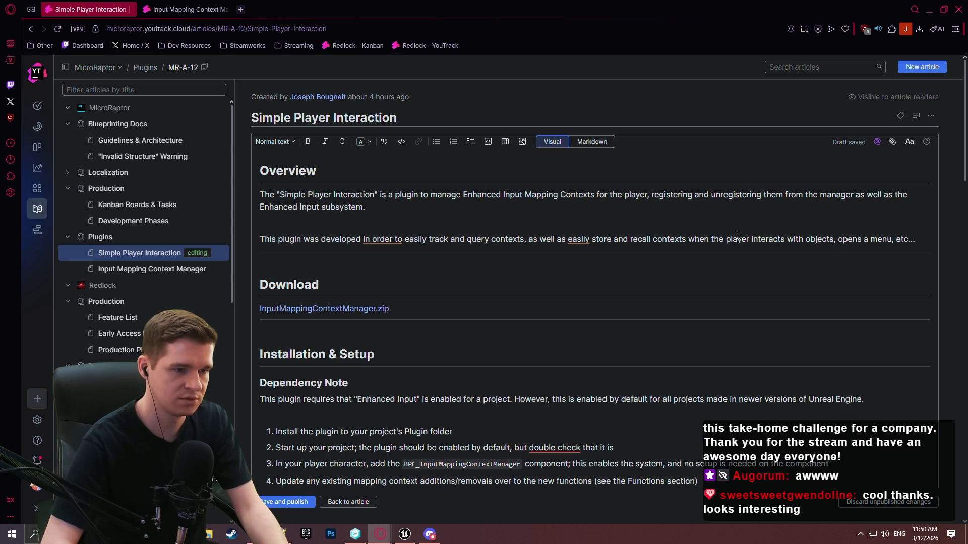
{"action": "key", "text": "BackSpace"}
{"action": "key", "text": "BackSpace"}
{"action": "key", "text": "BackSpace"}
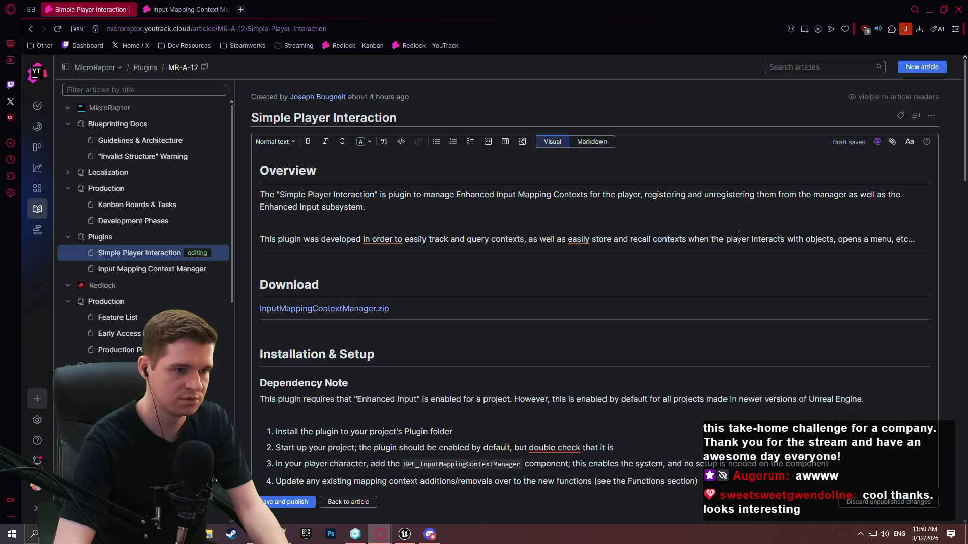
{"action": "key", "text": "ctrl+Right"}
{"action": "key", "text": "ctrl+Right"}
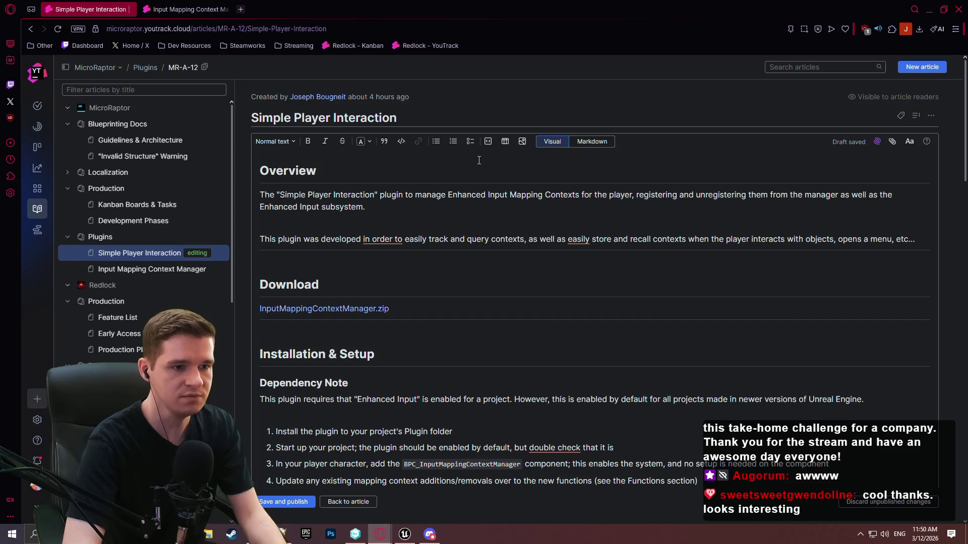
{"action": "type", "text": "is"}
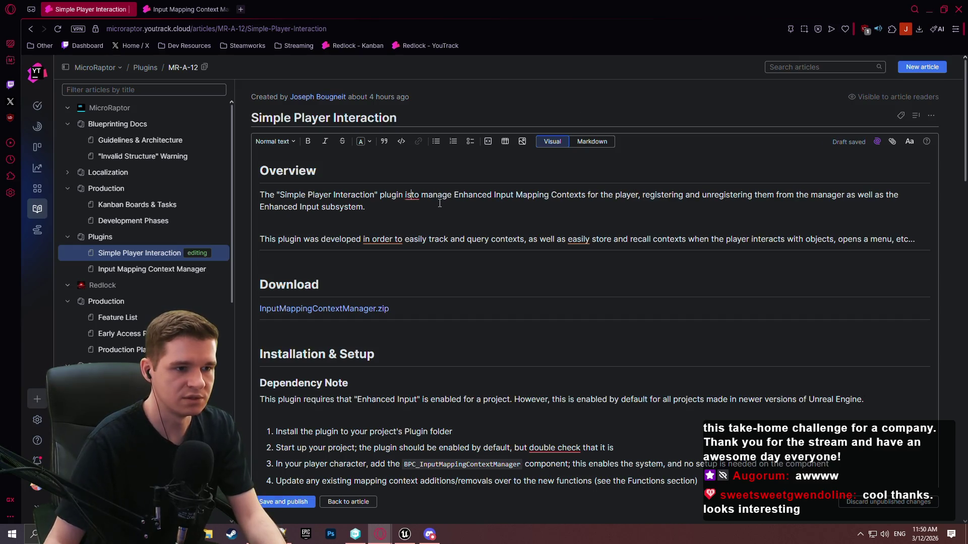
{"action": "key", "text": "ctrl+shift+Down"}
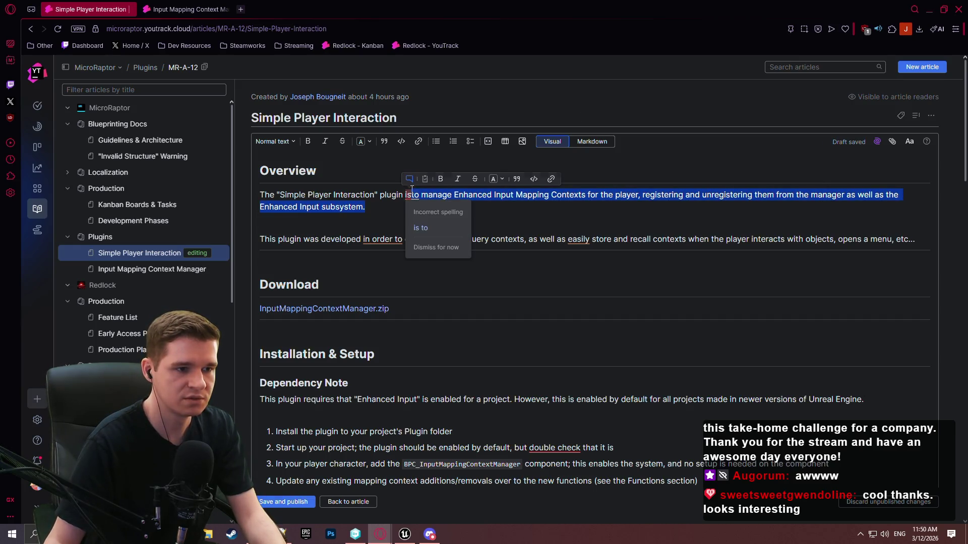
{"action": "type", "text": "an e"}
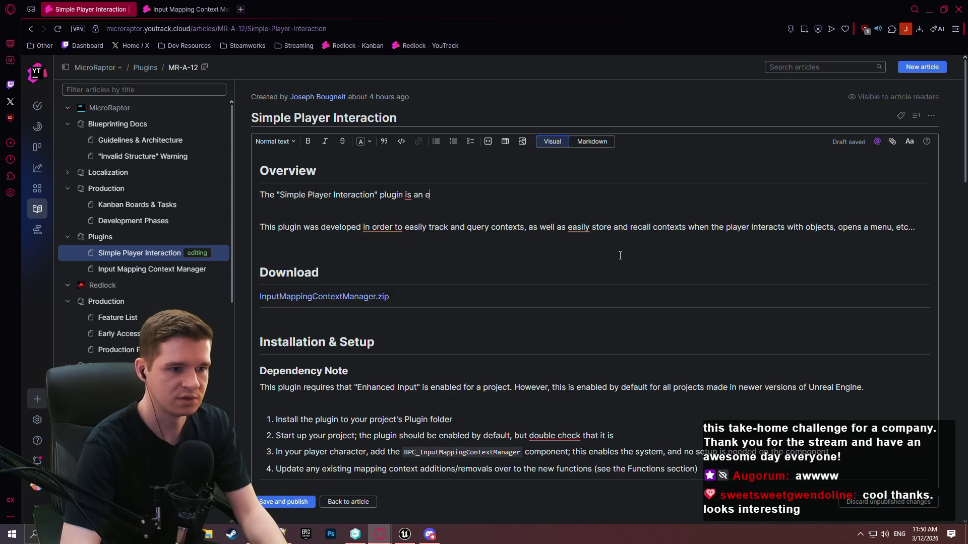
{"action": "type", "text": "asy-to-use "}
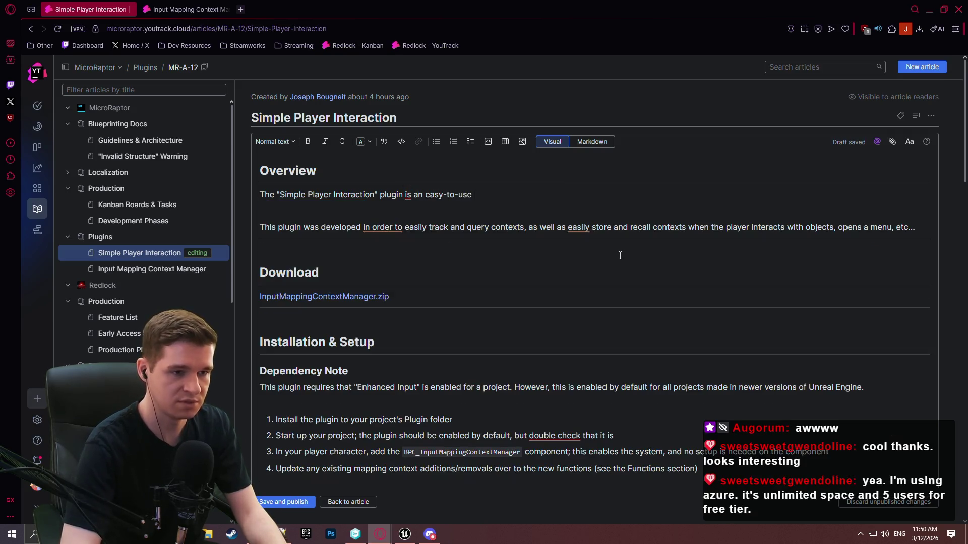
{"action": "type", "text": "plugin that enables an"}
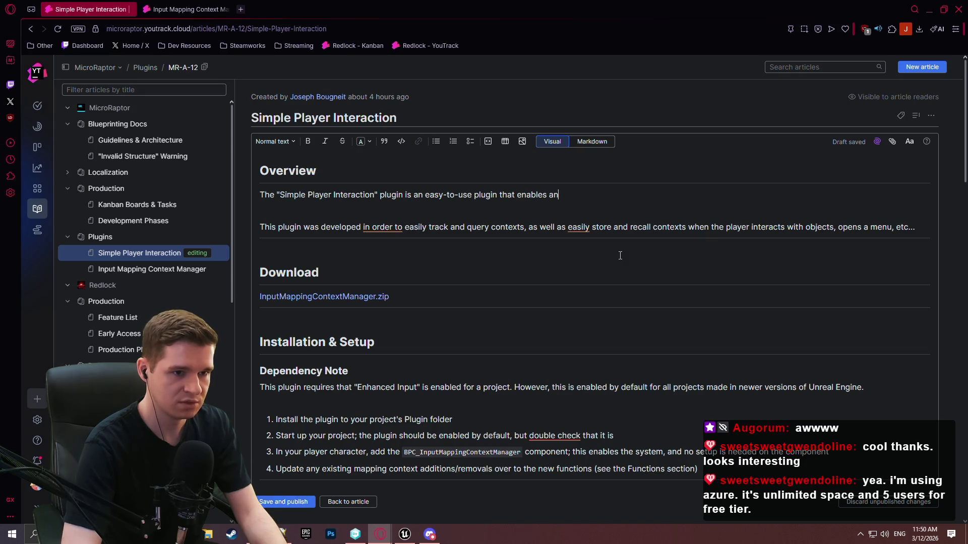
{"action": "type", "text": "race "}
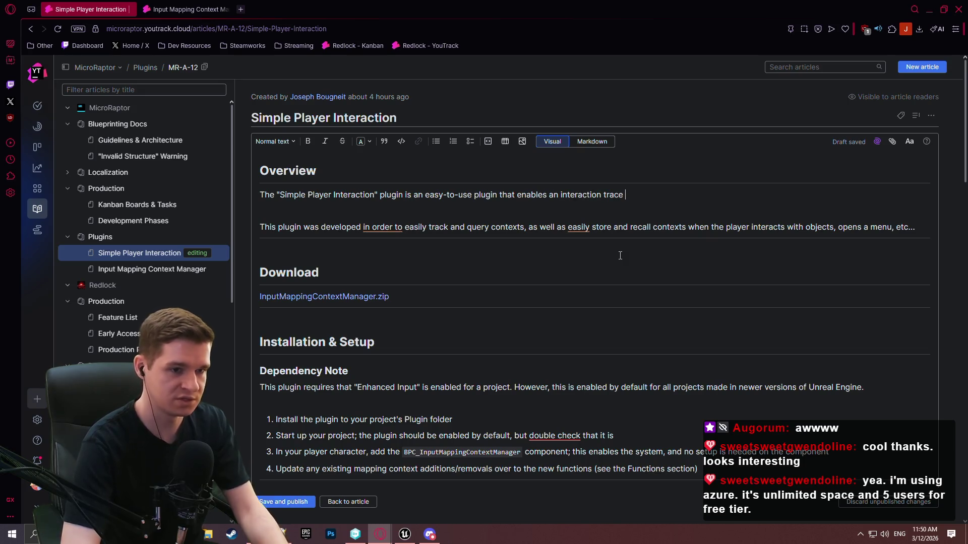
{"action": "type", "text": "on the player"}
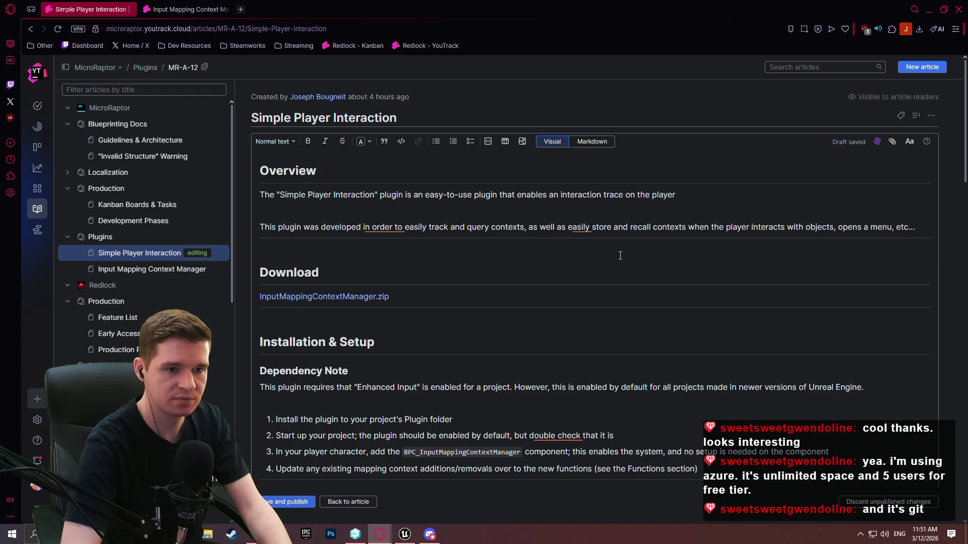
{"action": "type", "text": ", offering"}
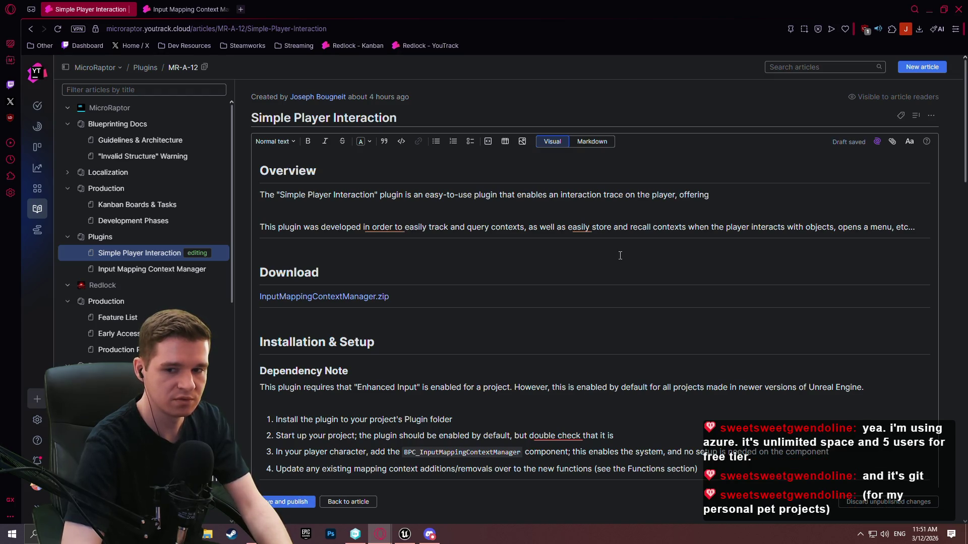
{"action": "type", "text": " a bit of configuration for origin, forward vector,"}
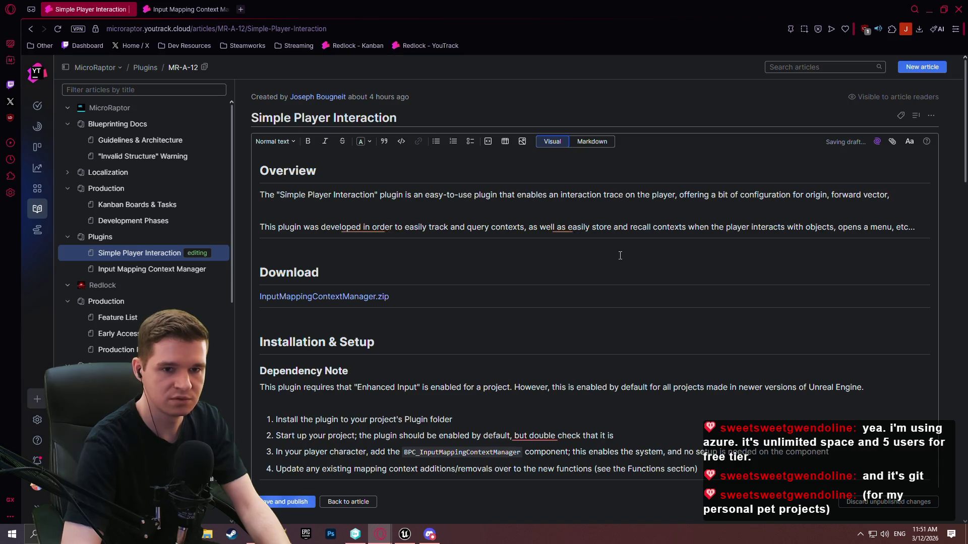
{"action": "type", "text": " and trace type."}
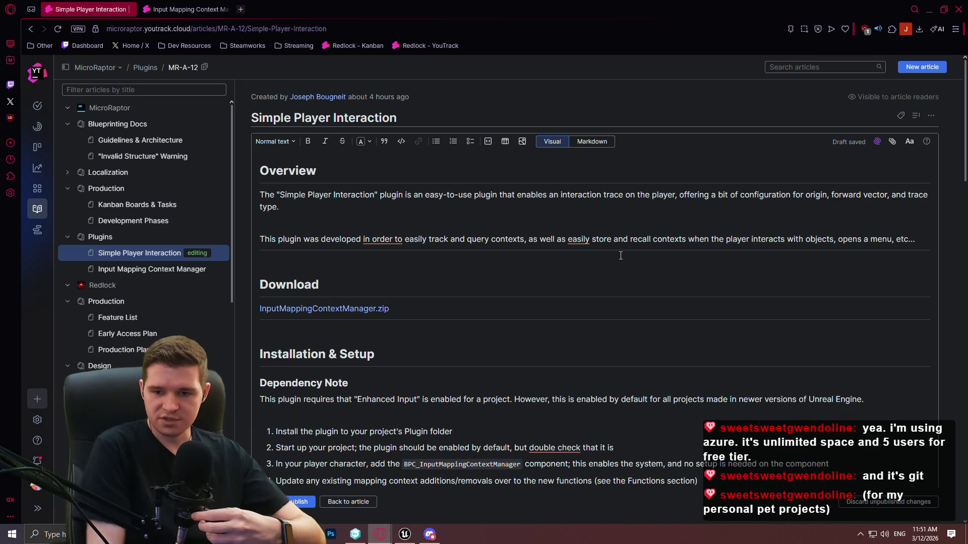
Open i3d.net in a new browser tab
{"action": "left_click", "coordinate": [241, 9]}
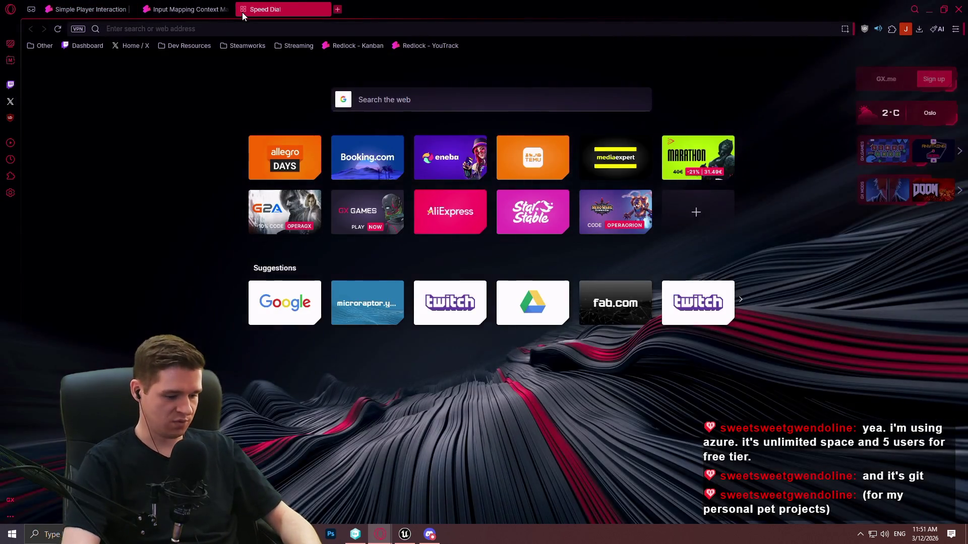
{"action": "type", "text": "i3d.net"}
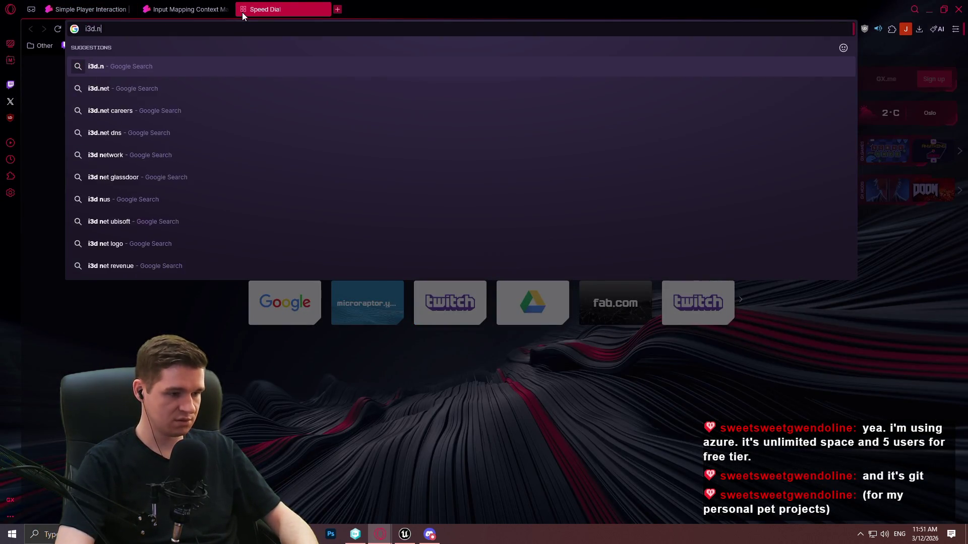
{"action": "key", "text": "Return"}
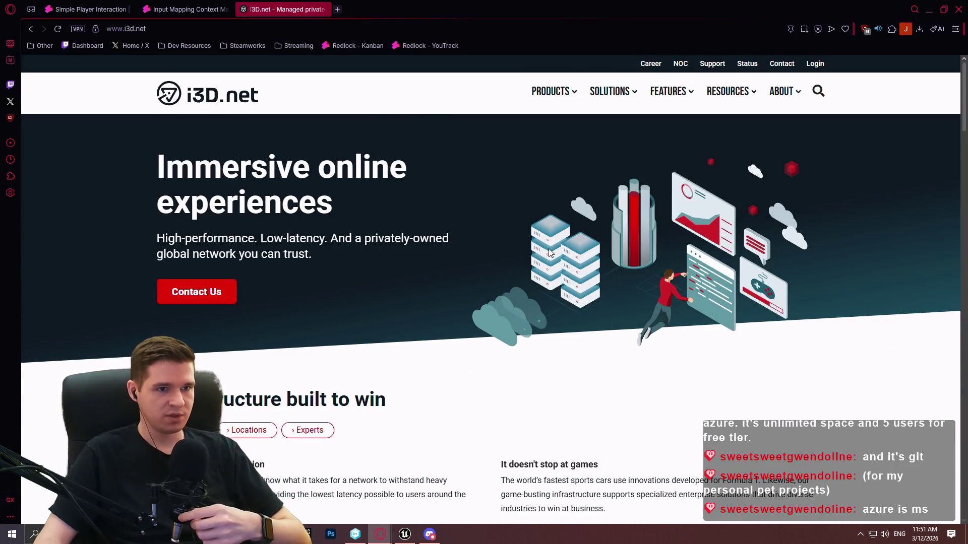
Scroll through the i3D.net homepage and show the SOLUTIONS menu's By Use Case list
{"action": "scroll", "coordinate": [490, 273], "scroll_direction": "down", "scroll_amount": 5}
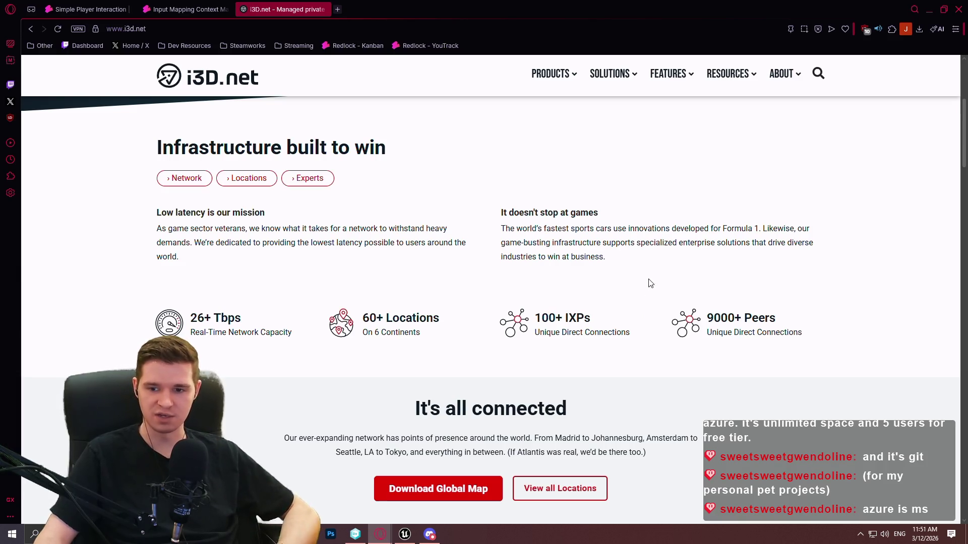
{"action": "scroll", "coordinate": [662, 257], "scroll_direction": "down", "scroll_amount": 8}
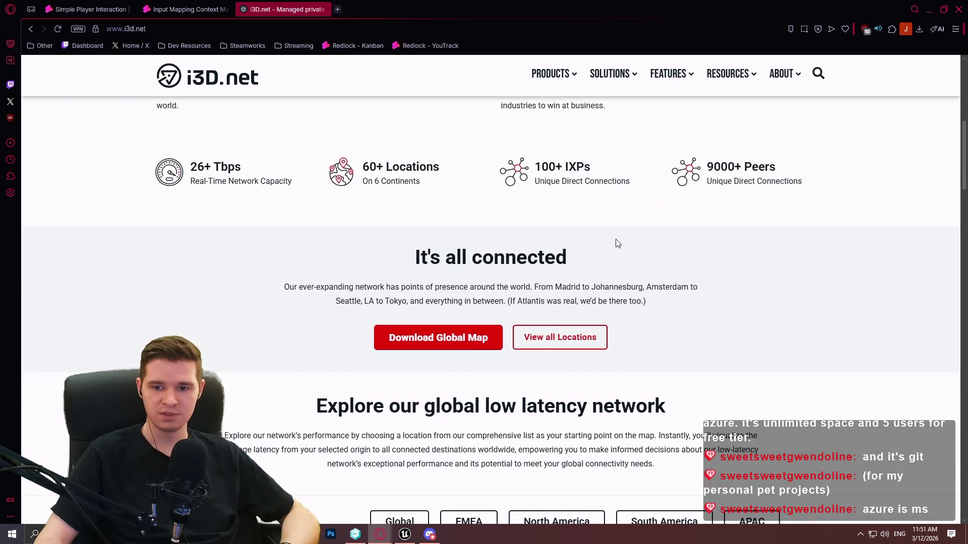
{"action": "scroll", "coordinate": [844, 260], "scroll_direction": "down", "scroll_amount": 3}
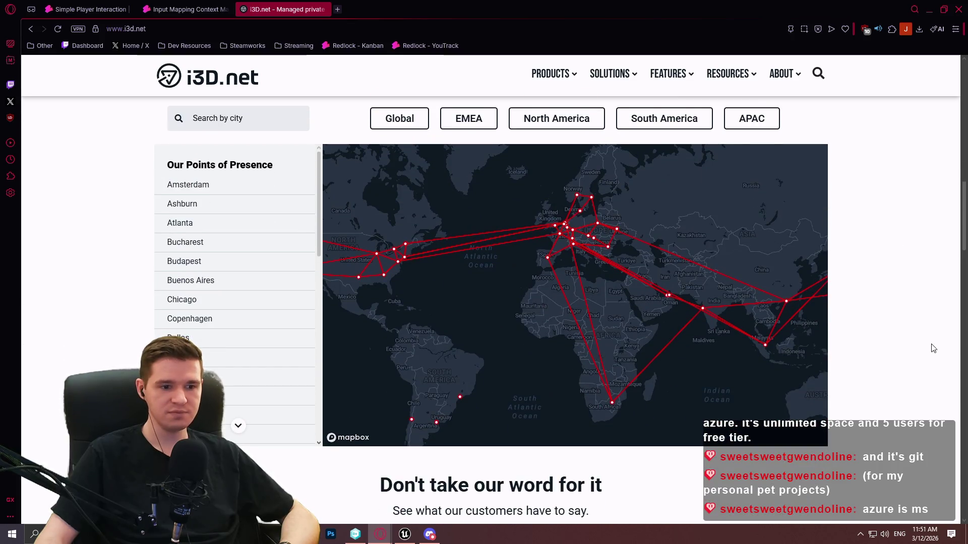
{"action": "scroll", "coordinate": [936, 349], "scroll_direction": "up", "scroll_amount": 2}
{"action": "left_click_drag", "start_coordinate": [964, 202], "coordinate": [964, 53]}
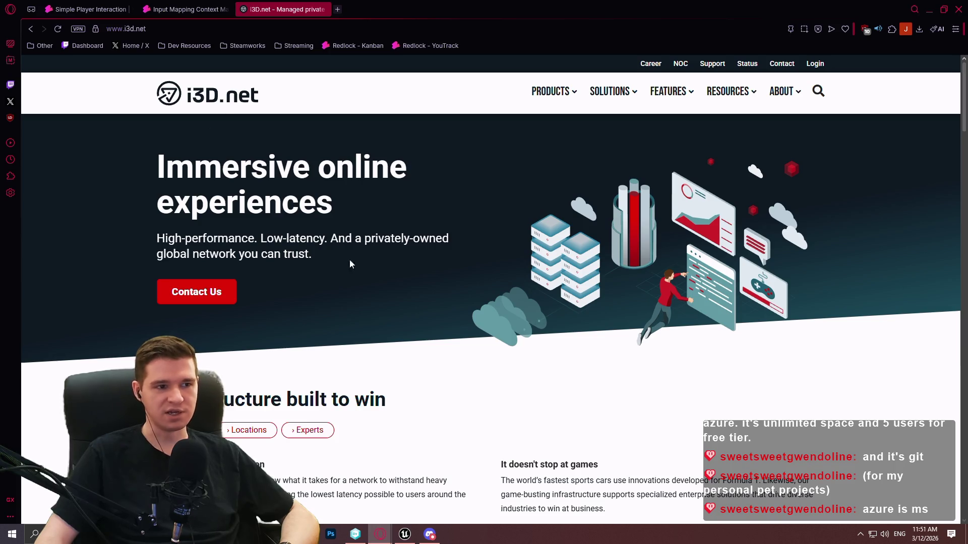
{"action": "mouse_move", "coordinate": [964, 69]}
{"action": "left_mouse_down"}
{"action": "mouse_move", "coordinate": [916, 272]}
{"action": "mouse_move", "coordinate": [922, 101]}
{"action": "mouse_move", "coordinate": [905, 225]}
{"action": "left_mouse_up"}
{"action": "scroll", "coordinate": [902, 233], "scroll_direction": "down", "scroll_amount": 5}
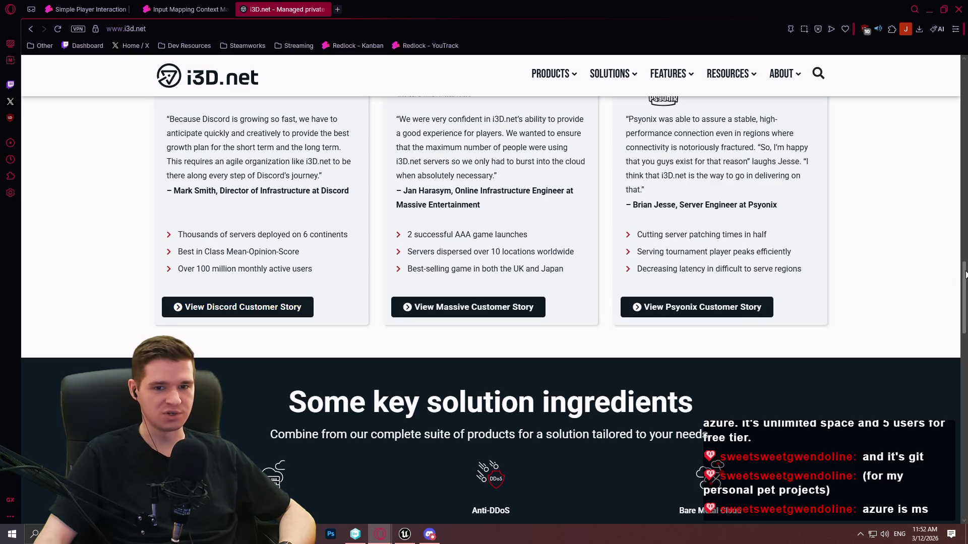
{"action": "mouse_move", "coordinate": [964, 279]}
{"action": "left_mouse_down"}
{"action": "mouse_move", "coordinate": [955, 444]}
{"action": "mouse_move", "coordinate": [930, 46]}
{"action": "mouse_move", "coordinate": [937, 227]}
{"action": "left_mouse_up"}
{"action": "scroll", "coordinate": [935, 201], "scroll_direction": "up", "scroll_amount": 18}
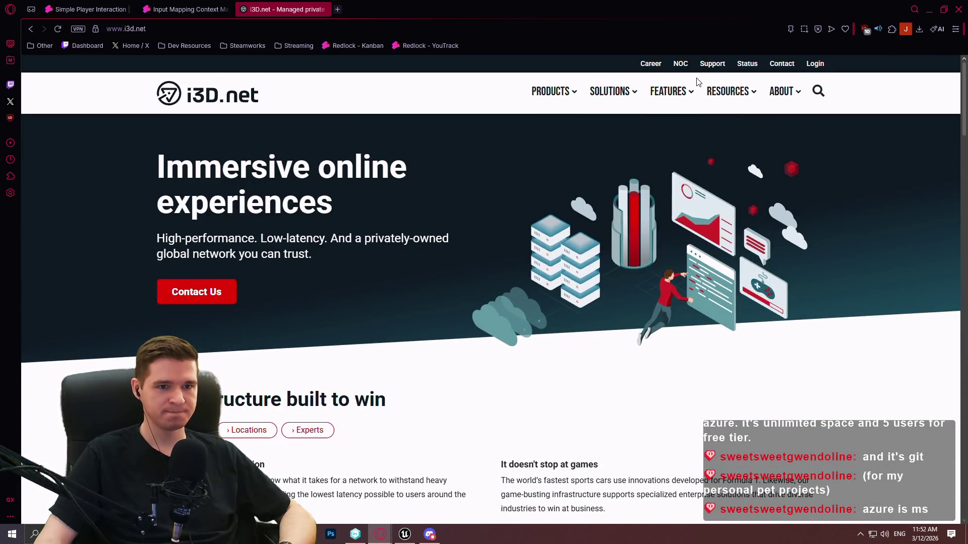
{"action": "left_click", "coordinate": [633, 93]}
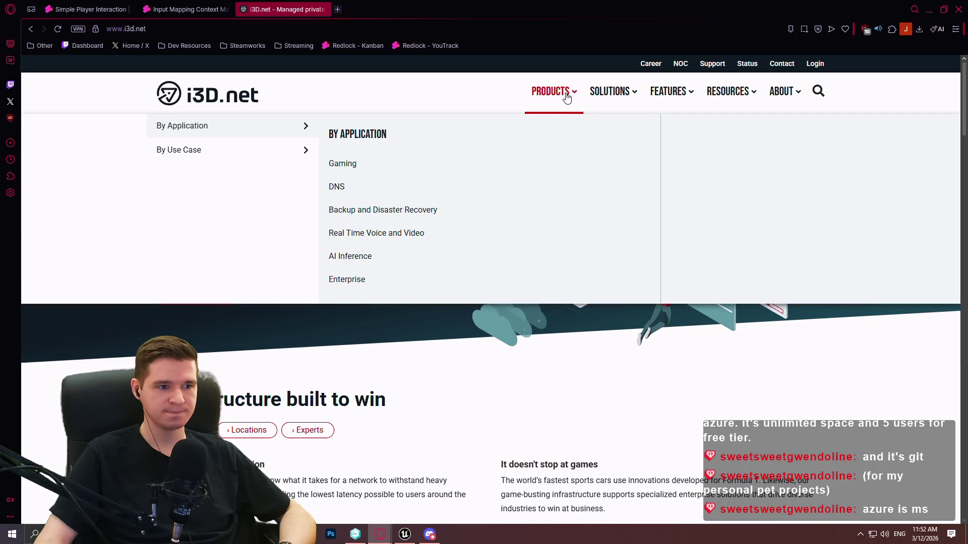
{"action": "mouse_move", "coordinate": [202, 154]}
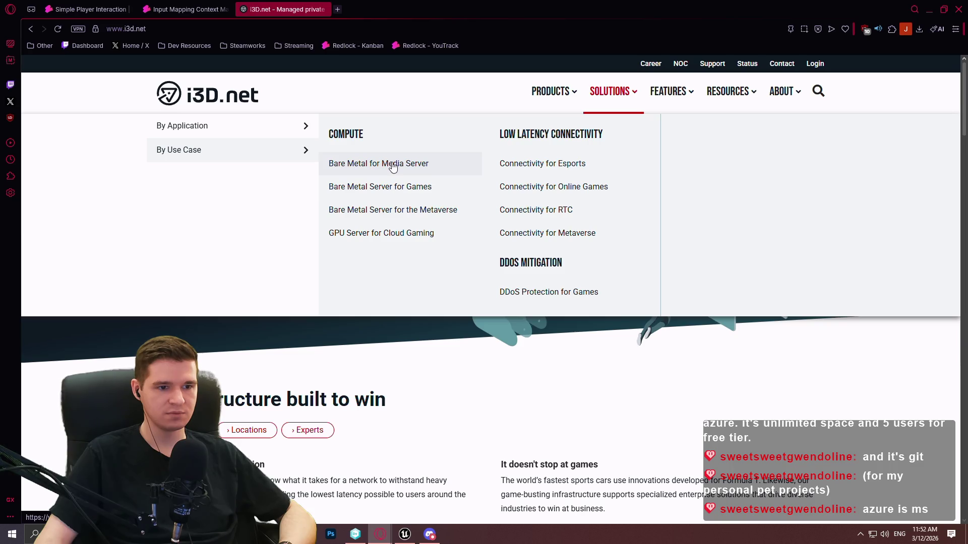
Open i3D.net's Bare Metal for Media Server page and scroll through it
{"action": "left_click", "coordinate": [393, 167]}
{"action": "scroll", "coordinate": [677, 167], "scroll_direction": "down", "scroll_amount": 10}
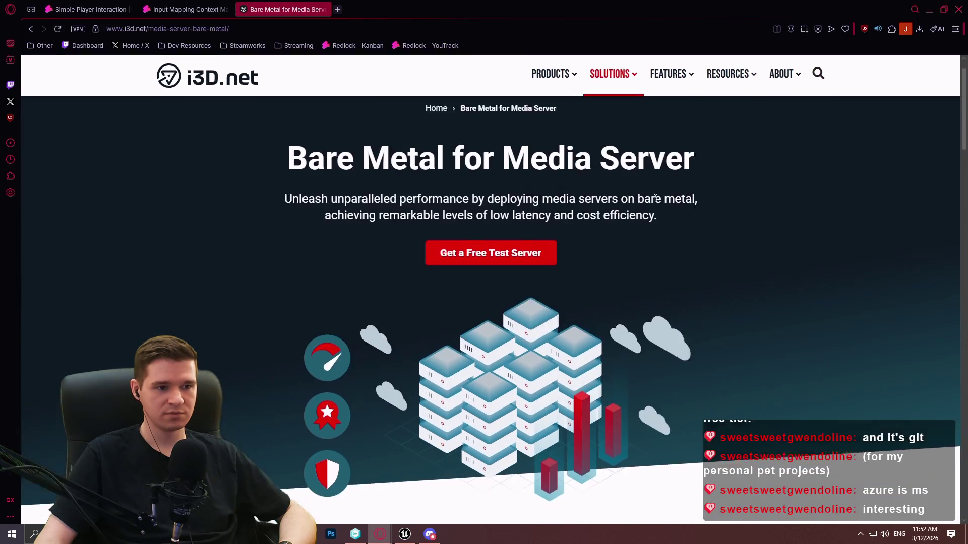
{"action": "scroll", "coordinate": [692, 164], "scroll_direction": "down", "scroll_amount": 8}
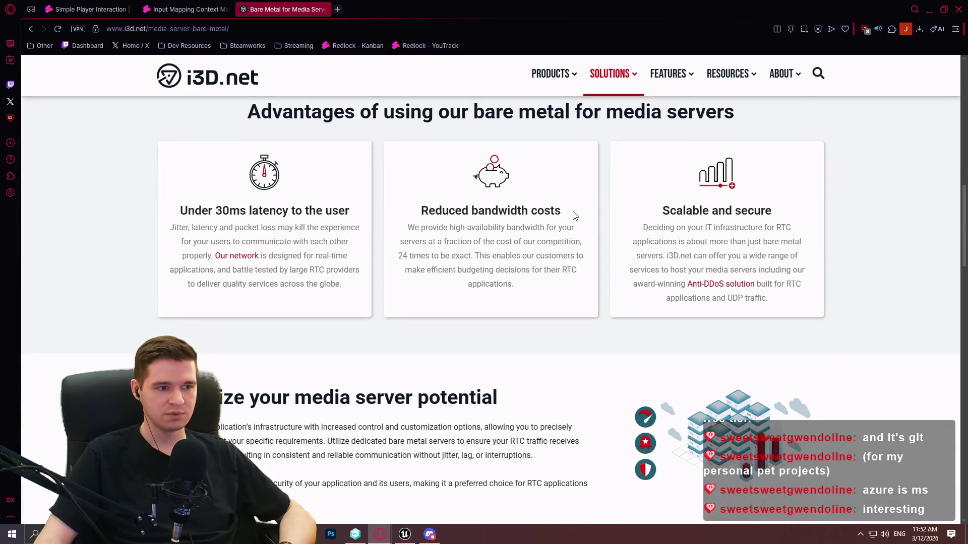
{"action": "scroll", "coordinate": [577, 188], "scroll_direction": "up", "scroll_amount": 3}
{"action": "scroll", "coordinate": [572, 193], "scroll_direction": "down", "scroll_amount": 15}
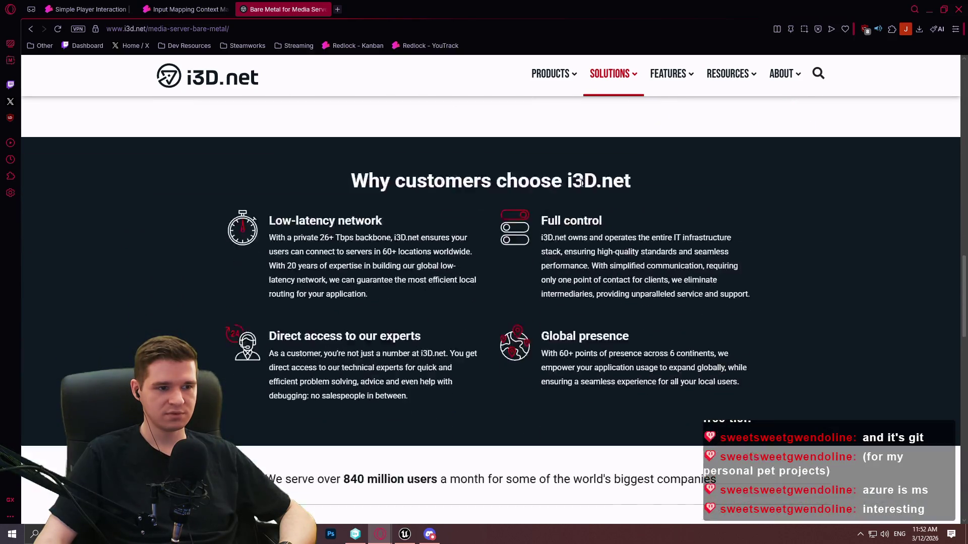
{"action": "scroll", "coordinate": [760, 224], "scroll_direction": "down", "scroll_amount": 10}
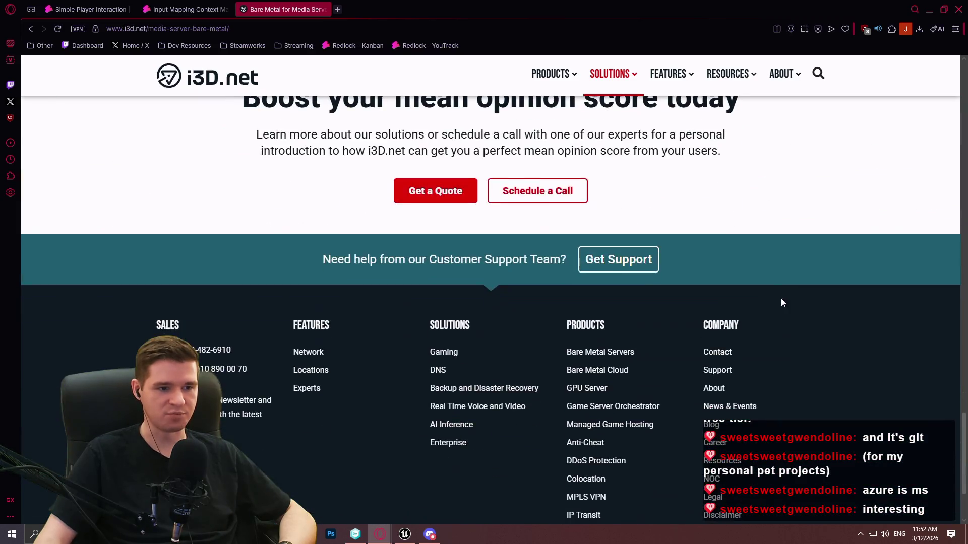
{"action": "scroll", "coordinate": [781, 298], "scroll_direction": "up", "scroll_amount": 18}
{"action": "scroll", "coordinate": [788, 56], "scroll_direction": "up", "scroll_amount": 10}
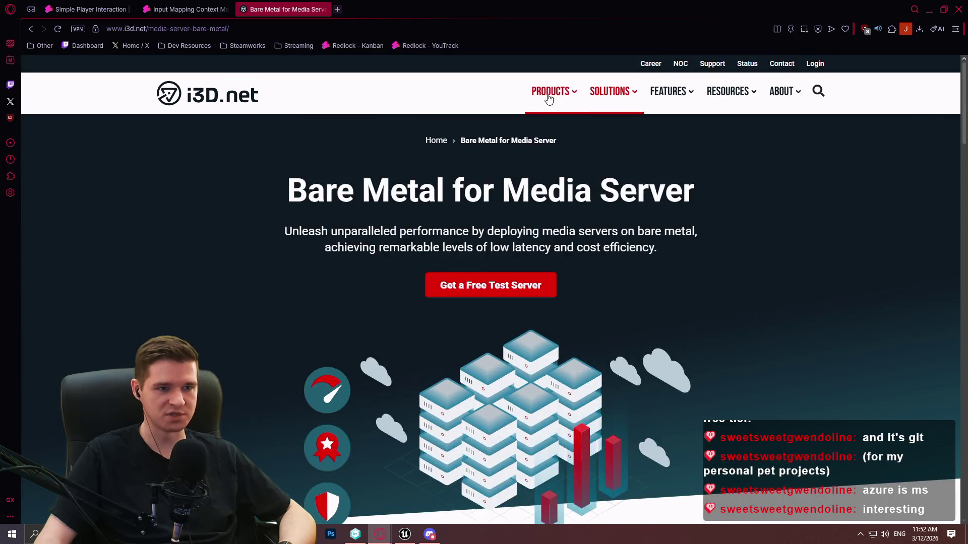
Browse the Bare Metal Cloud product page, then close the i3D.net tab
{"action": "mouse_move", "coordinate": [552, 92]}
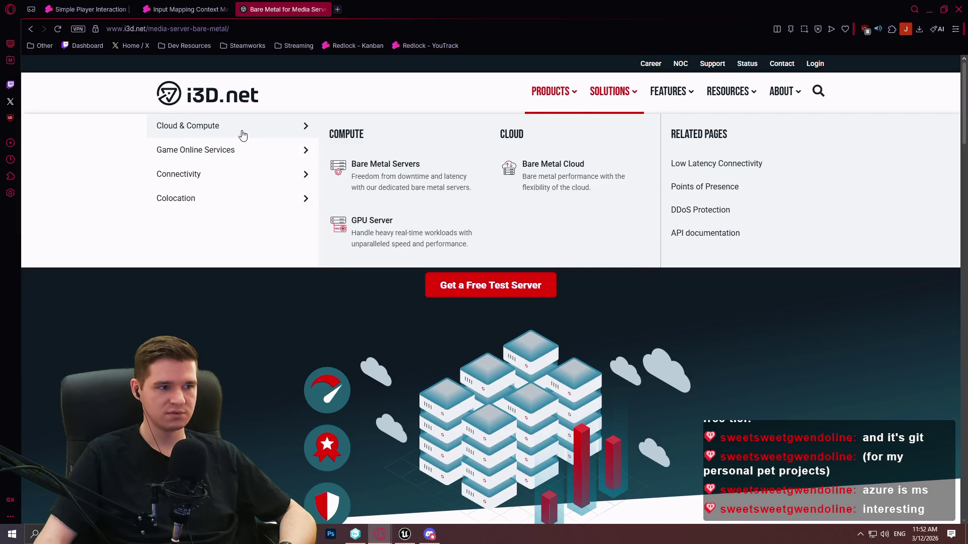
{"action": "left_click", "coordinate": [550, 184]}
{"action": "scroll", "coordinate": [716, 208], "scroll_direction": "down", "scroll_amount": 10}
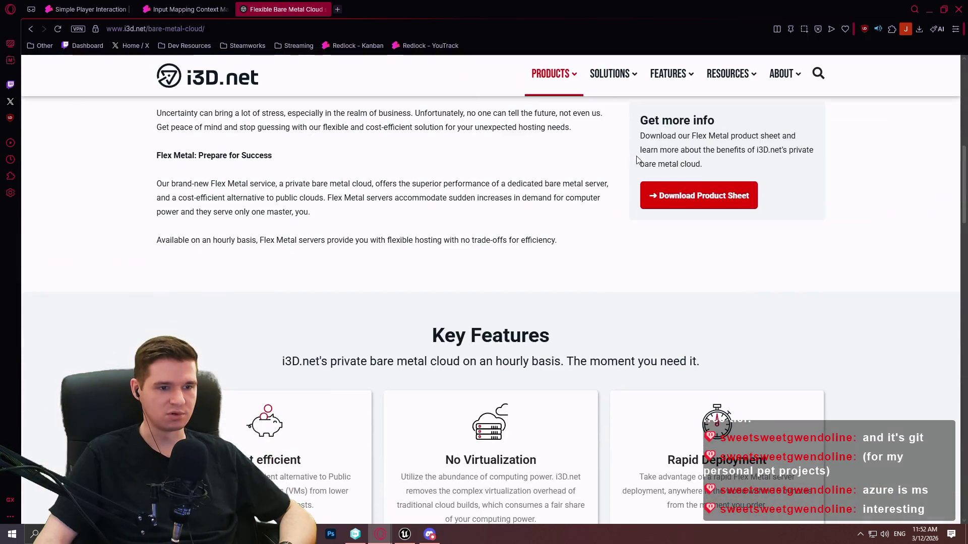
{"action": "scroll", "coordinate": [524, 177], "scroll_direction": "down", "scroll_amount": 5}
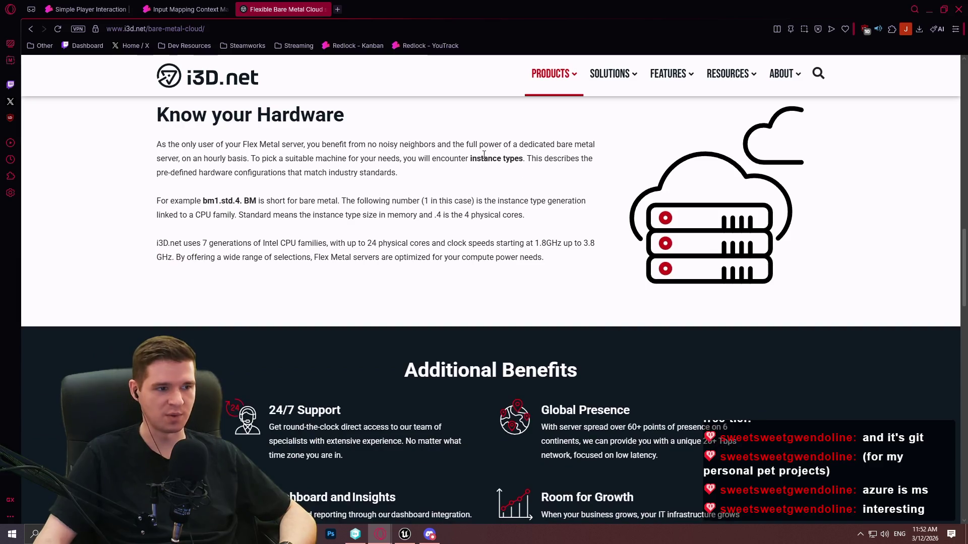
{"action": "scroll", "coordinate": [468, 173], "scroll_direction": "down", "scroll_amount": 5}
{"action": "scroll", "coordinate": [452, 169], "scroll_direction": "down", "scroll_amount": 5}
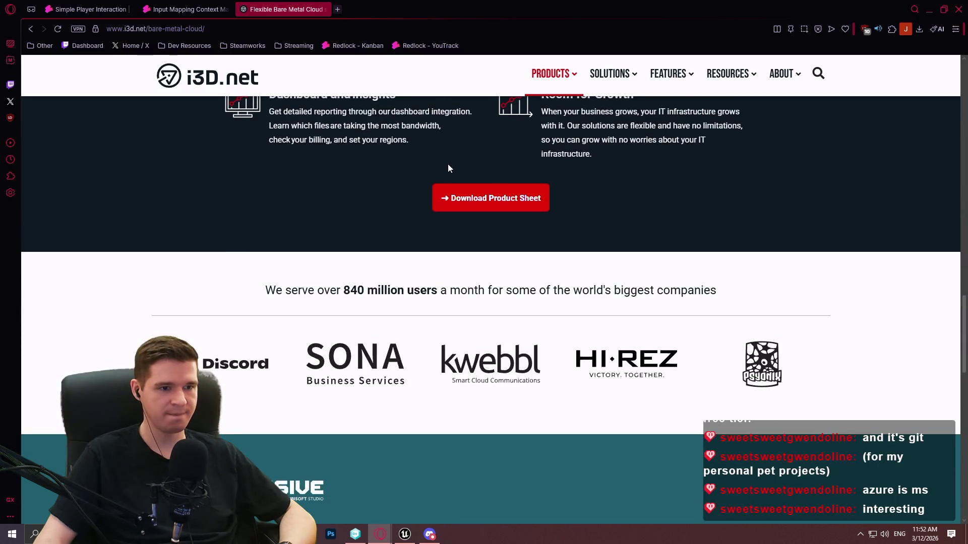
{"action": "scroll", "coordinate": [434, 166], "scroll_direction": "down", "scroll_amount": 1}
{"action": "scroll", "coordinate": [387, 123], "scroll_direction": "down", "scroll_amount": 3}
{"action": "left_click", "coordinate": [325, 9]}
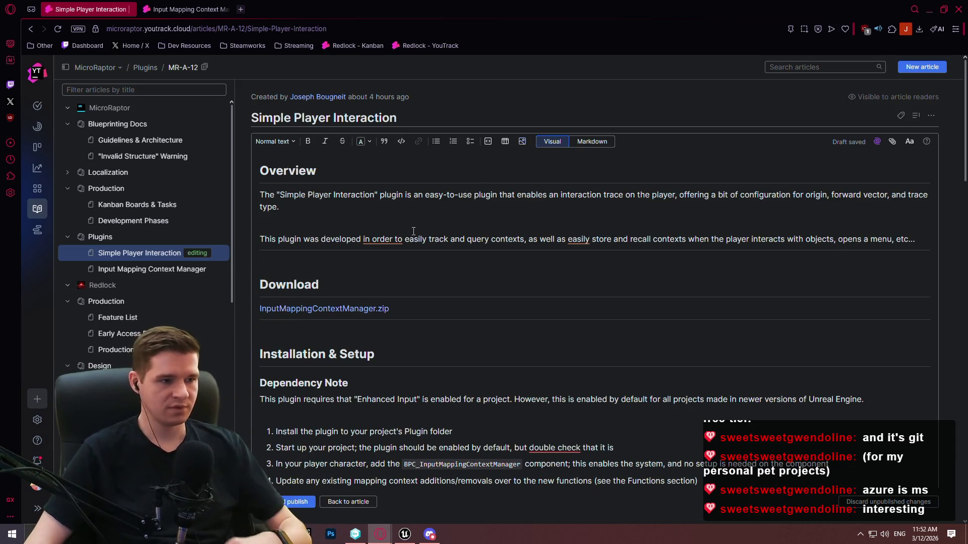
Replace the second overview paragraph: plugin works with first/third person camera setups, configurable for common camera types
{"action": "left_click", "coordinate": [325, 209]}
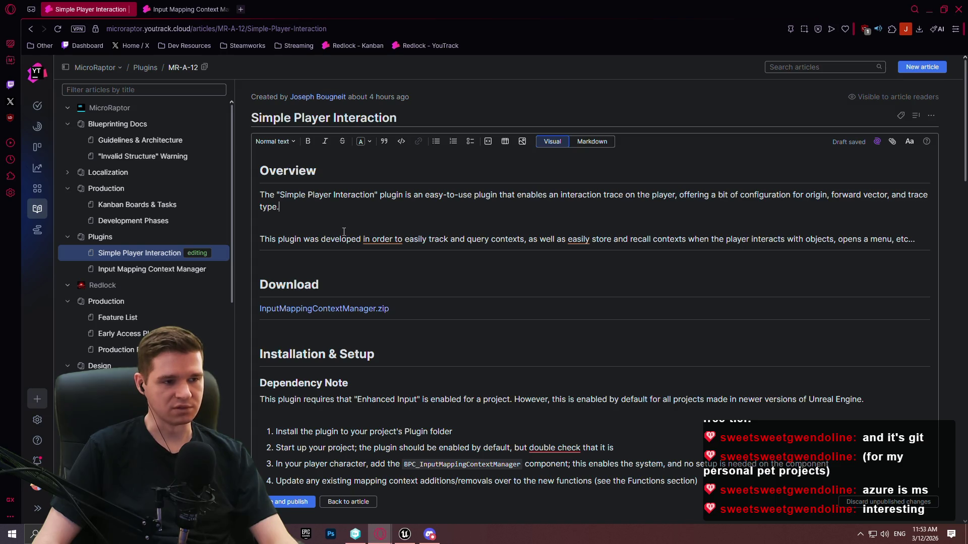
{"action": "triple_click", "coordinate": [932, 243]}
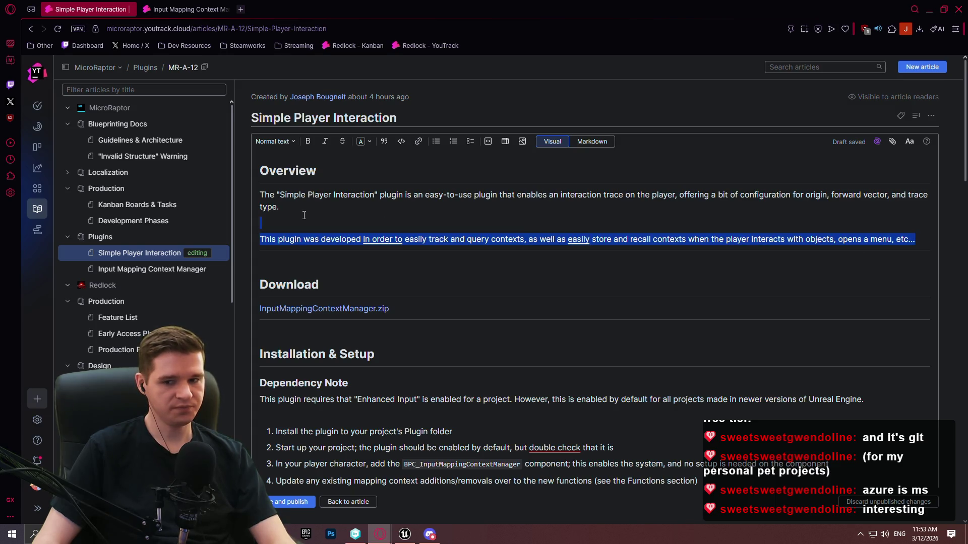
{"action": "key", "text": "BackSpace"}
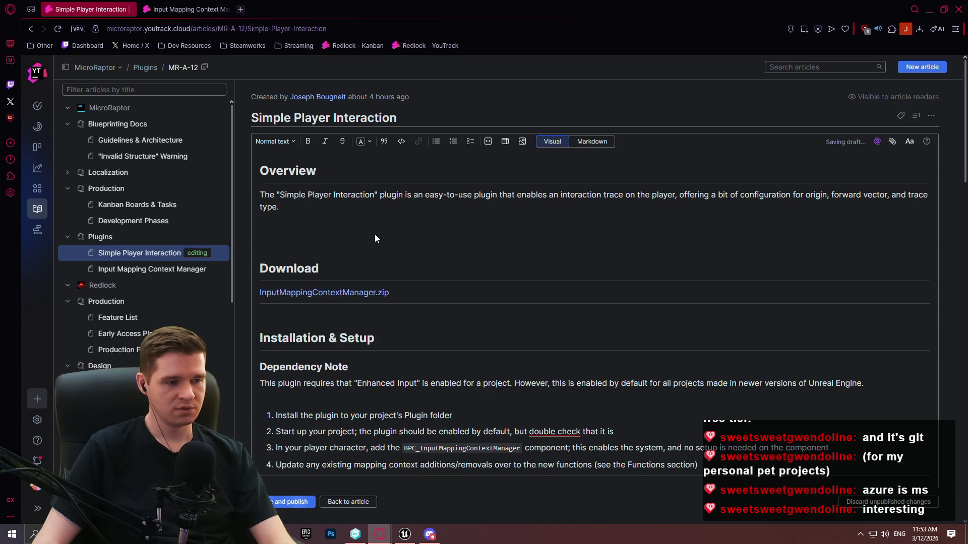
{"action": "key", "text": "Return"}
{"action": "type", "text": "The p"}
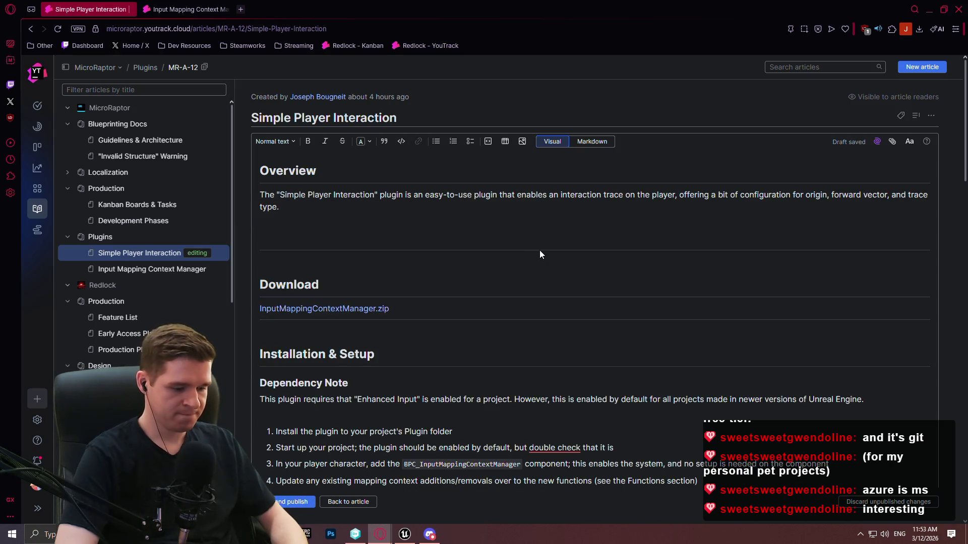
{"action": "type", "text": "ugin w"}
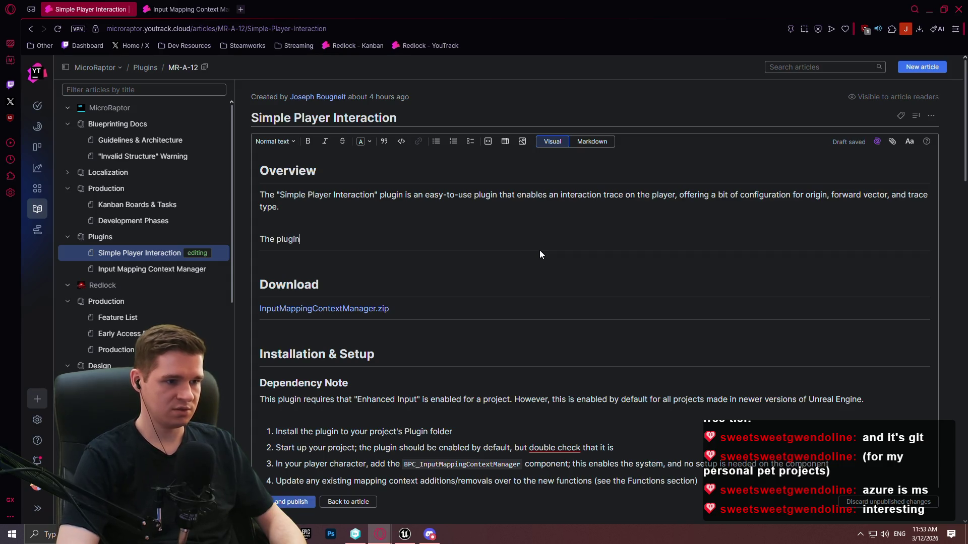
{"action": "key", "text": "BackSpace"}
{"action": "key", "text": "BackSpace"}
{"action": "key", "text": "BackSpace"}
{"action": "type", "text": "w"}
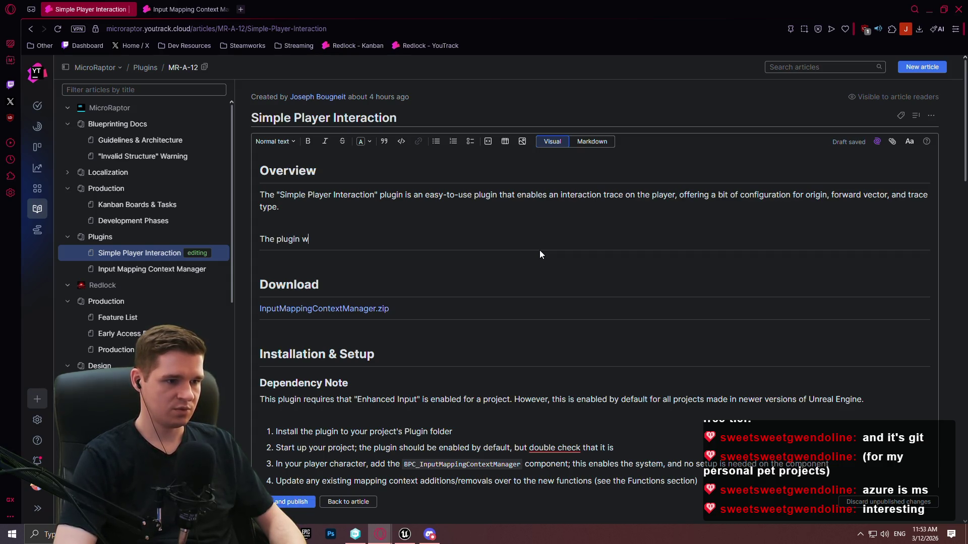
{"action": "type", "text": "th "}
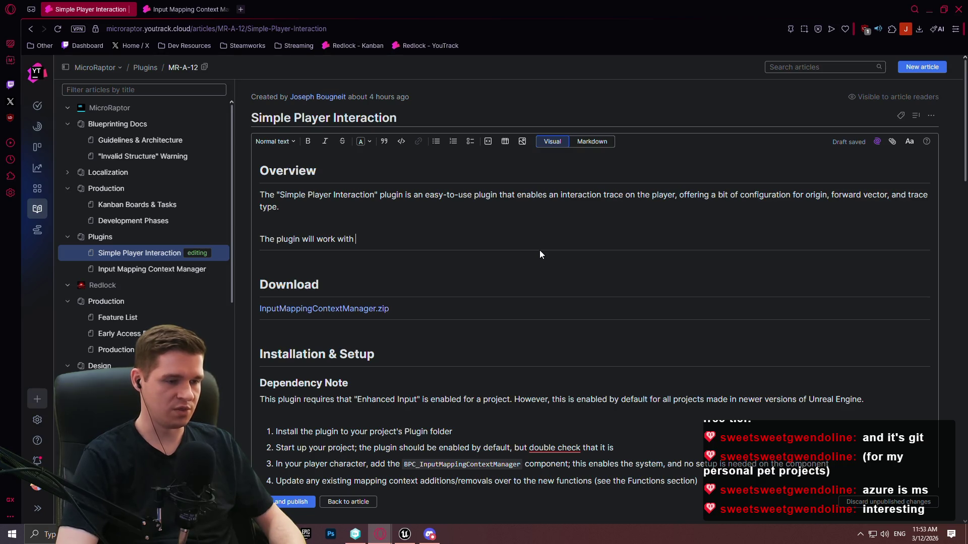
{"action": "type", "text": "first and third person and"}
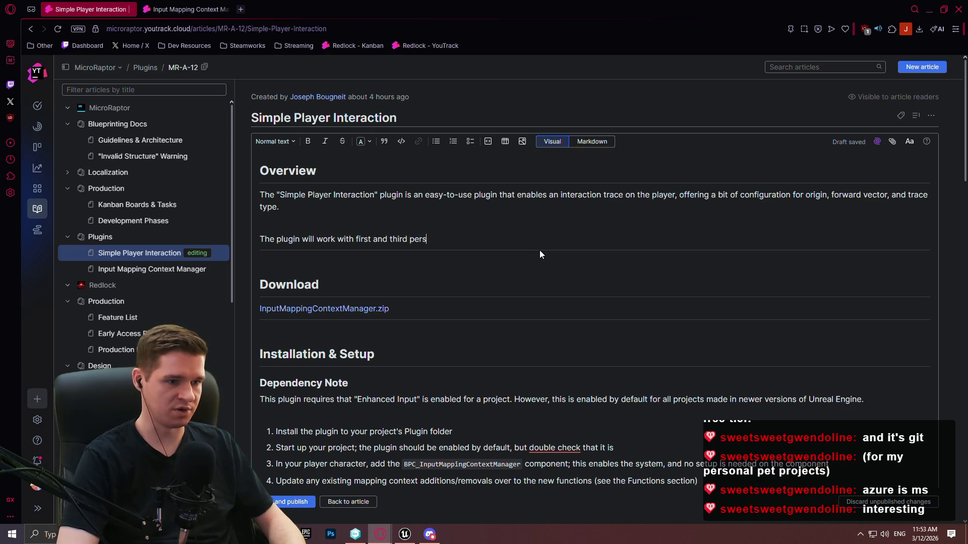
{"action": "key", "text": "BackSpace"}
{"action": "key", "text": "BackSpace"}
{"action": "key", "text": "BackSpace"}
{"action": "type", "text": "camera"}
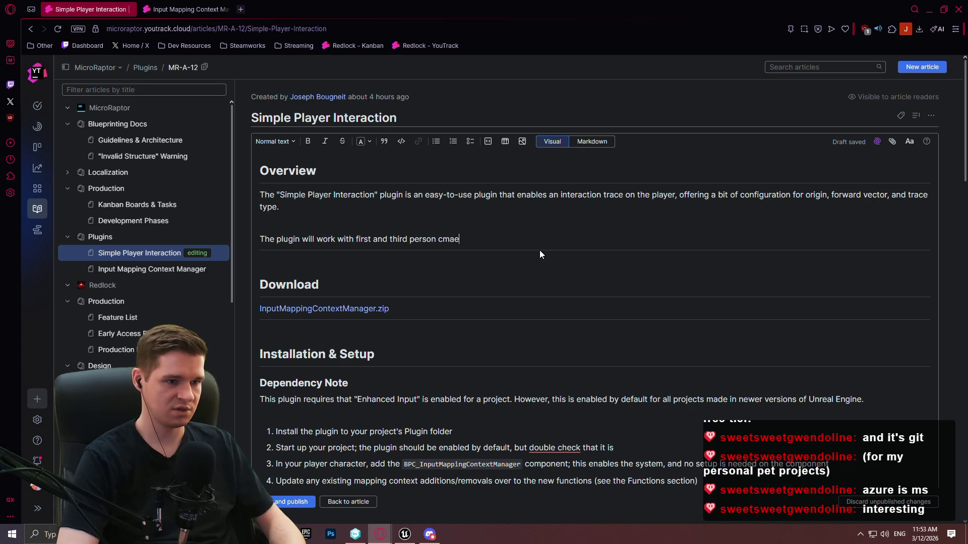
{"action": "type", "text": " setups,"}
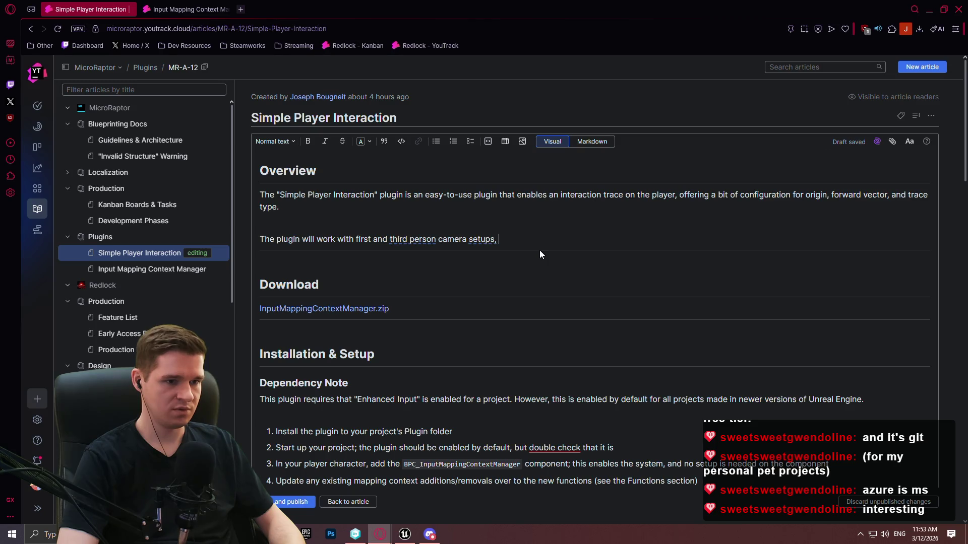
{"action": "type", "text": " with confi"}
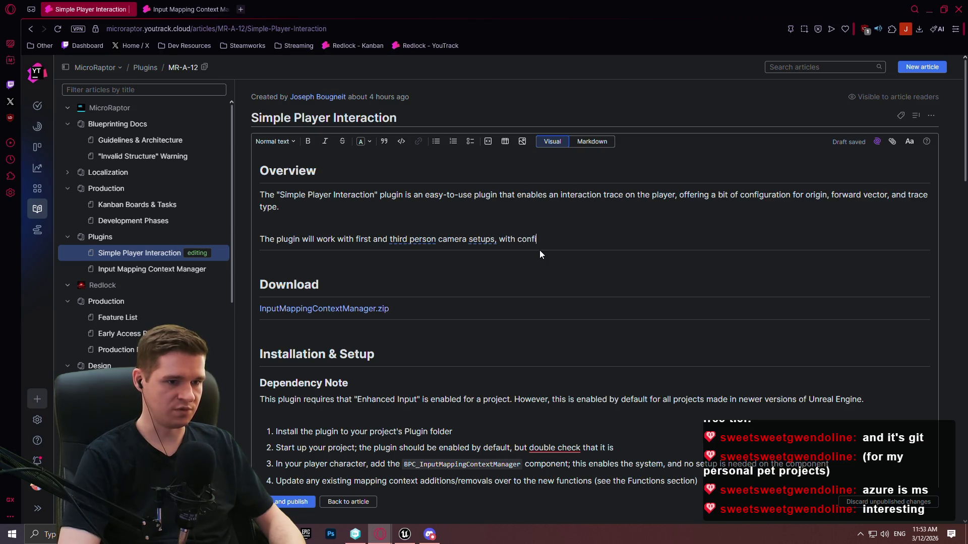
{"action": "type", "text": "guration"}
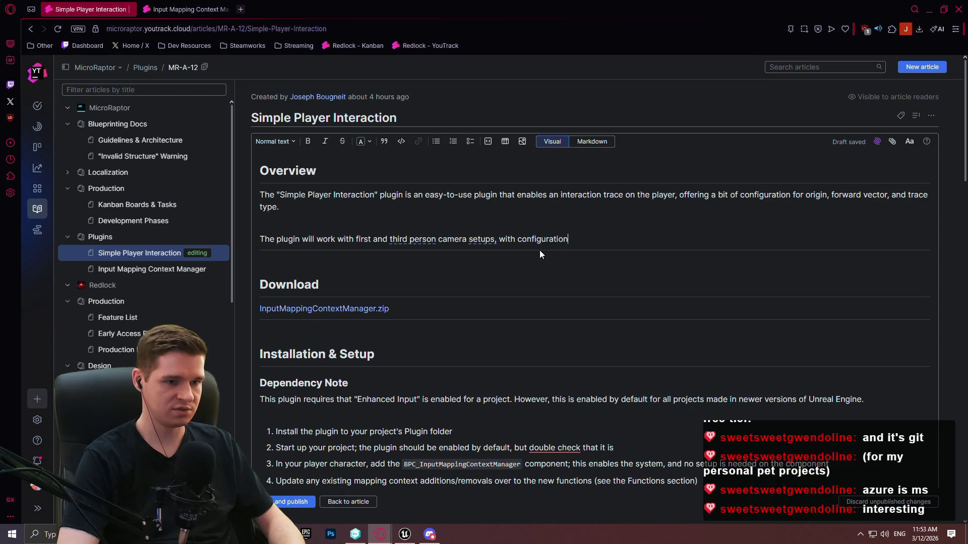
{"action": "type", "text": " options for most common "}
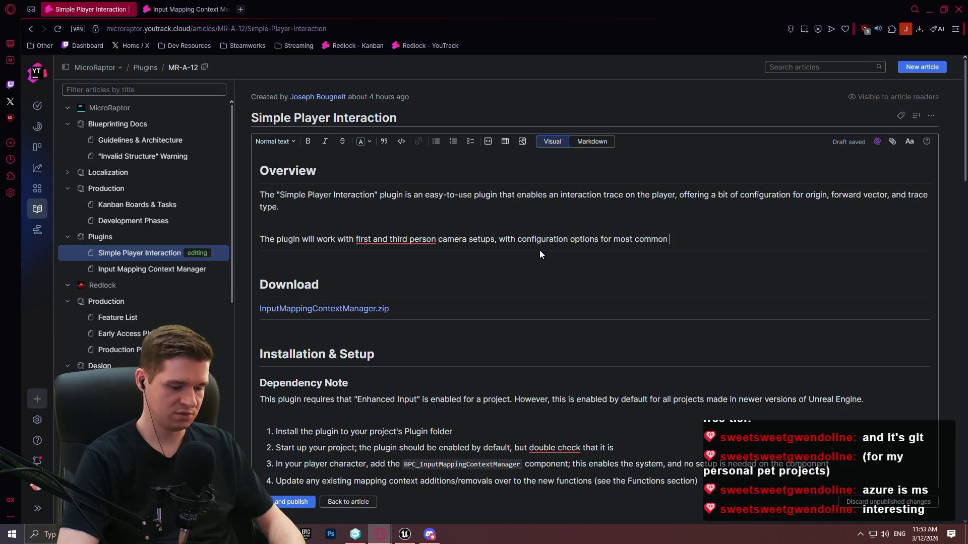
{"action": "type", "text": "camera "}
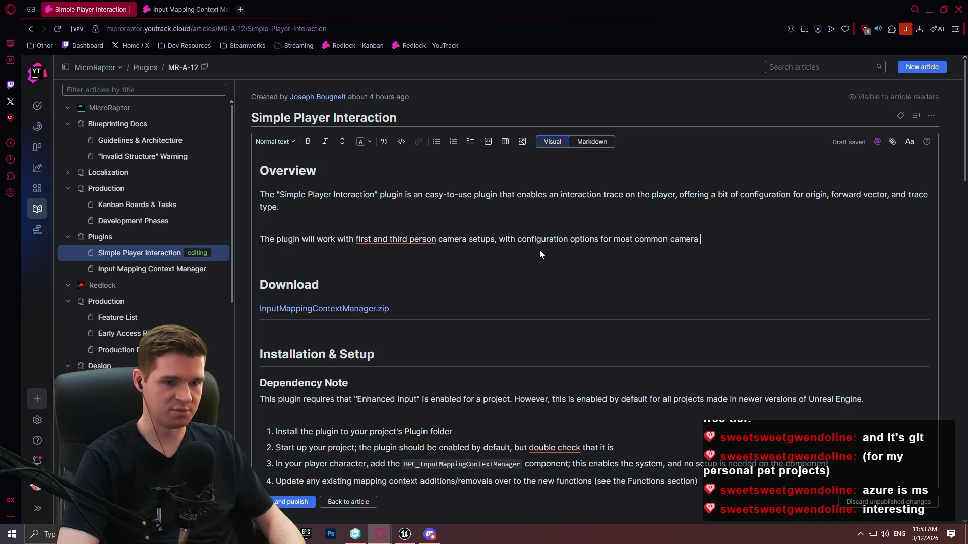
{"action": "type", "text": "types."}
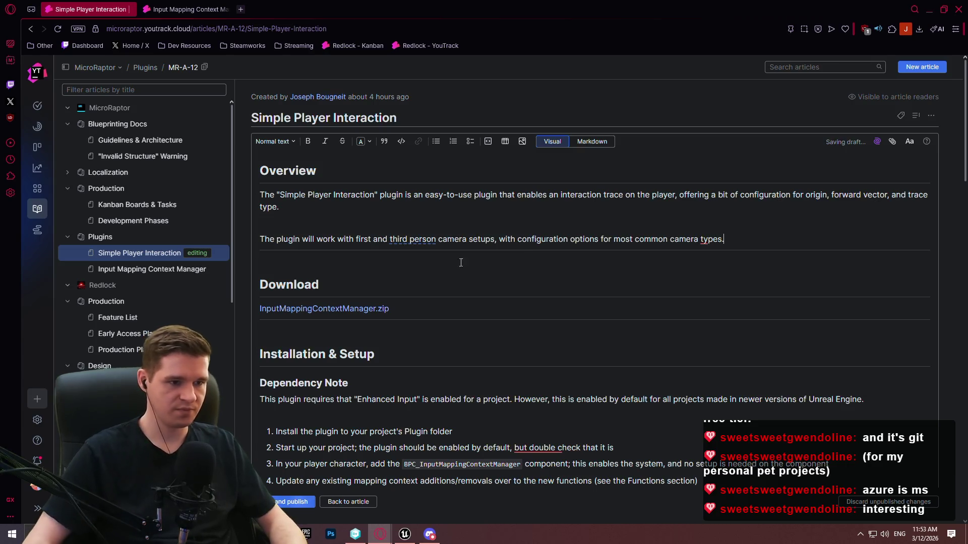
{"action": "scroll", "coordinate": [467, 261], "scroll_direction": "down", "scroll_amount": 3}
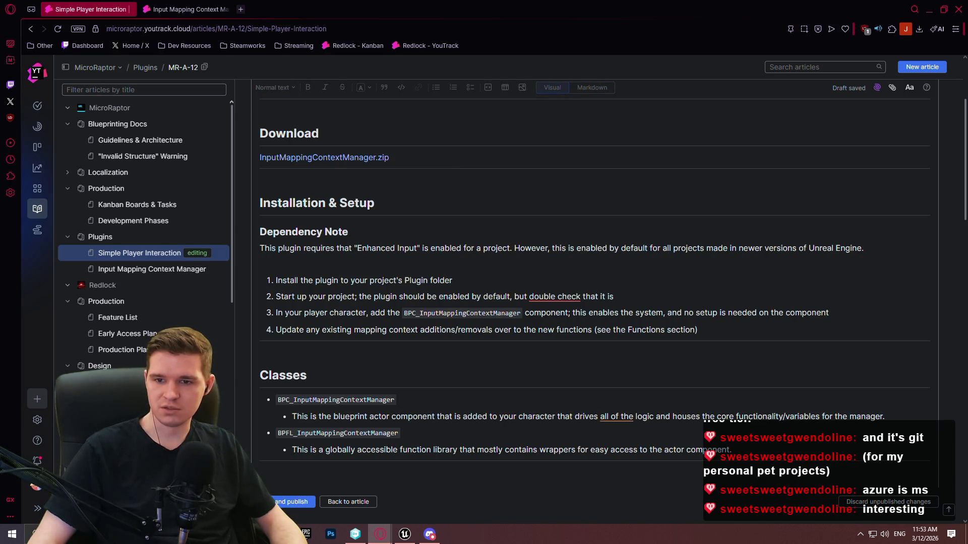
{"action": "left_click", "coordinate": [58, 534]}
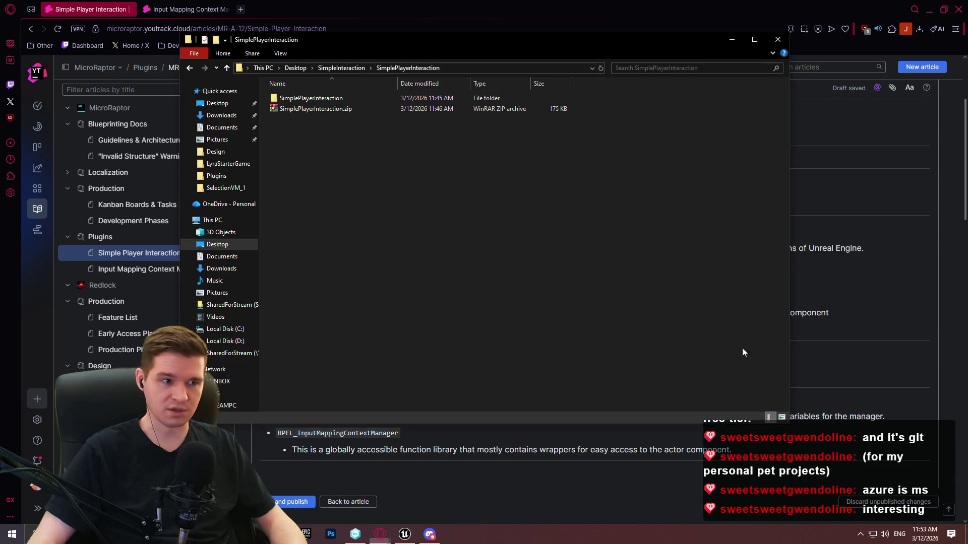
{"action": "left_click", "coordinate": [292, 108]}
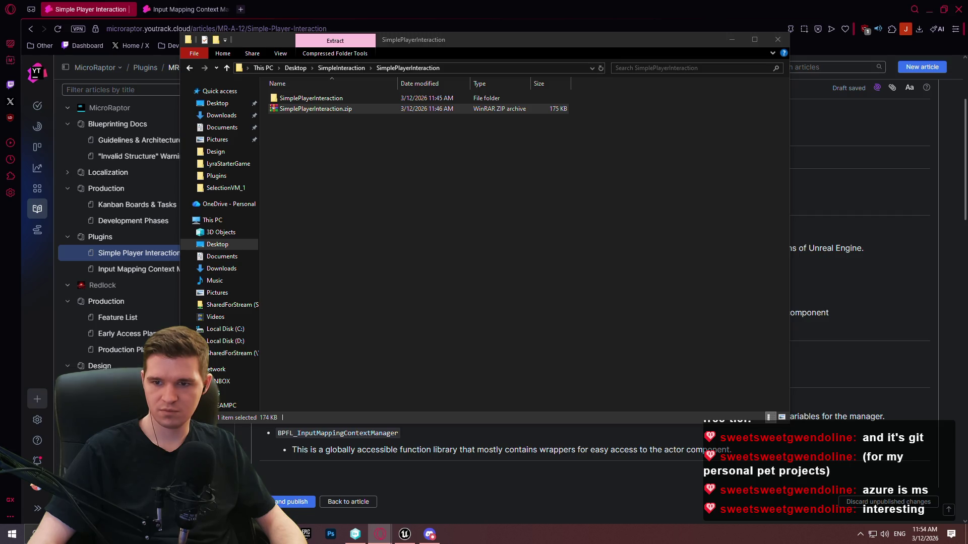
{"action": "left_click", "coordinate": [732, 40]}
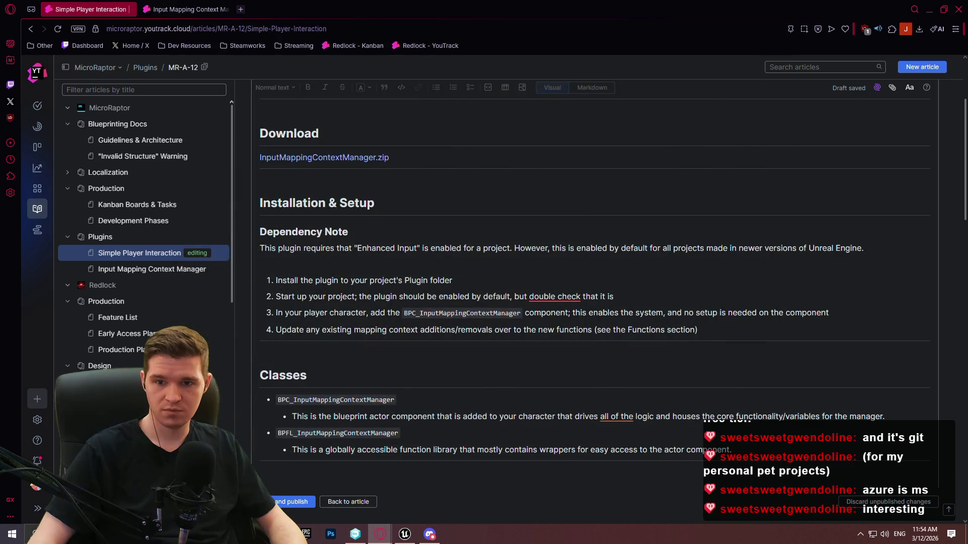
In the Markdown source, replace the old download URL with the new Google Drive link
{"action": "scroll", "coordinate": [408, 210], "scroll_direction": "up", "scroll_amount": 2}
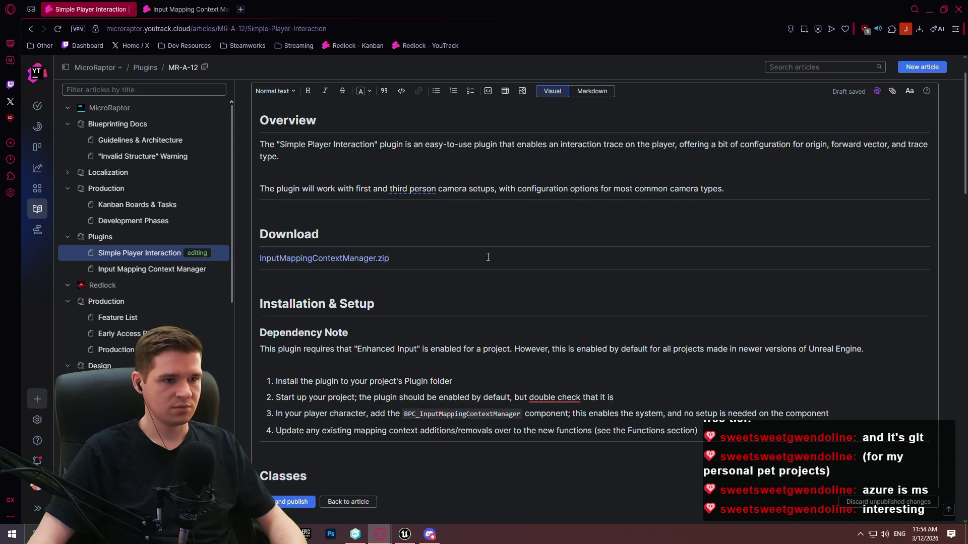
{"action": "left_click", "coordinate": [591, 92]}
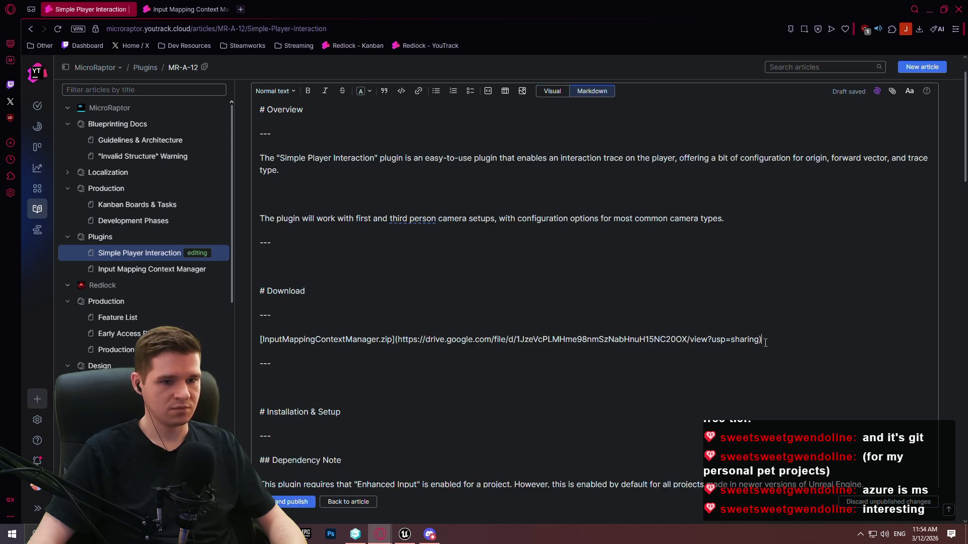
{"action": "mouse_move", "coordinate": [760, 339]}
{"action": "left_mouse_down"}
{"action": "mouse_move", "coordinate": [260, 340]}
{"action": "mouse_move", "coordinate": [398, 339]}
{"action": "left_mouse_up"}
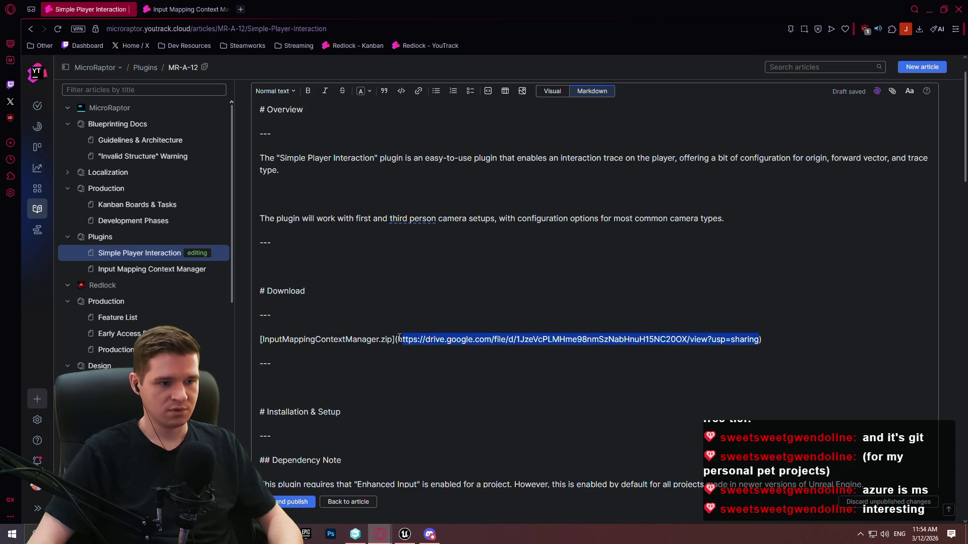
{"action": "type", "text": "https://drive.google.com/file/d/1V6EQj2MVJwEi6H8bkT32bAPH6Ox9Nq9K/view?usp=sharing"}
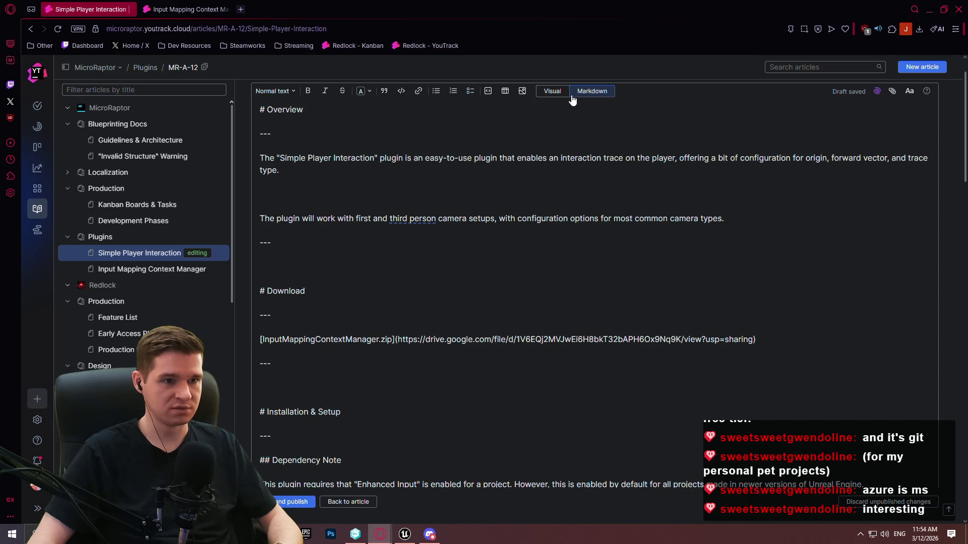
{"action": "left_click", "coordinate": [555, 91]}
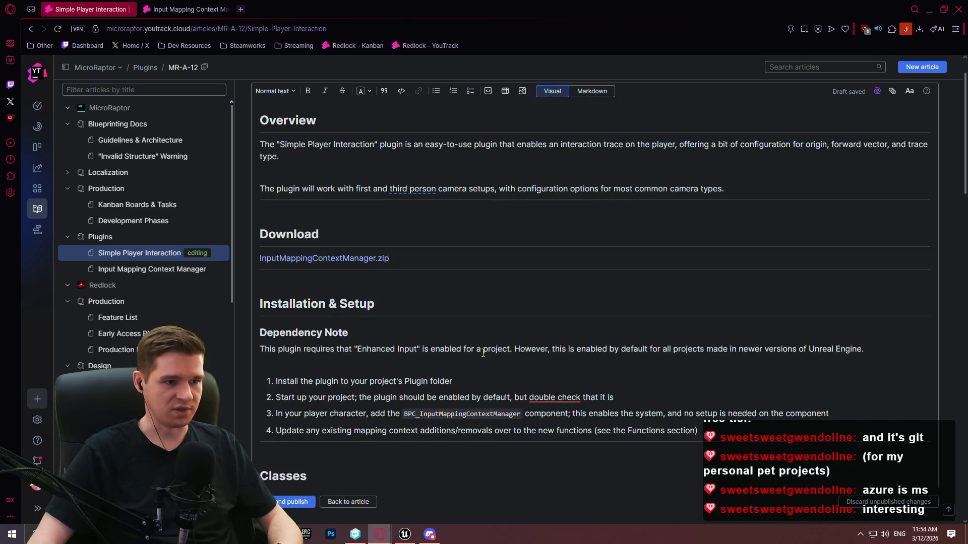
Move through the installation steps below the Dependency Note to find the text to edit
{"action": "scroll", "coordinate": [383, 267], "scroll_direction": "down", "scroll_amount": 2}
{"action": "left_click", "coordinate": [376, 262]}
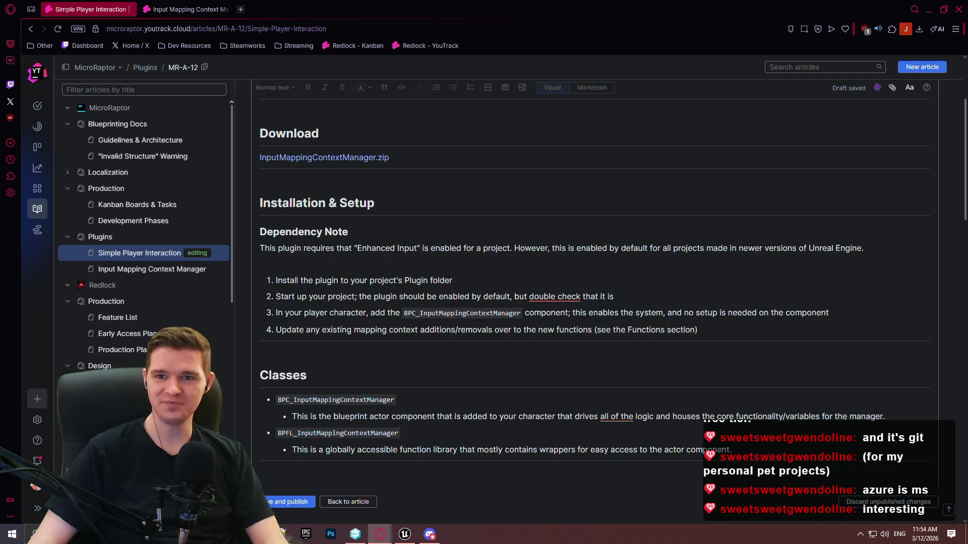
{"action": "left_click", "coordinate": [495, 283]}
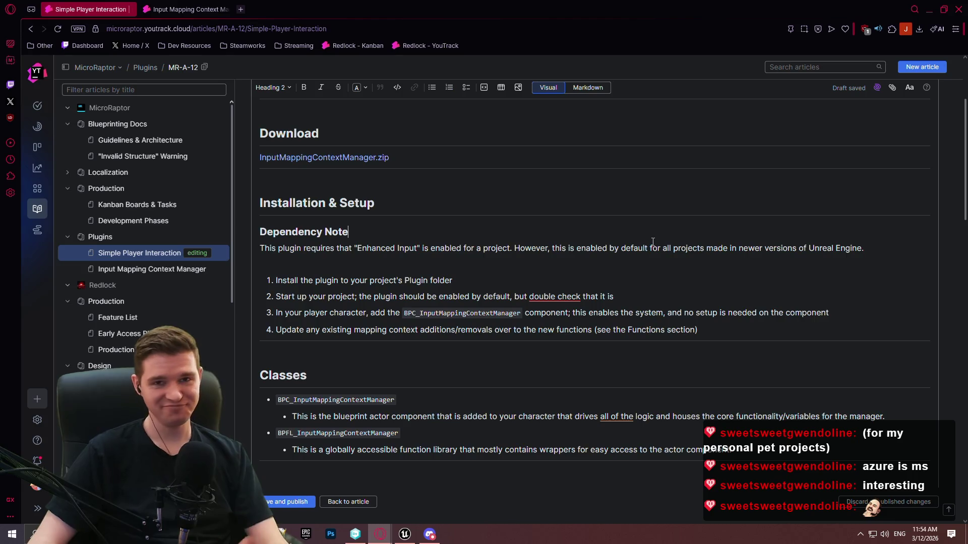
{"action": "left_click", "coordinate": [412, 297]}
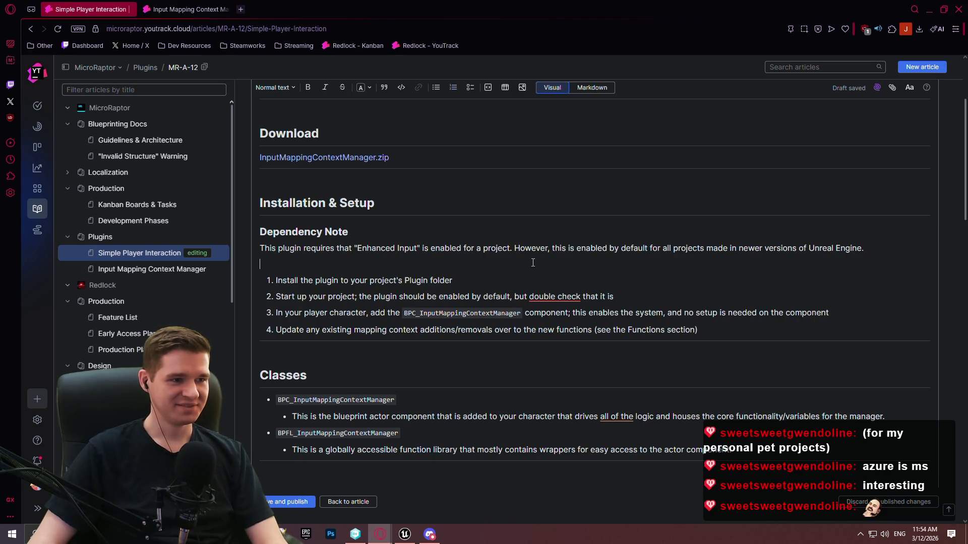
{"action": "scroll", "coordinate": [497, 274], "scroll_direction": "up", "scroll_amount": 2}
{"action": "scroll", "coordinate": [433, 330], "scroll_direction": "down", "scroll_amount": 1}
{"action": "left_click", "coordinate": [433, 329]}
{"action": "scroll", "coordinate": [554, 252], "scroll_direction": "down", "scroll_amount": 2}
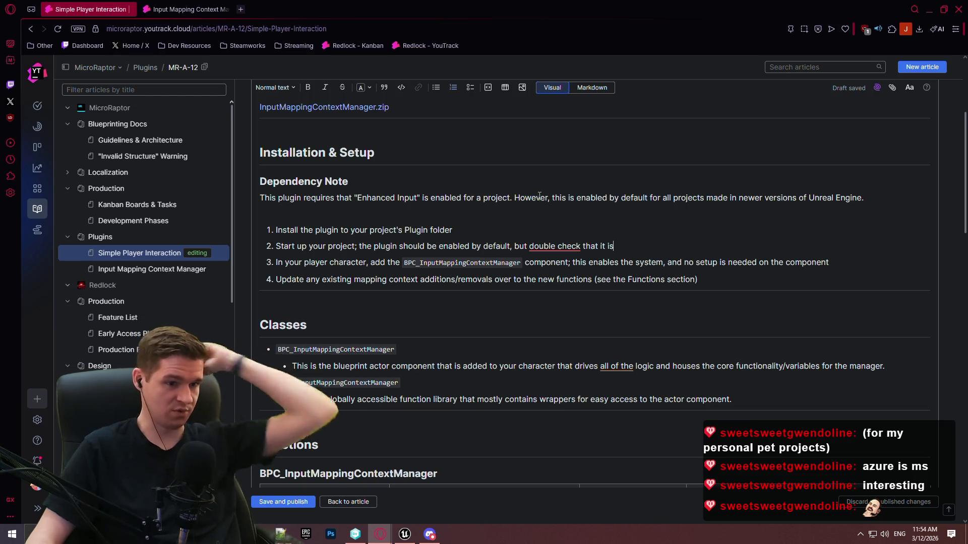
Change step 3's component name to BPC_SimplePlayerInteraction_Player
{"action": "left_click", "coordinate": [419, 212]}
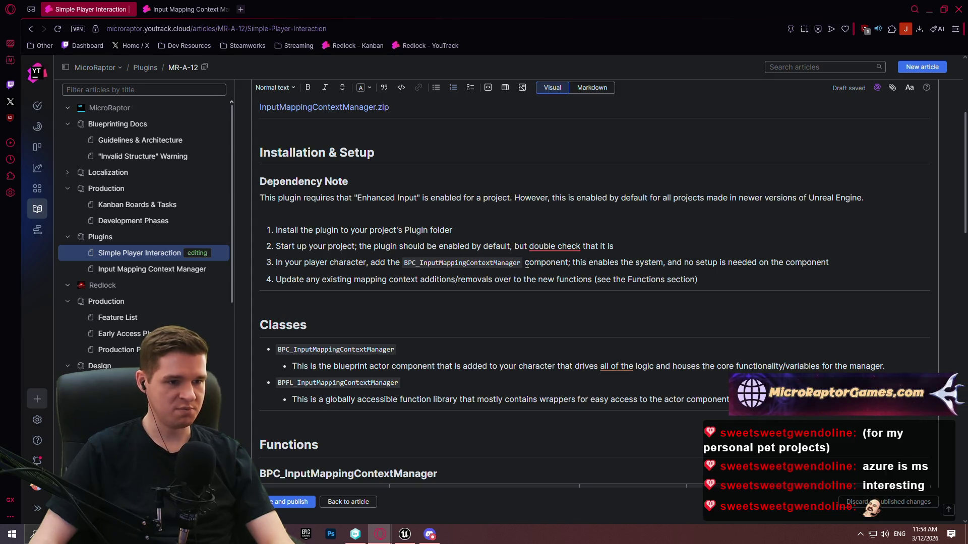
{"action": "key", "text": "BackSpace"}
{"action": "key", "text": "BackSpace"}
{"action": "key", "text": "BackSpace"}
{"action": "type", "text": "S"}
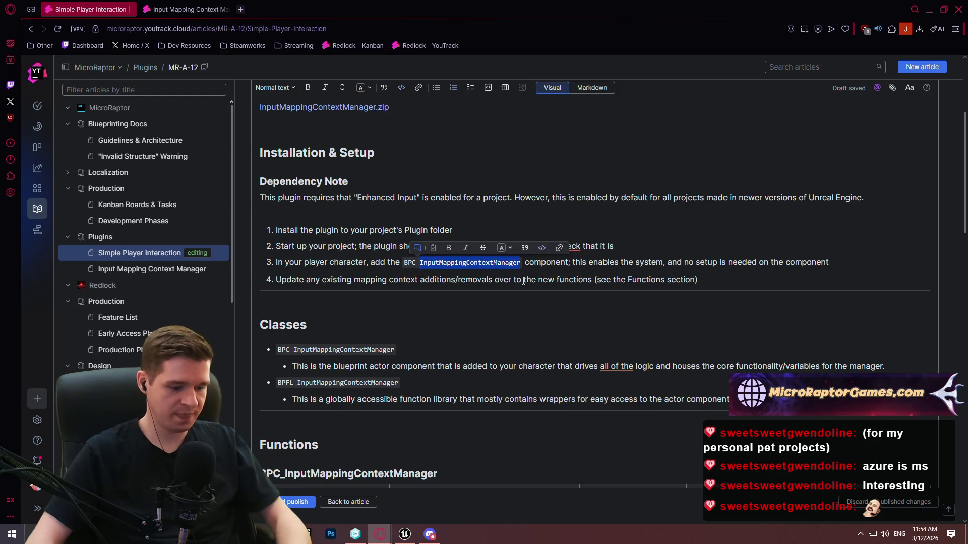
{"action": "type", "text": "implePlayerIn"}
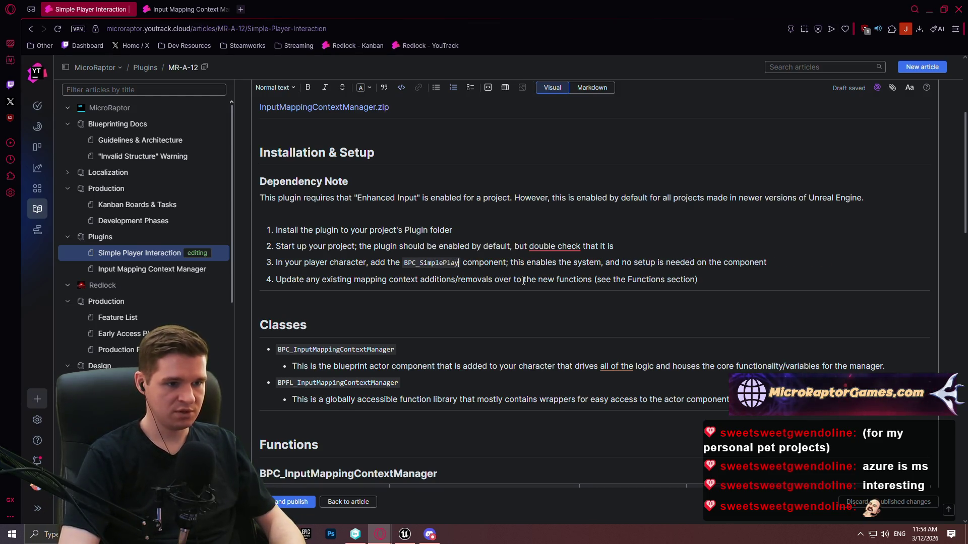
{"action": "type", "text": "teraction_"}
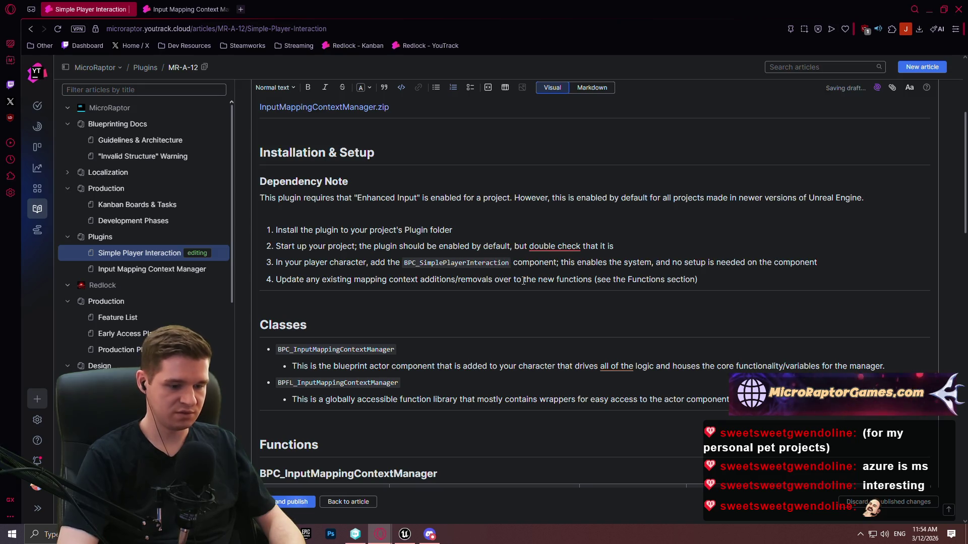
{"action": "type", "text": "Player"}
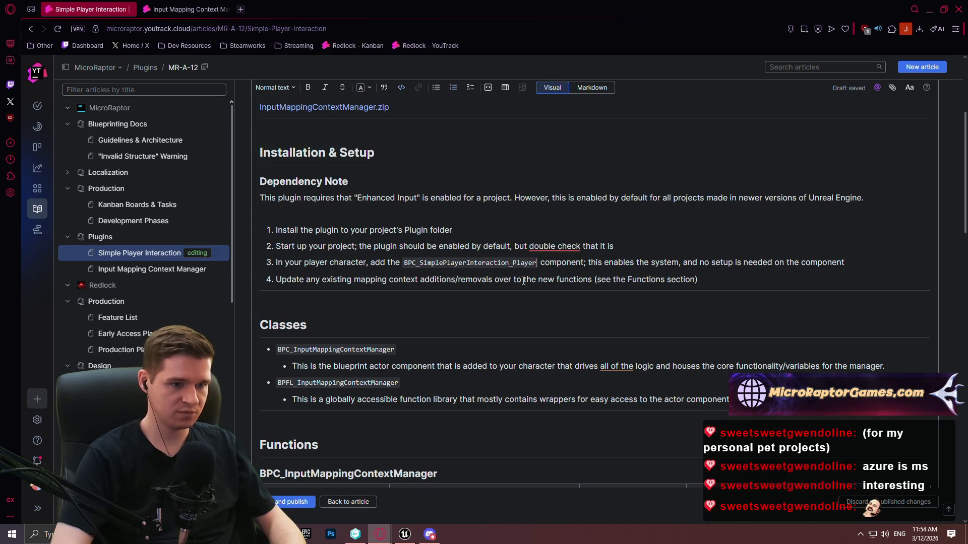
{"action": "left_click", "coordinate": [643, 258]}
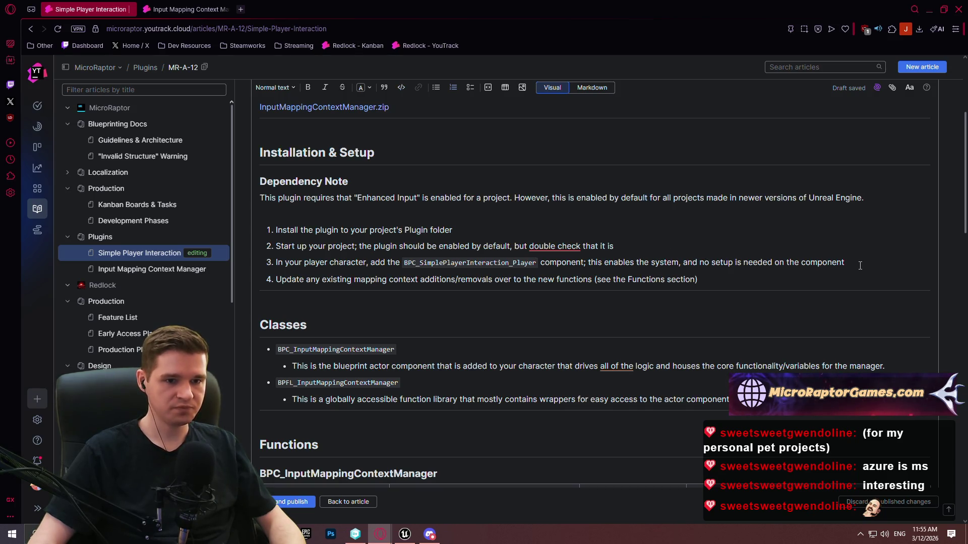
Rewrite step 3's sentence: trace fine-tuning to your camera setup is required, all exposed on the component
{"action": "left_click_drag", "start_coordinate": [857, 266], "coordinate": [593, 266]}
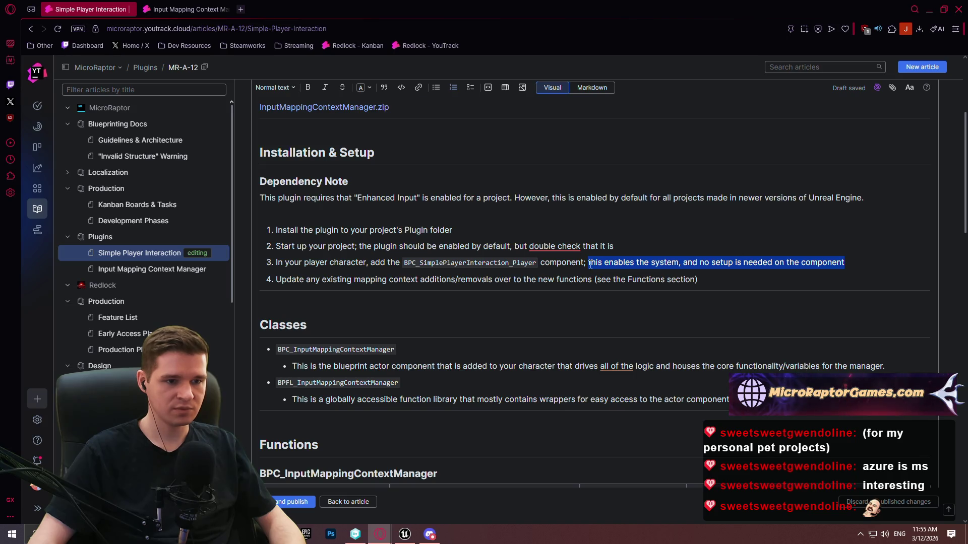
{"action": "type", "text": "setup will be requ"}
{"action": "key", "text": "BackSpace"}
{"action": "type", "text": "ired to fine-tine"}
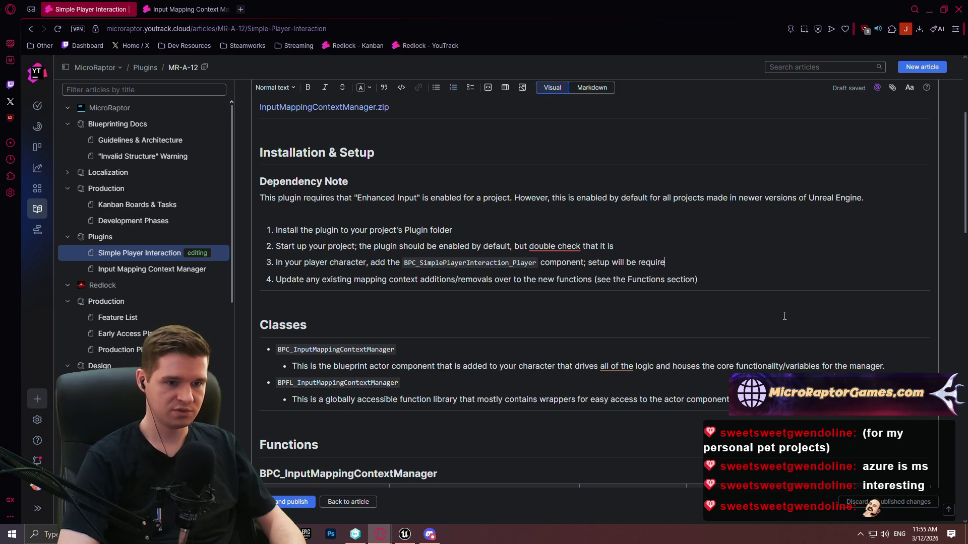
{"action": "key", "text": "BackSpace"}
{"action": "key", "text": "BackSpace"}
{"action": "key", "text": "BackSpace"}
{"action": "type", "text": "une the "}
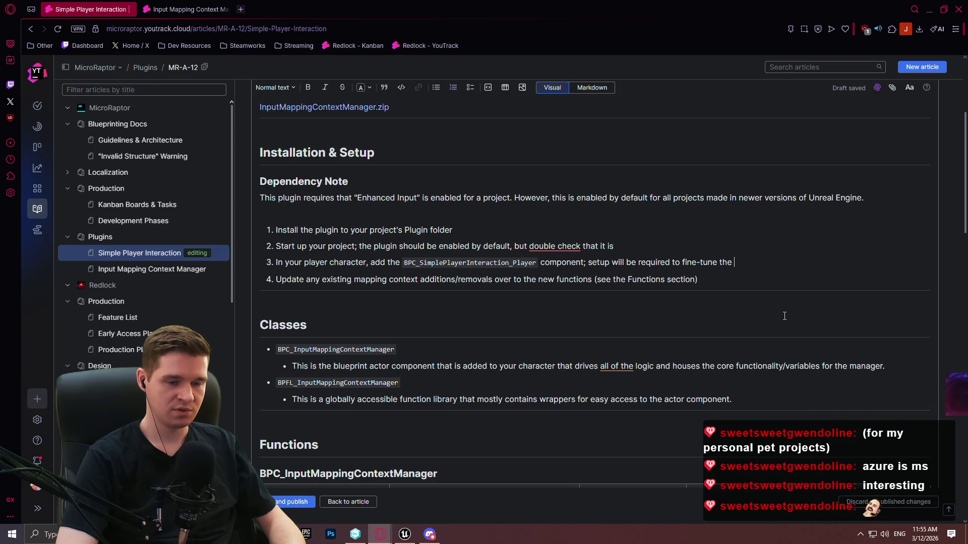
{"action": "type", "text": "interaction trace to your "}
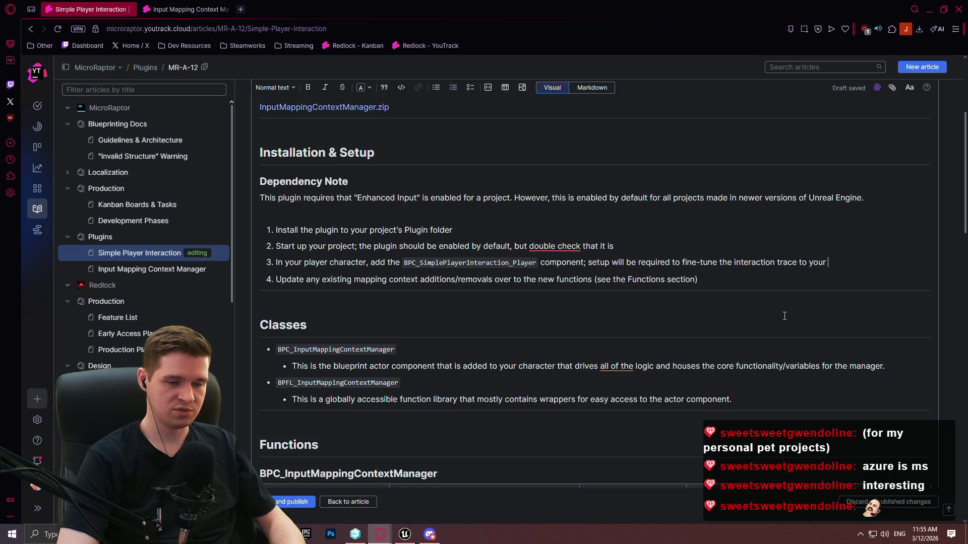
{"action": "type", "text": "camer"}
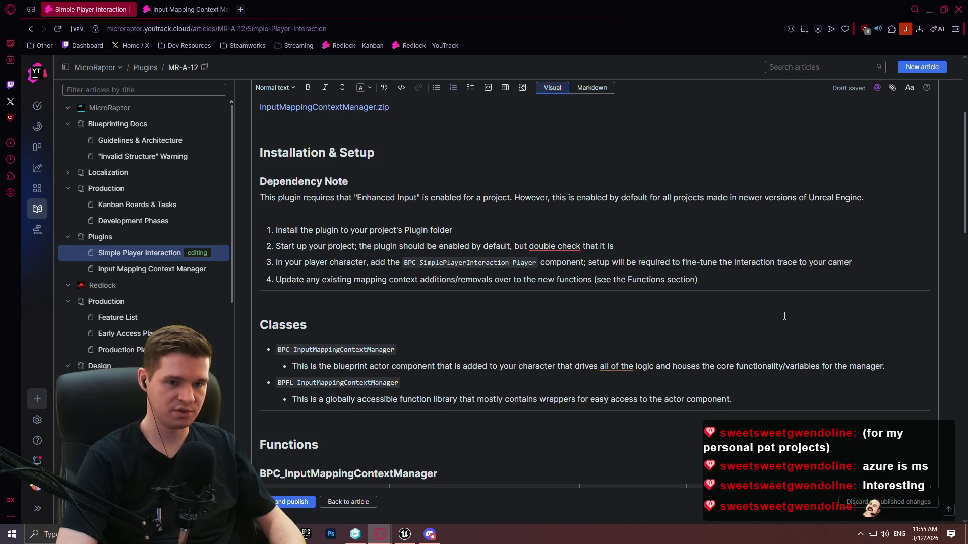
{"action": "type", "text": "a setup and nee"}
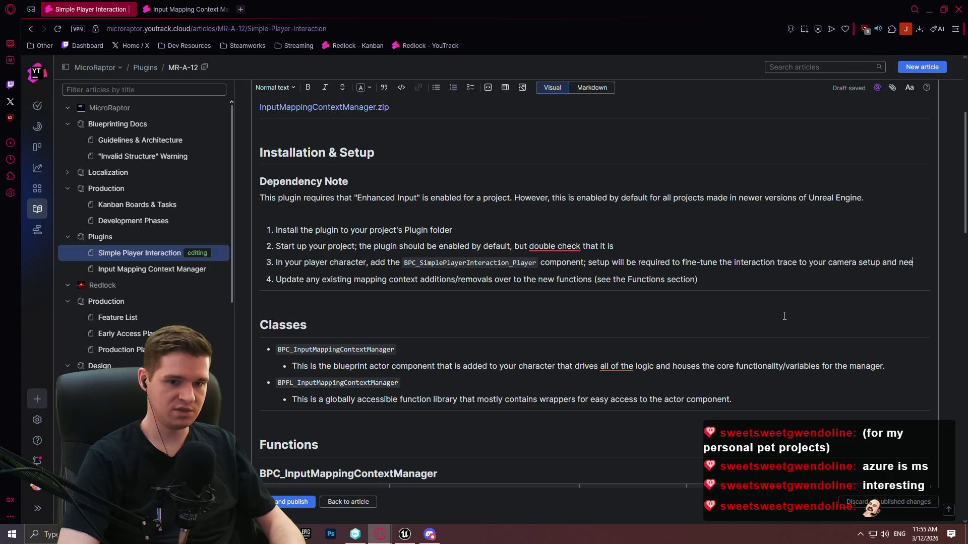
{"action": "type", "text": "ds, but it's a"}
{"action": "key", "text": "BackSpace"}
{"action": "type", "text": "l exposed"}
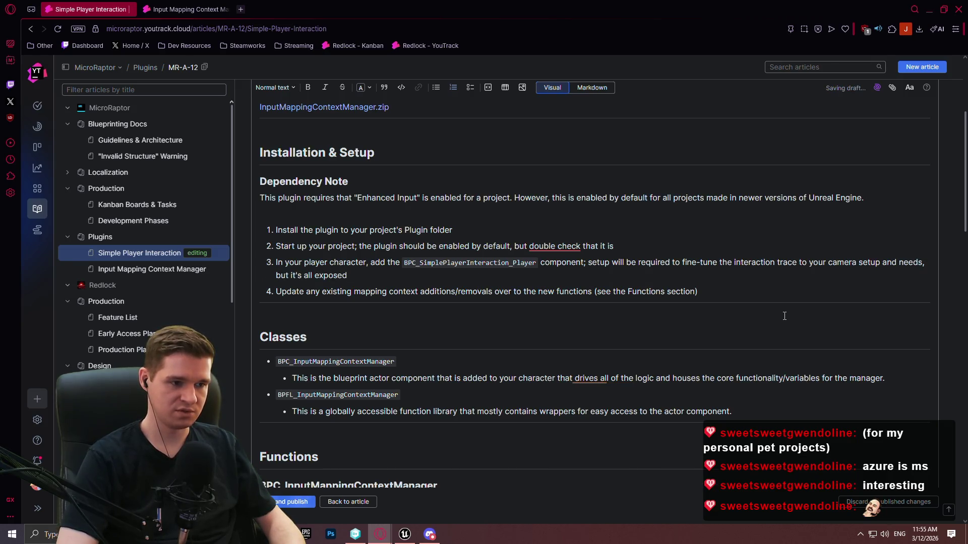
{"action": "type", "text": " on the comp"}
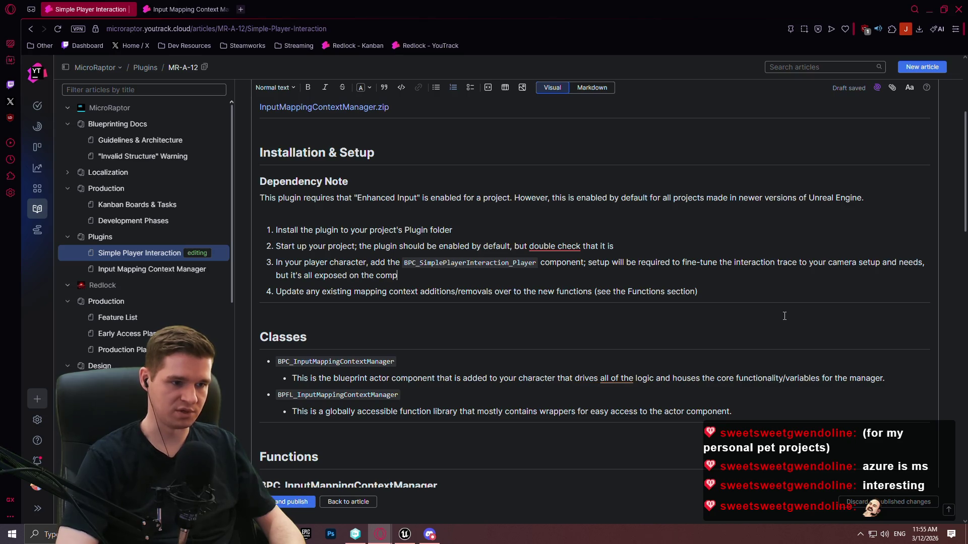
{"action": "type", "text": "onent itself"}
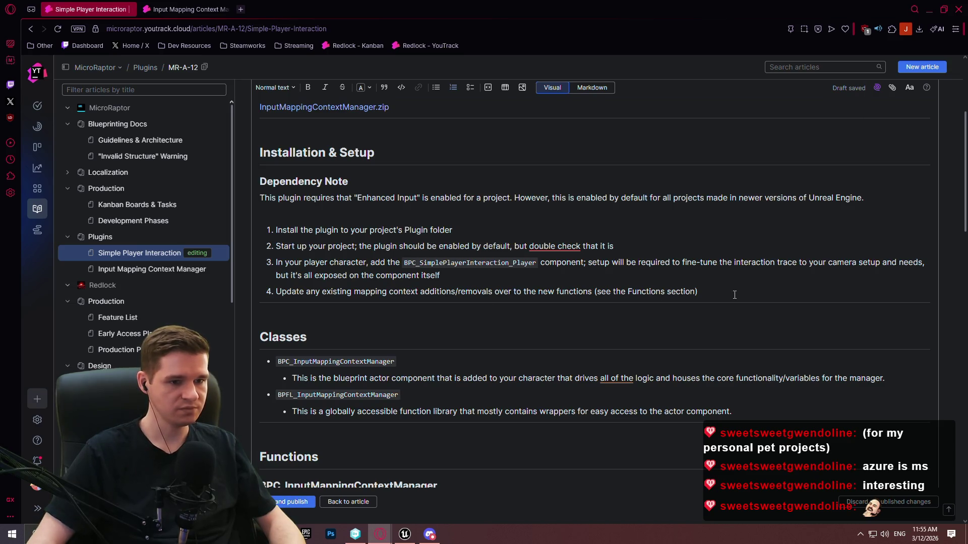
Rewrite step 4: an included Input Mapping Context you manage yourself; basic setups just register it
{"action": "left_click_drag", "start_coordinate": [733, 289], "coordinate": [295, 289]}
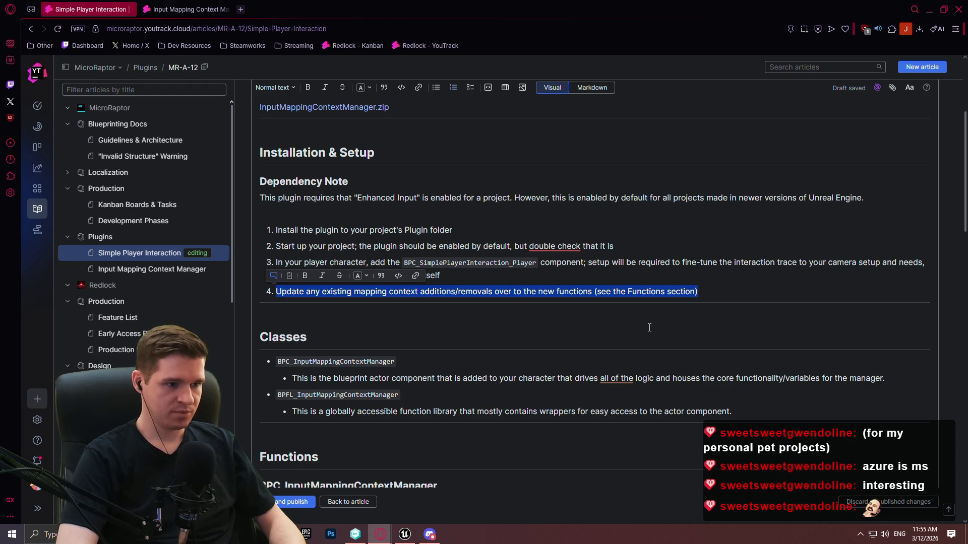
{"action": "type", "text": "There is a"}
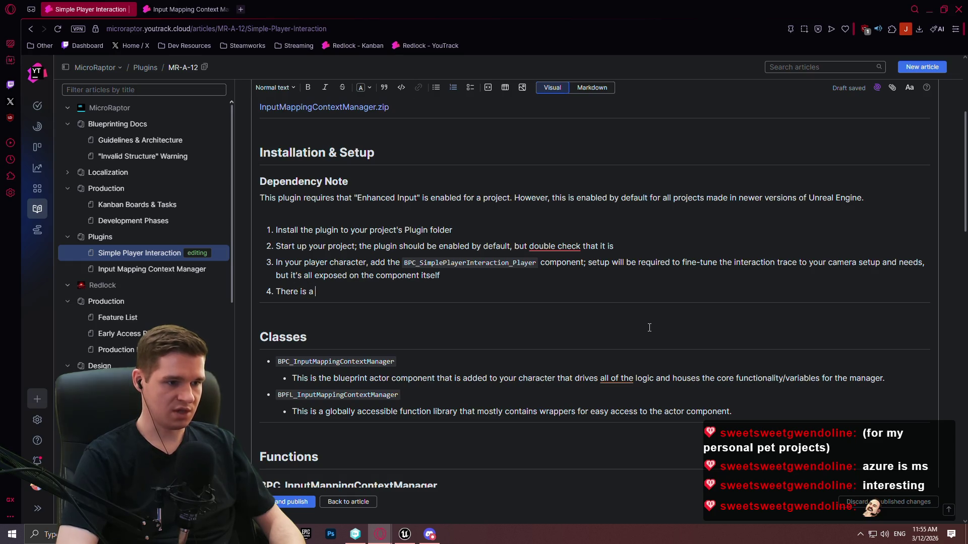
{"action": "type", "text": " included "}
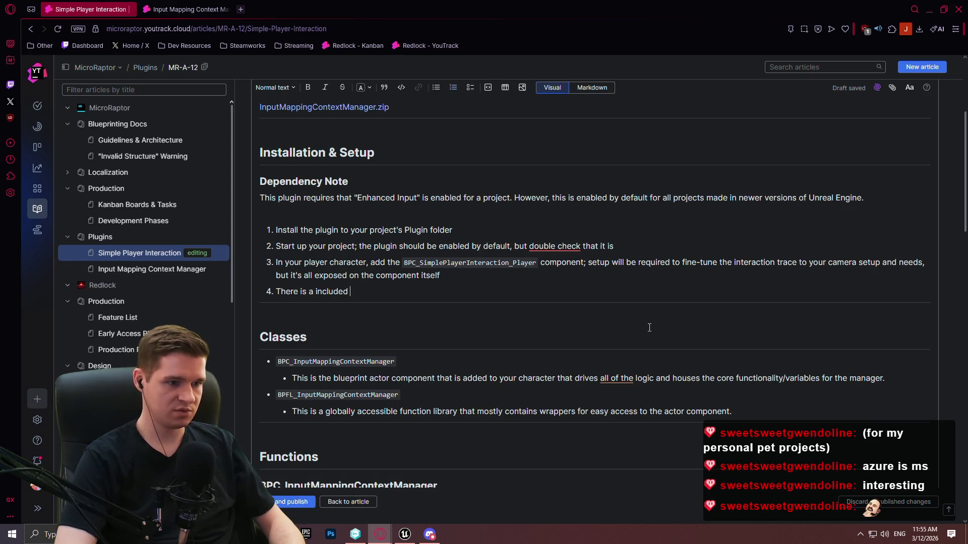
{"action": "type", "text": "Input"}
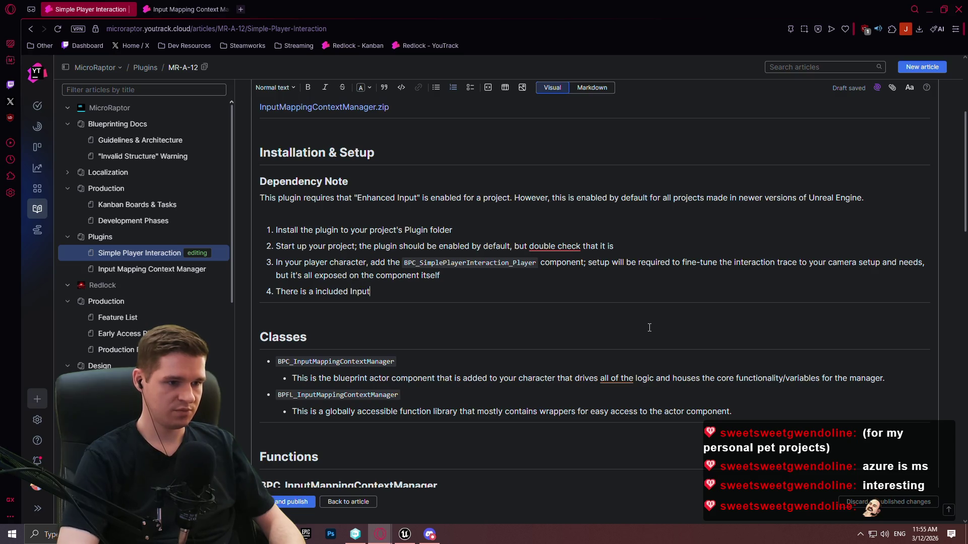
{"action": "type", "text": " Mapping Cont"}
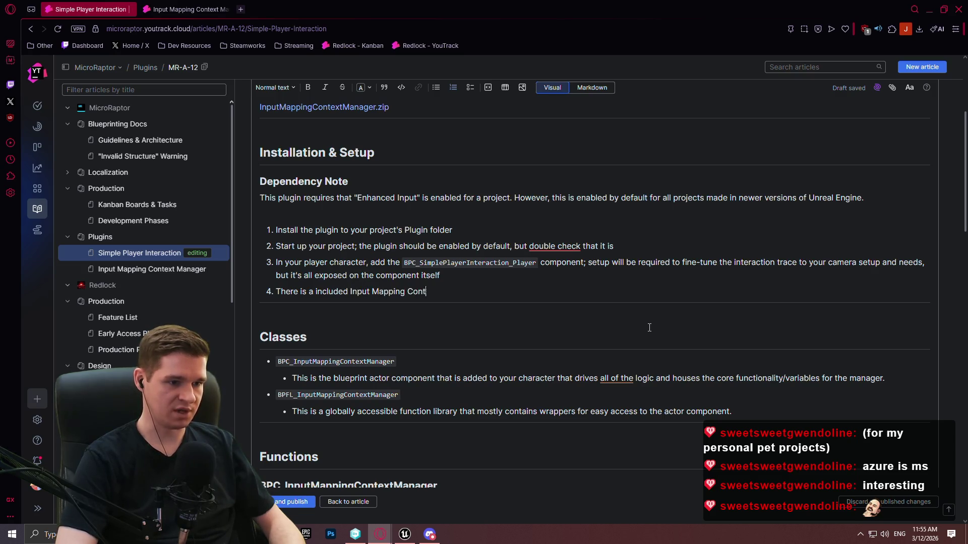
{"action": "type", "text": "ext and Input Mapping fo"}
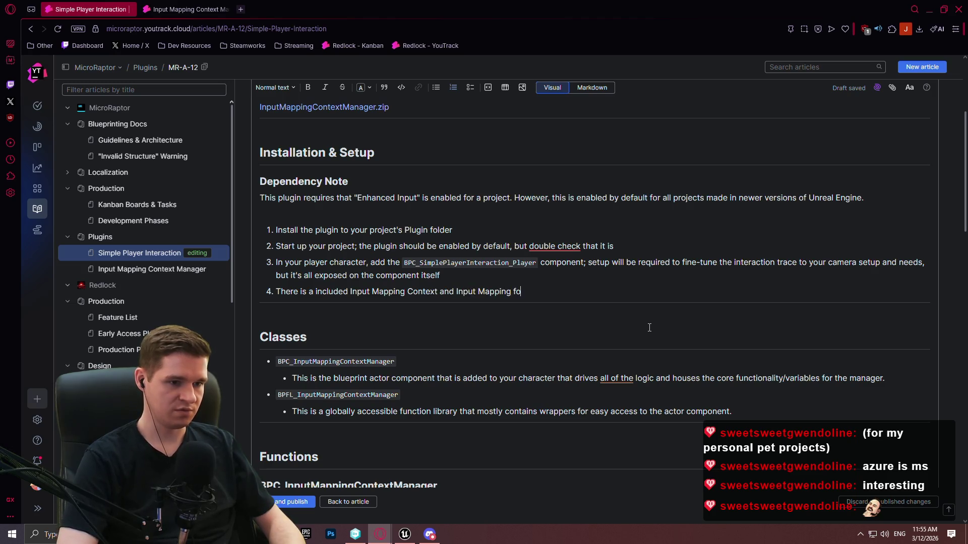
{"action": "type", "text": "r interaction."}
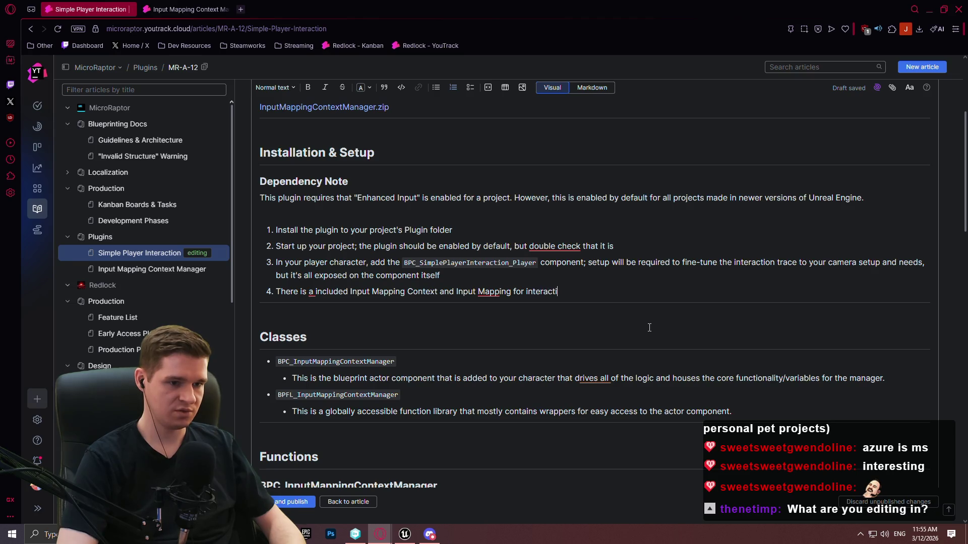
{"action": "type", "text": " You will hj"}
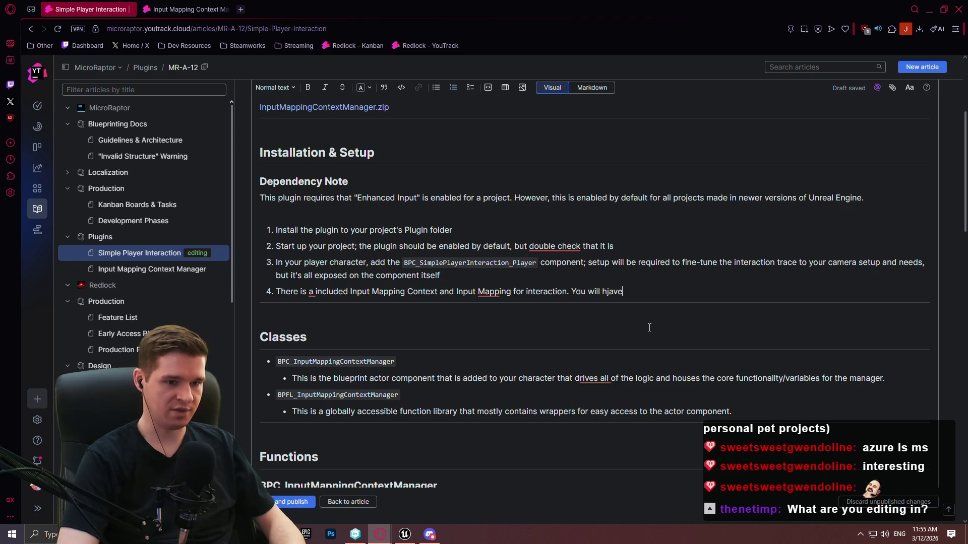
{"action": "key", "text": "BackSpace"}
{"action": "type", "text": "ave to manage"}
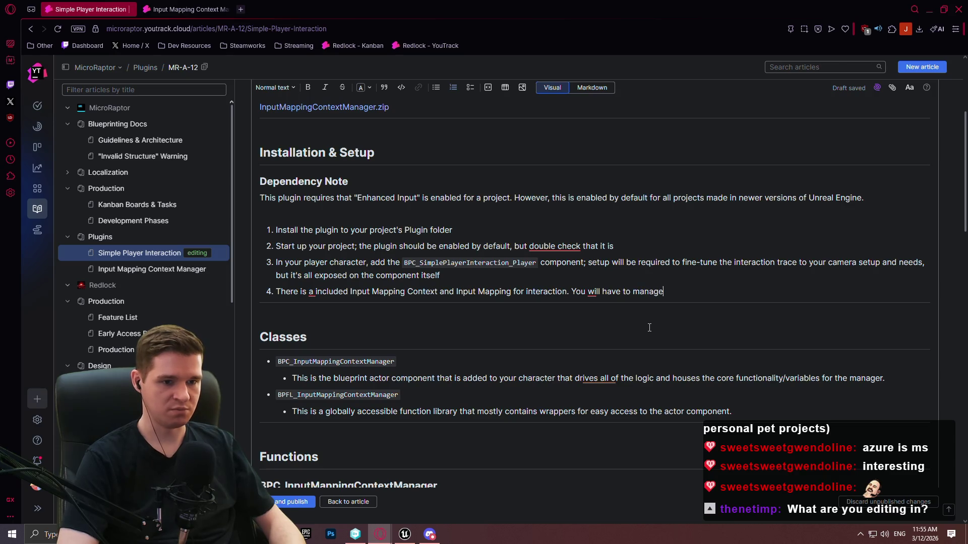
{"action": "type", "text": " this yourself"}
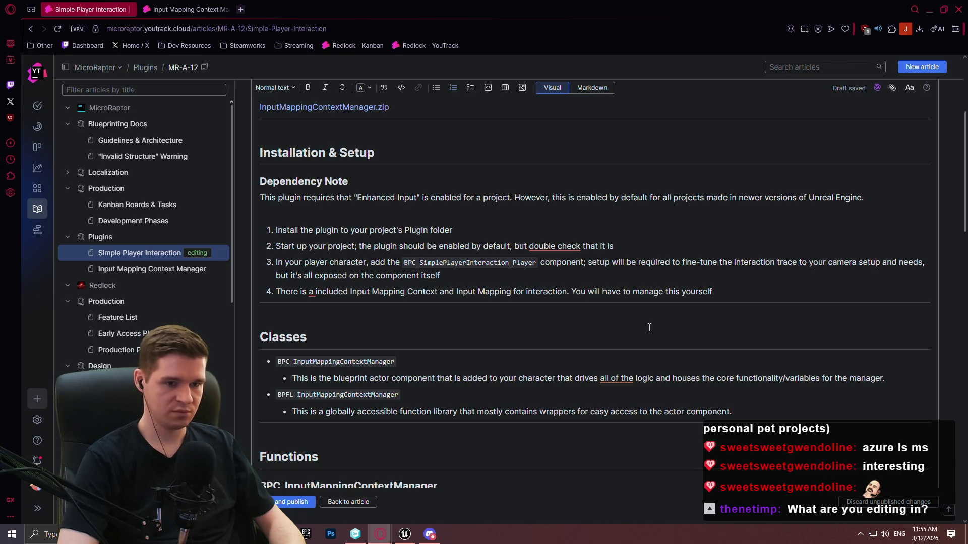
{"action": "key", "text": "BackSpace"}
{"action": "key", "text": "BackSpace"}
{"action": "key", "text": "BackSpace"}
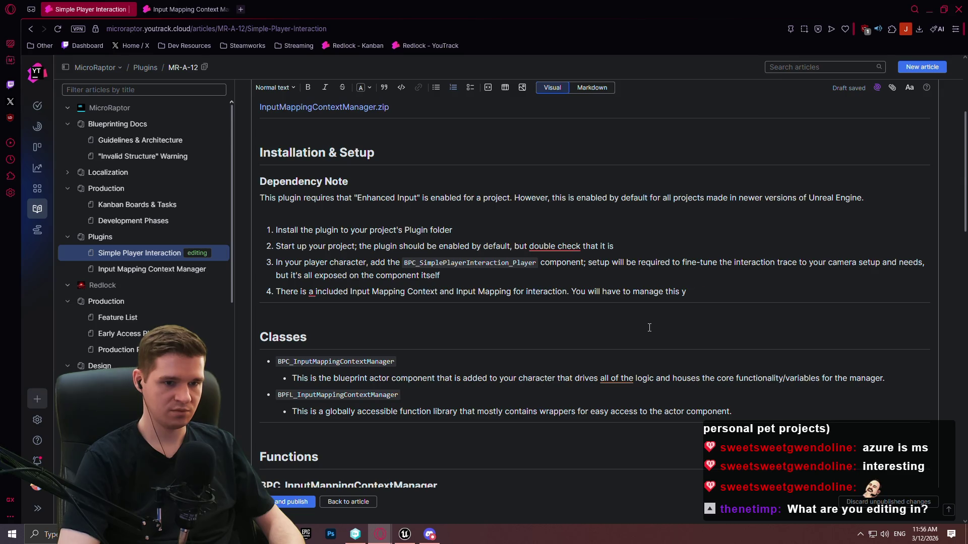
{"action": "type", "text": "text yoursef"}
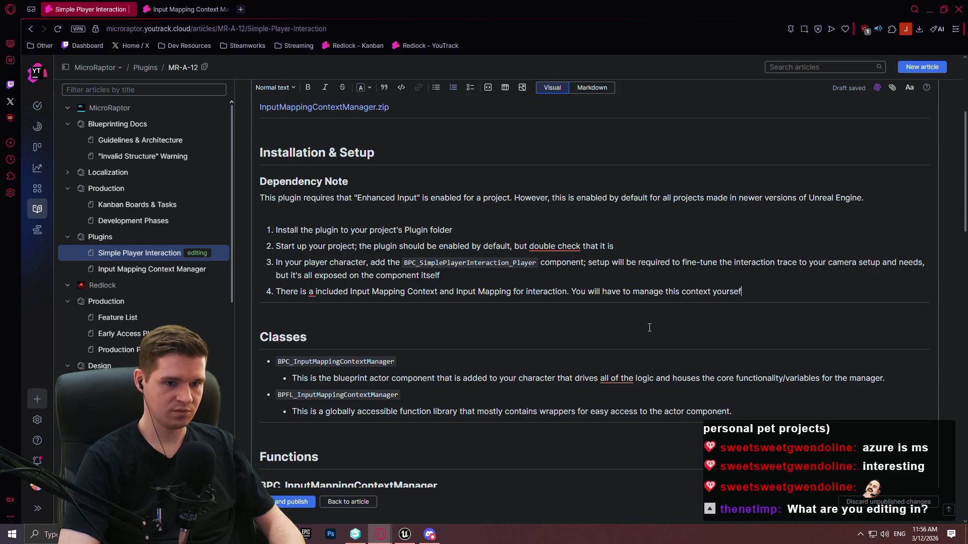
{"action": "key", "text": "BackSpace"}
{"action": "key", "text": "BackSpace"}
{"action": "type", "text": "lf, but basic setups will j"}
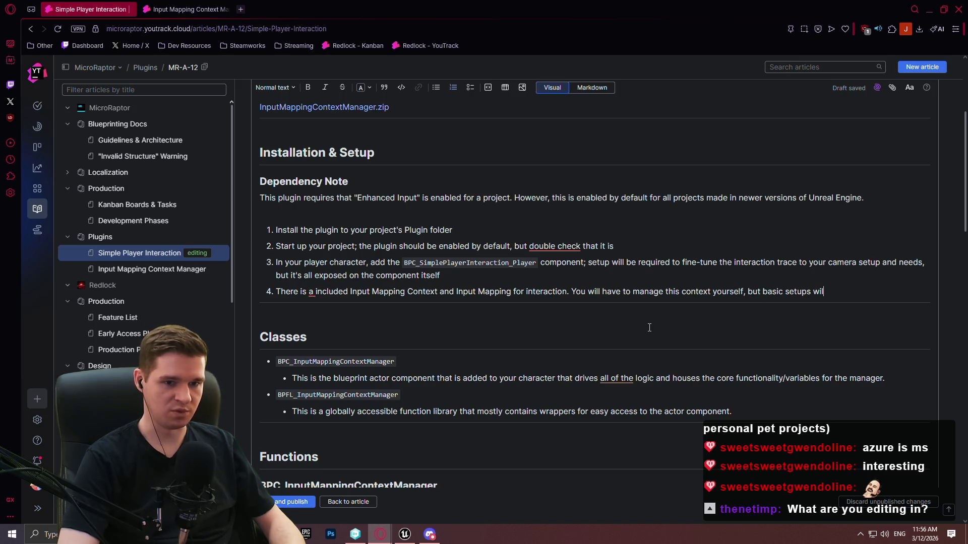
{"action": "type", "text": "ust "}
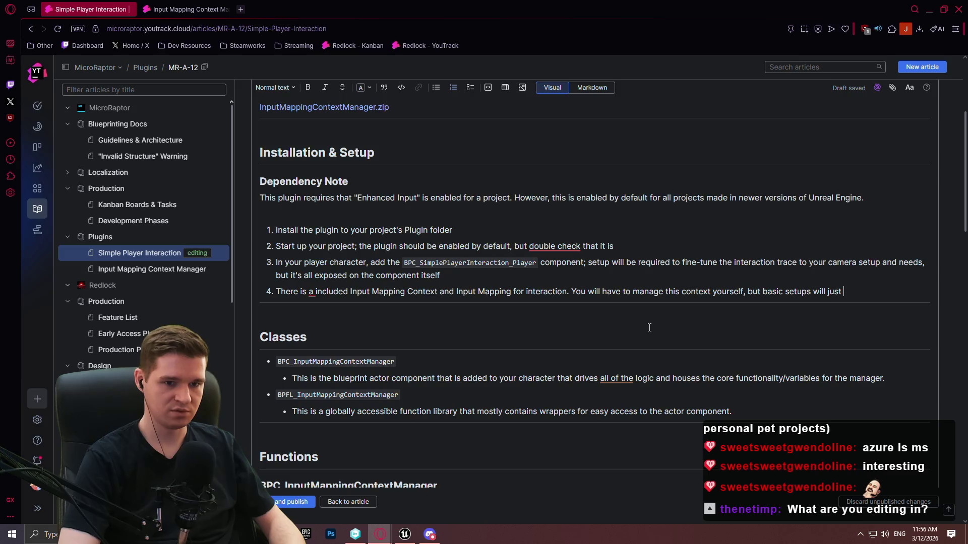
{"action": "type", "text": "require you to"}
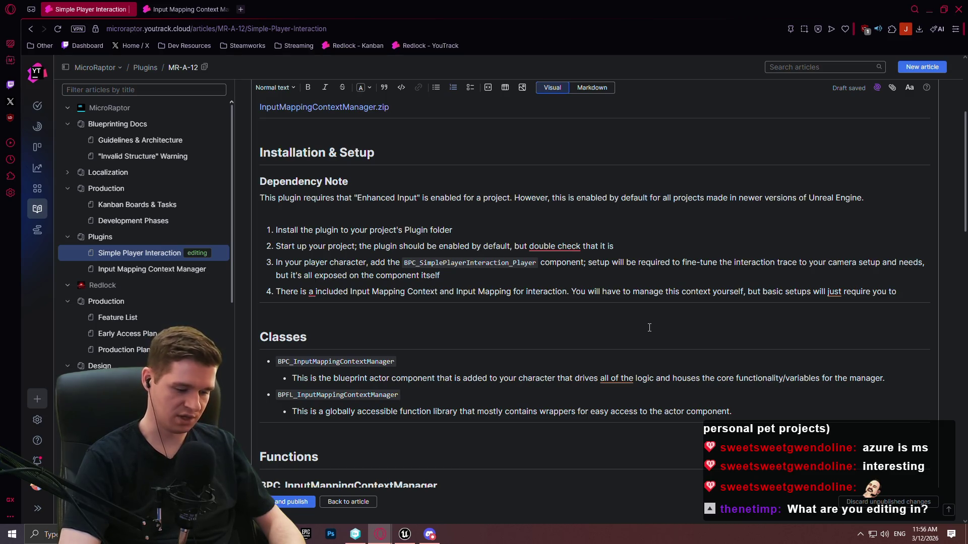
{"action": "type", "text": "register the "}
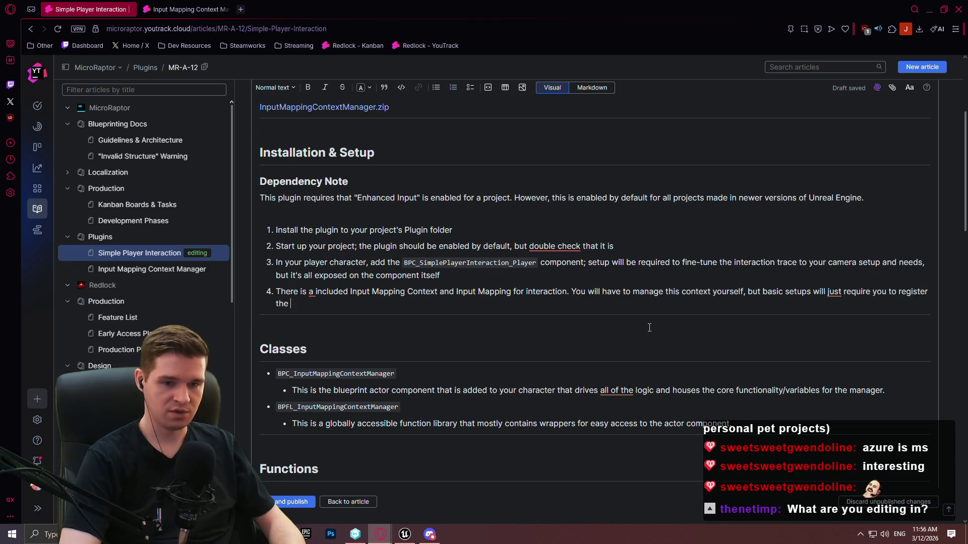
{"action": "type", "text": "mapping context"}
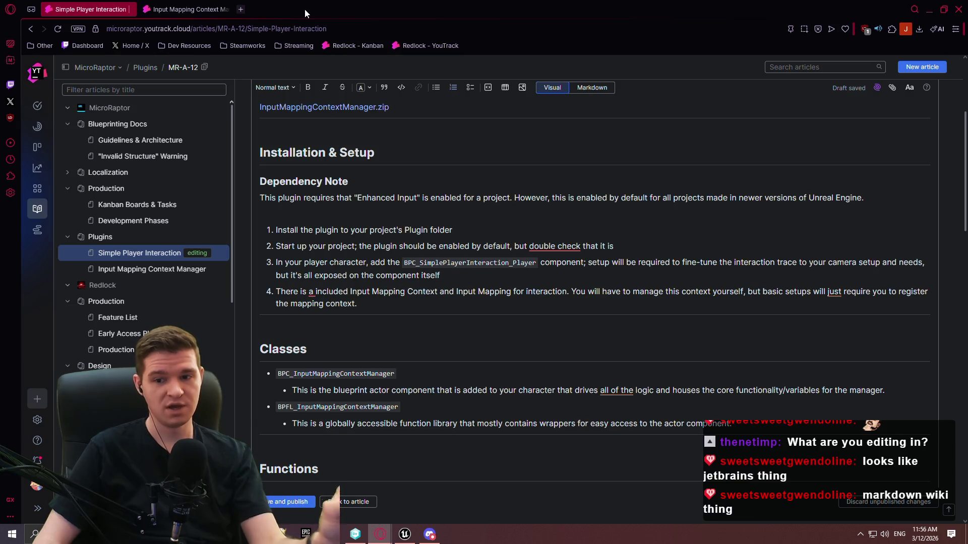
Open the Redlock - First Playable board, then the Workflows admin page in a new tab
{"action": "left_click", "coordinate": [38, 146]}
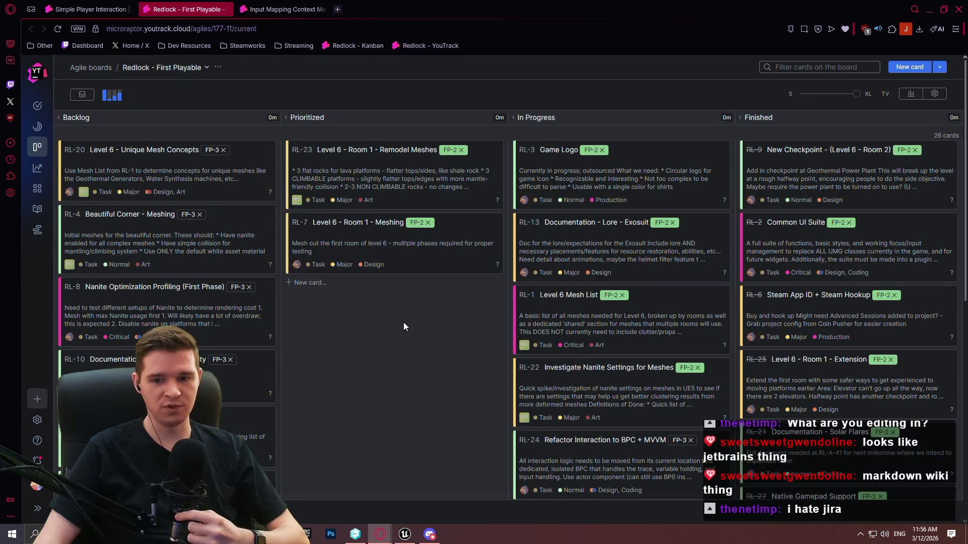
{"action": "scroll", "coordinate": [428, 277], "scroll_direction": "down", "scroll_amount": 4}
{"action": "scroll", "coordinate": [684, 216], "scroll_direction": "up", "scroll_amount": 5}
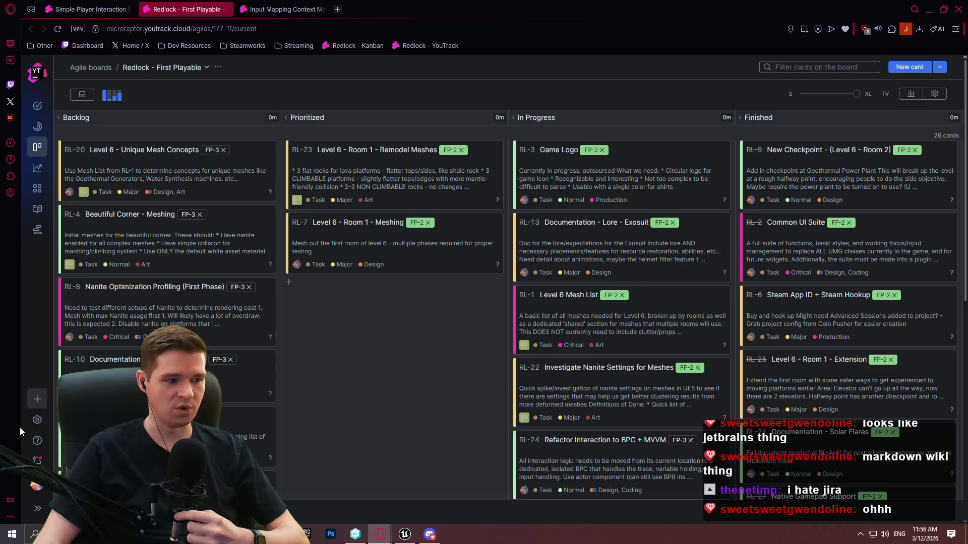
{"action": "left_click", "coordinate": [37, 419]}
{"action": "middle_click", "coordinate": [108, 326]}
{"action": "left_click", "coordinate": [310, 8]}
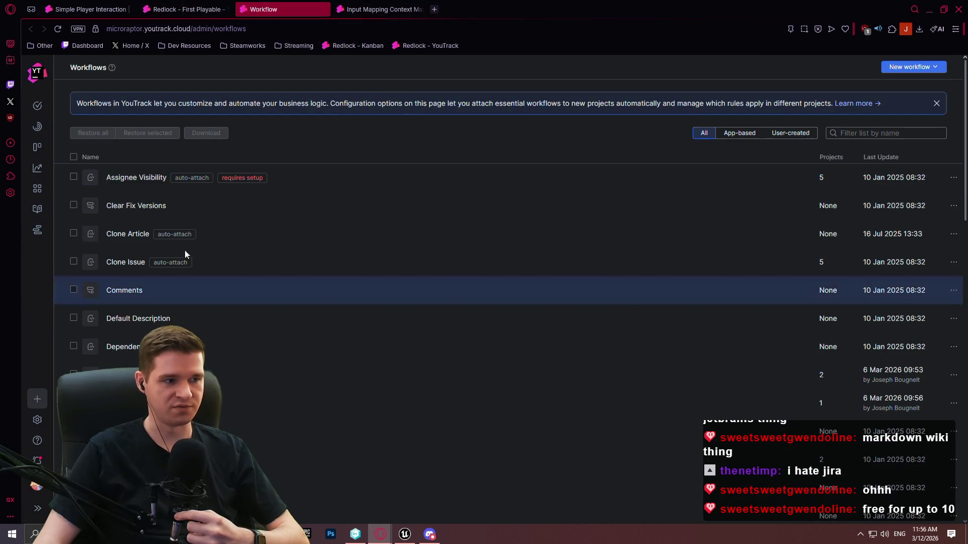
{"action": "scroll", "coordinate": [310, 277], "scroll_direction": "down", "scroll_amount": 3}
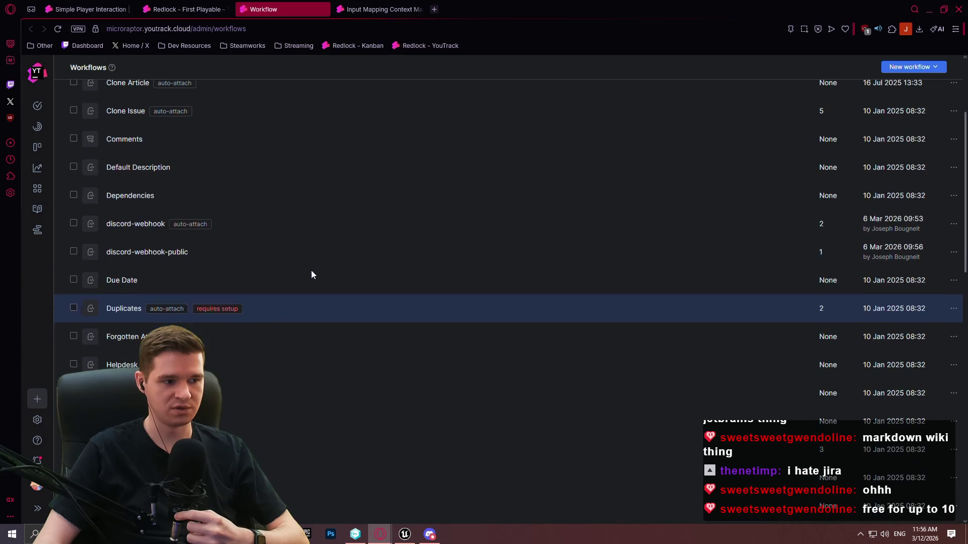
{"action": "scroll", "coordinate": [371, 258], "scroll_direction": "up", "scroll_amount": 3}
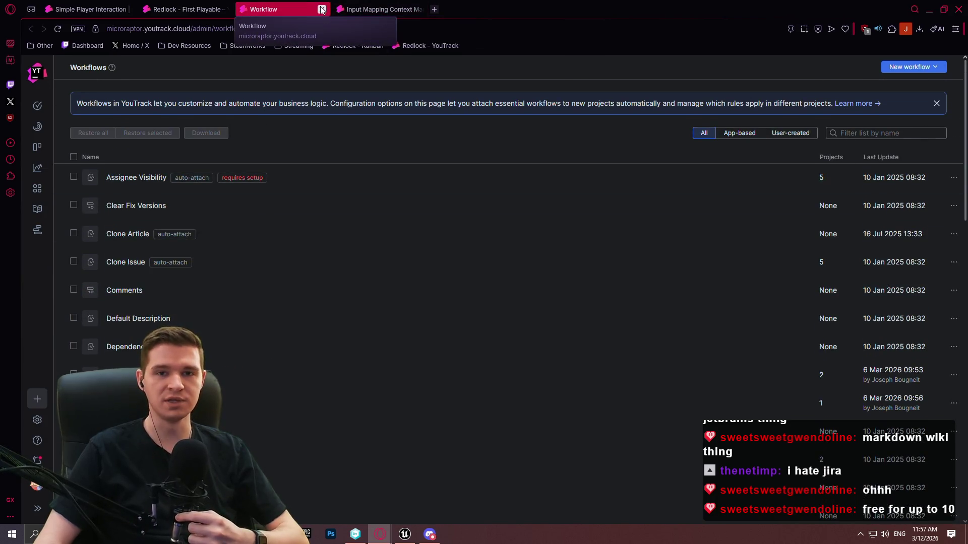
{"action": "left_click", "coordinate": [322, 10]}
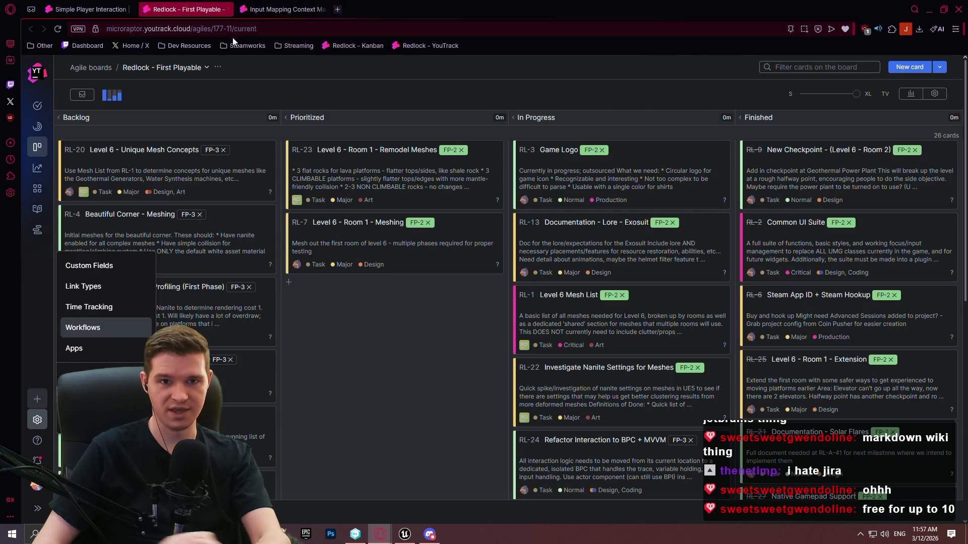
Load the Redlock - First Playable board in a private Opera window and open issue RL-13
{"action": "left_click", "coordinate": [382, 339]}
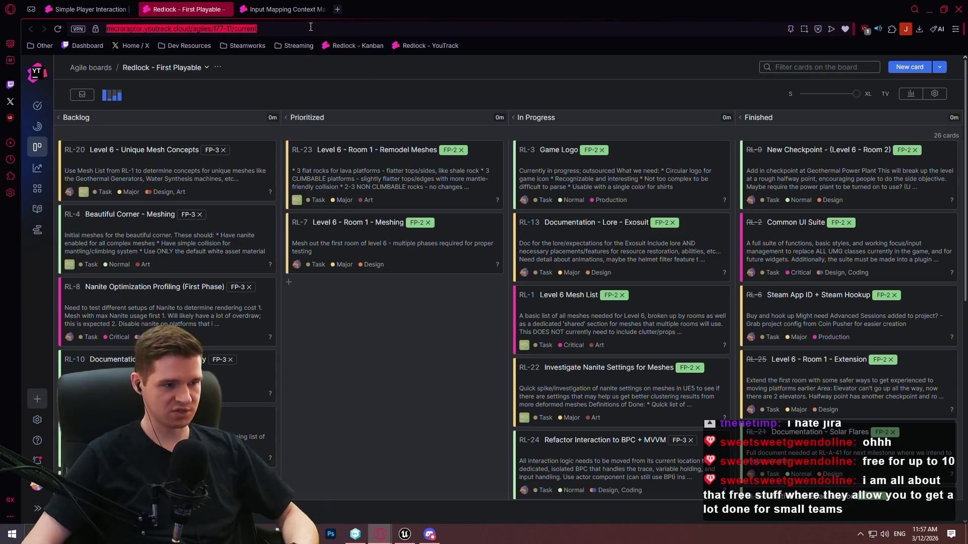
{"action": "right_click", "coordinate": [380, 535]}
{"action": "left_click", "coordinate": [394, 457]}
{"action": "type", "text": "https://microraptor.youtrack.cloud/agiles/177-11/current"}
{"action": "key", "text": "Return"}
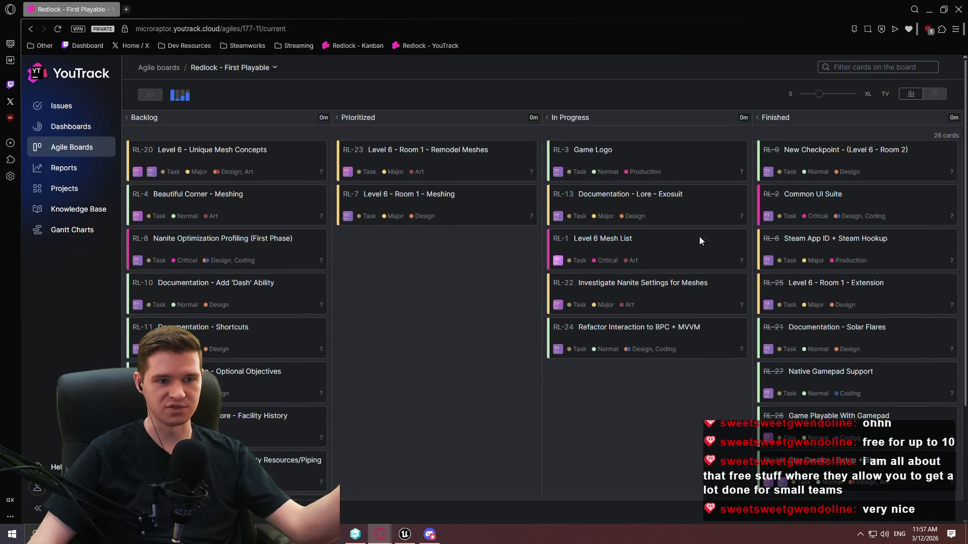
{"action": "left_click", "coordinate": [666, 208]}
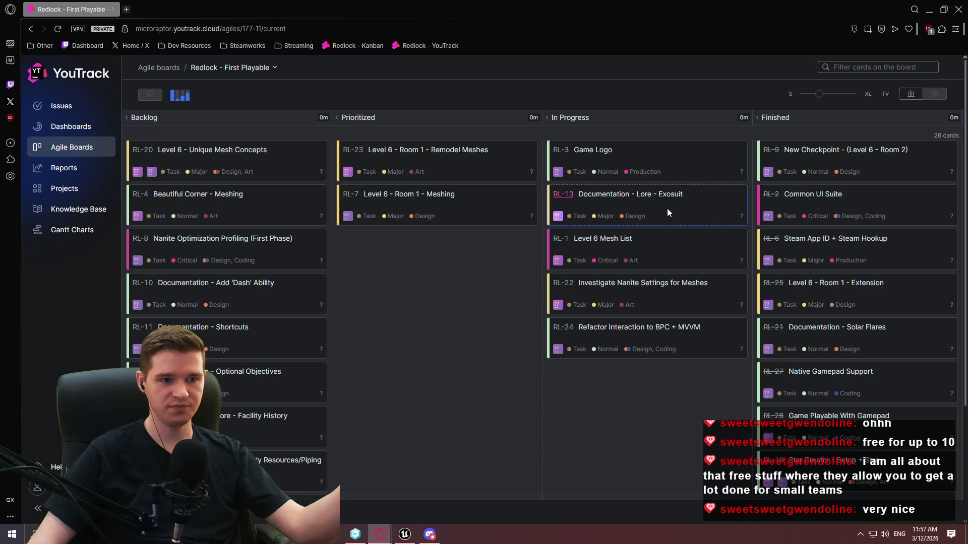
{"action": "left_click", "coordinate": [667, 208]}
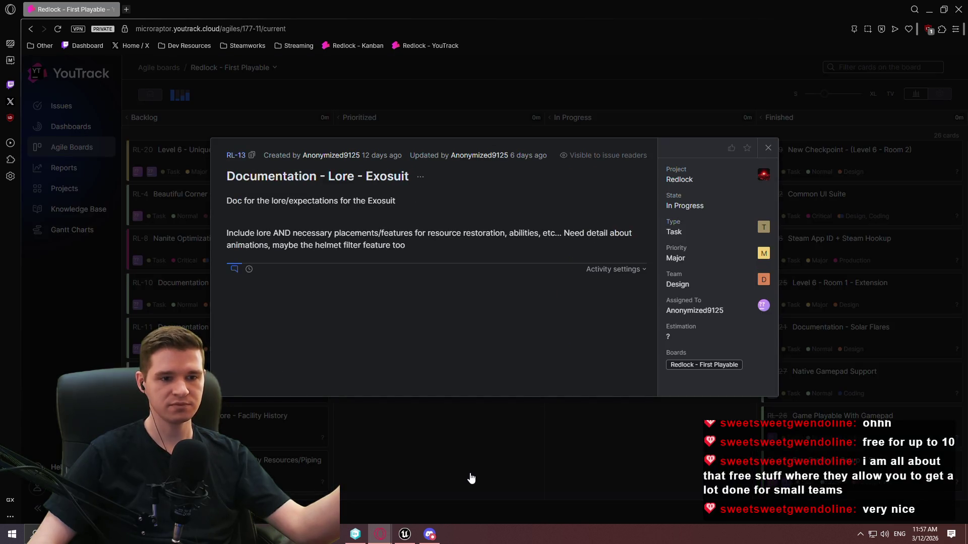
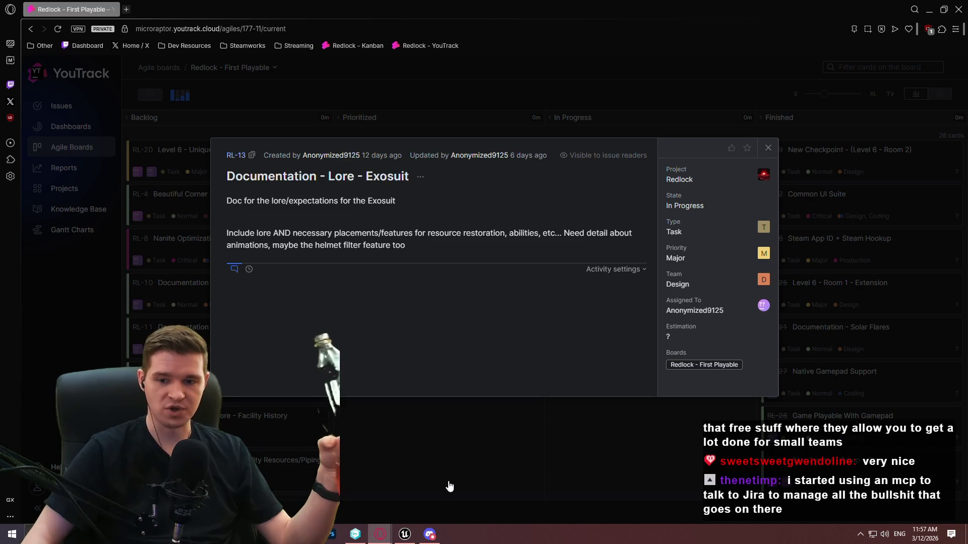
Close the RL-13 Exosuit lore issue and bring up the Redlock - First Playable board settings
{"action": "left_click", "coordinate": [474, 481]}
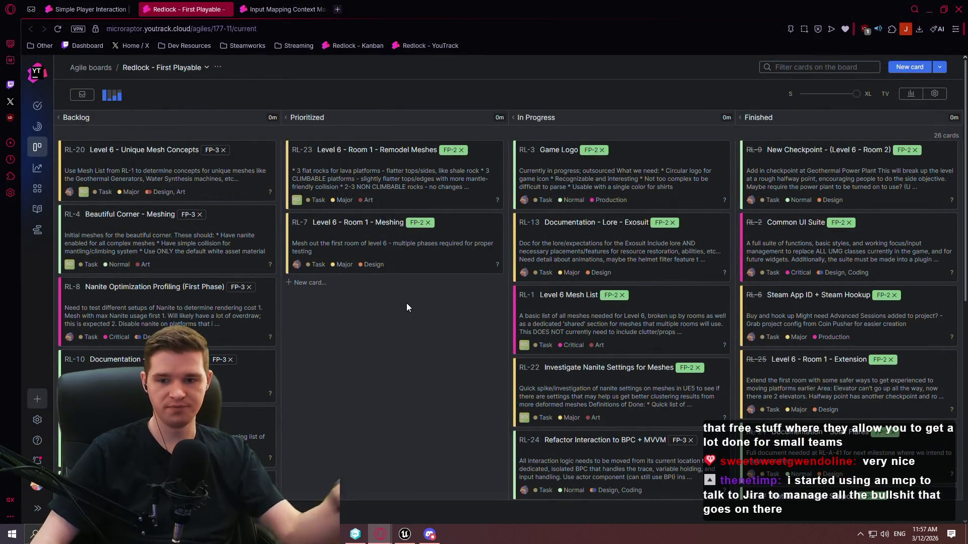
{"action": "left_click", "coordinate": [934, 94]}
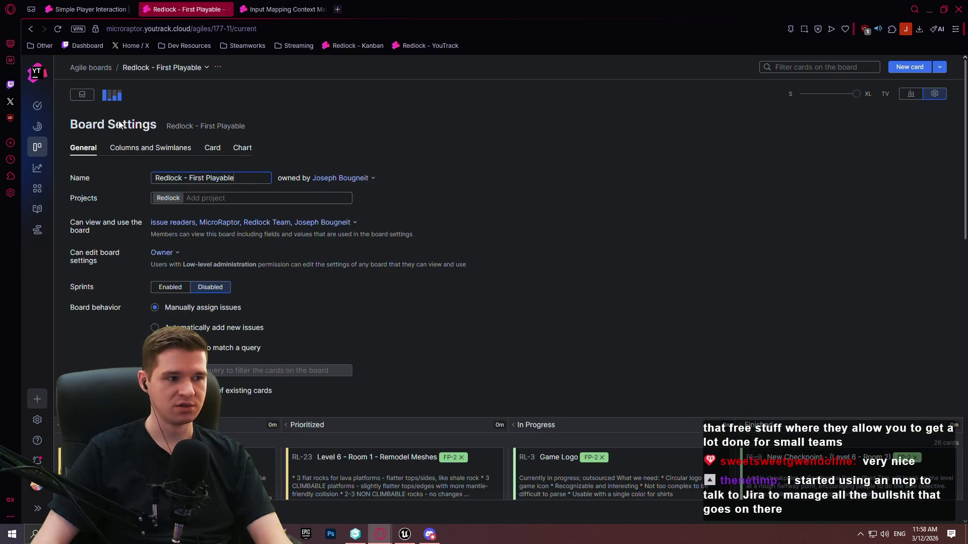
Review the board's Columns and Swimlanes, Card, Chart and General settings tabs
{"action": "left_click", "coordinate": [160, 148]}
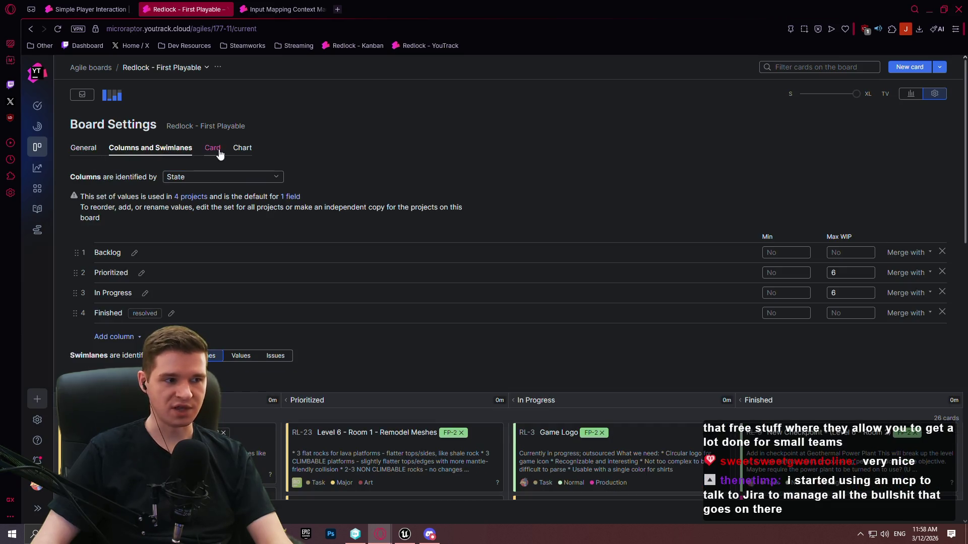
{"action": "left_click", "coordinate": [220, 153]}
{"action": "left_click", "coordinate": [243, 149]}
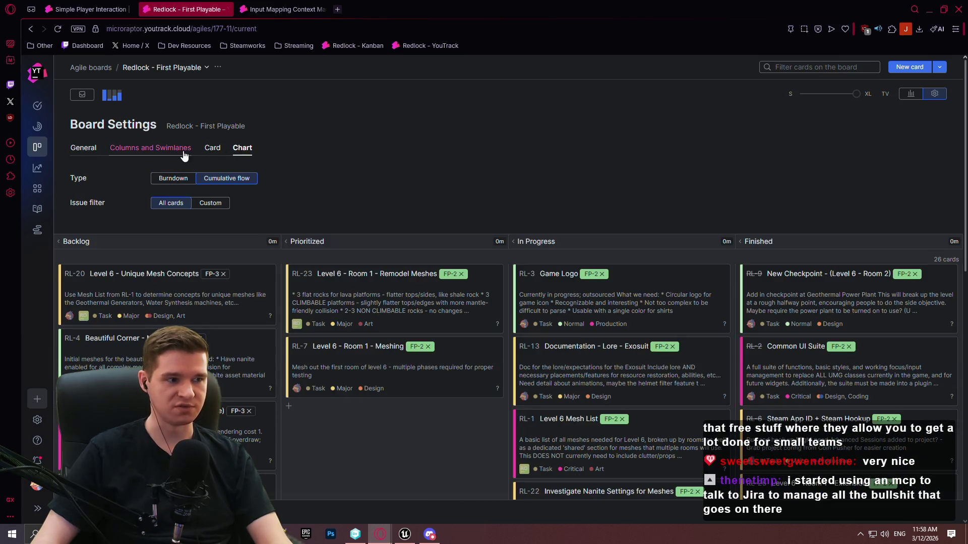
{"action": "left_click", "coordinate": [210, 151]}
{"action": "left_click", "coordinate": [150, 148]}
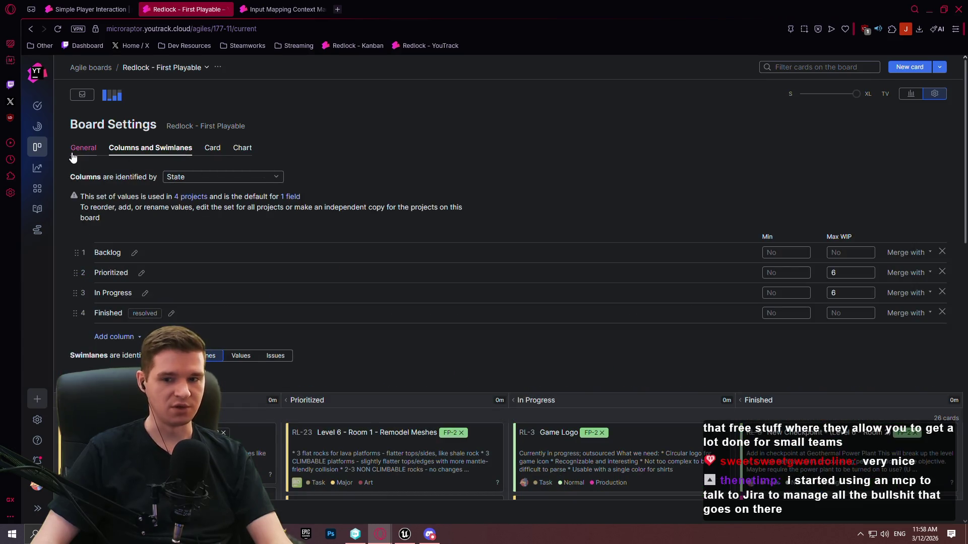
{"action": "left_click", "coordinate": [72, 155]}
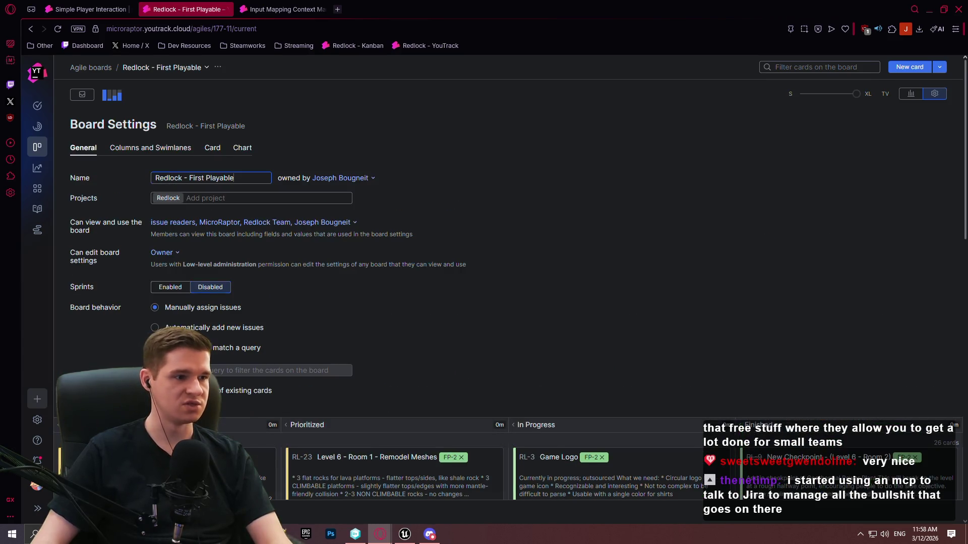
Show and hide the board's flow chart, then go to the administration options
{"action": "left_click", "coordinate": [915, 95]}
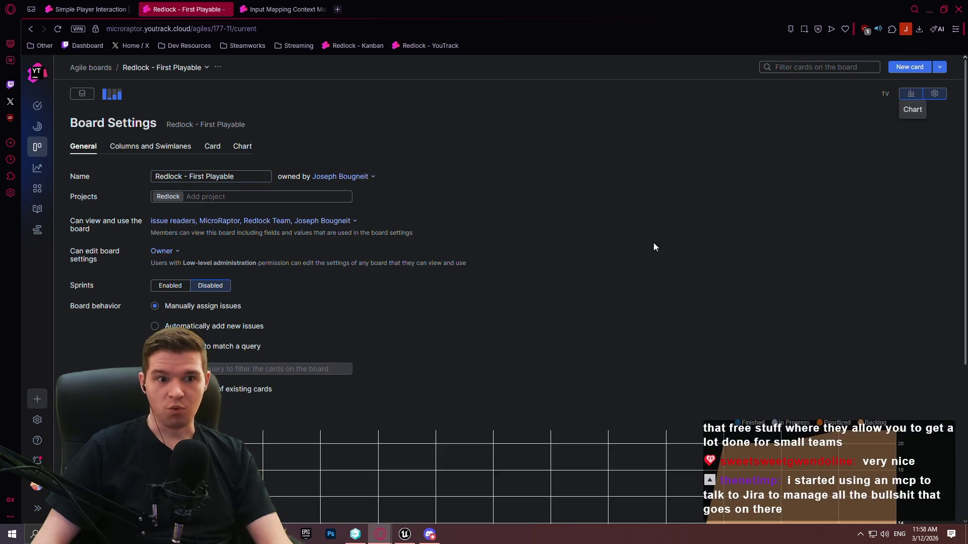
{"action": "left_click", "coordinate": [918, 95]}
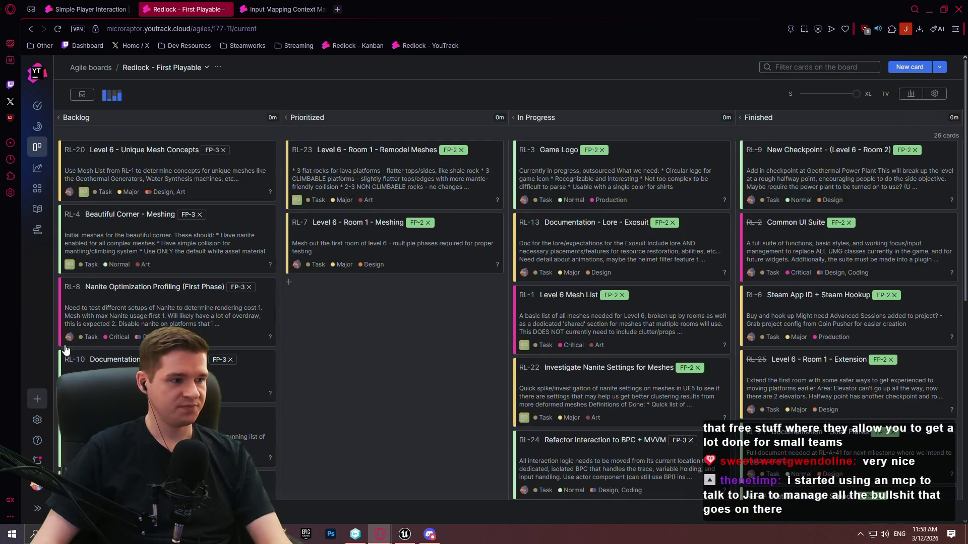
{"action": "left_click", "coordinate": [37, 420]}
{"action": "left_click", "coordinate": [107, 266]}
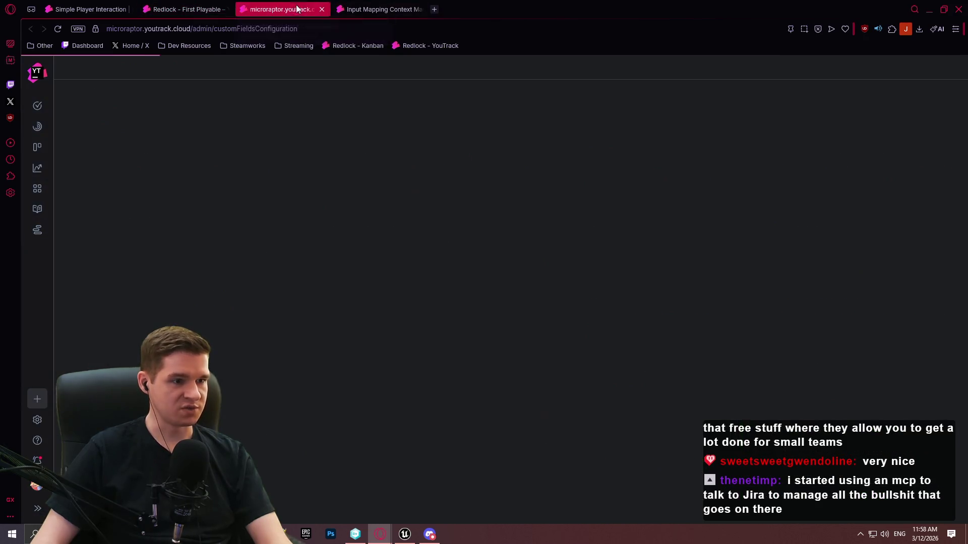
{"action": "left_click", "coordinate": [161, 229]}
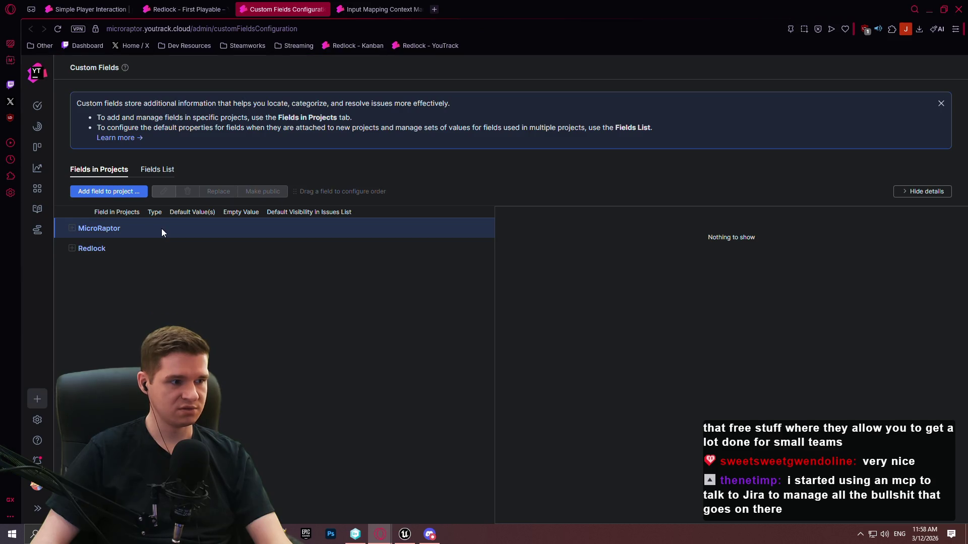
{"action": "left_click", "coordinate": [72, 248]}
{"action": "left_click", "coordinate": [147, 270]}
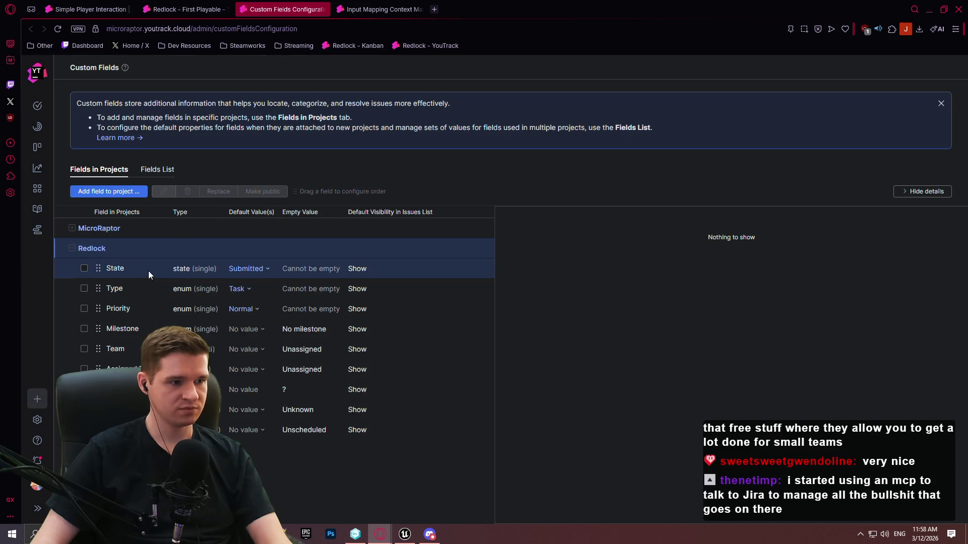
{"action": "scroll", "coordinate": [708, 215], "scroll_direction": "down", "scroll_amount": 3}
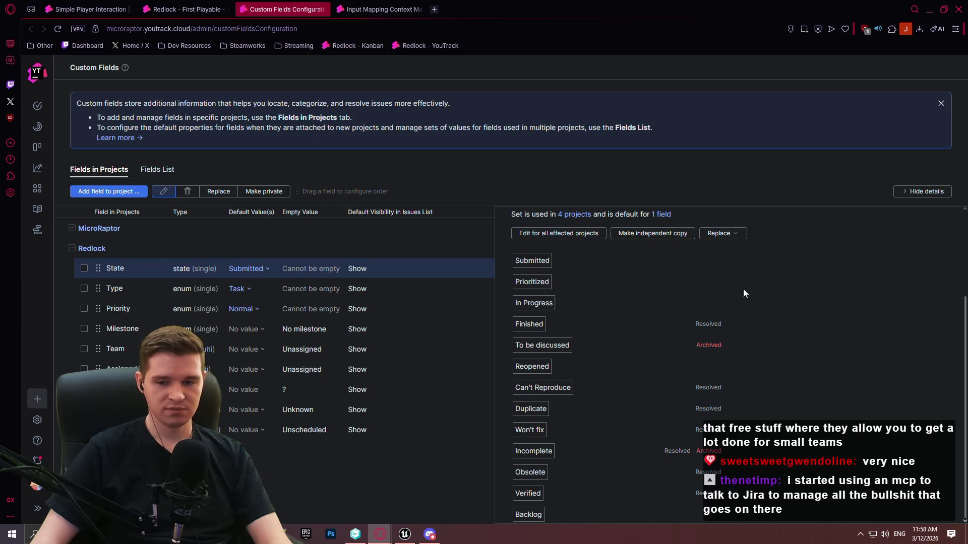
{"action": "left_click", "coordinate": [421, 286]}
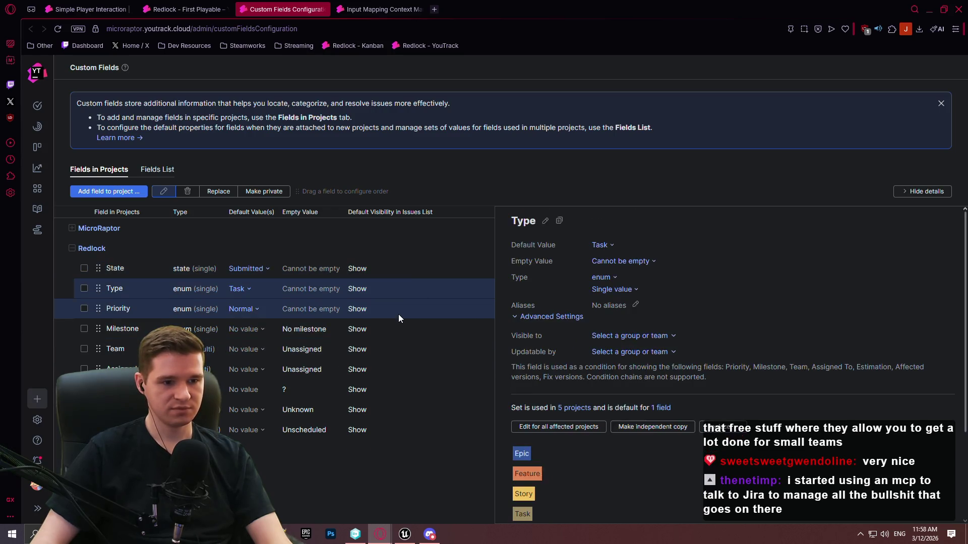
{"action": "left_click", "coordinate": [412, 315]}
{"action": "scroll", "coordinate": [557, 286], "scroll_direction": "down", "scroll_amount": 1}
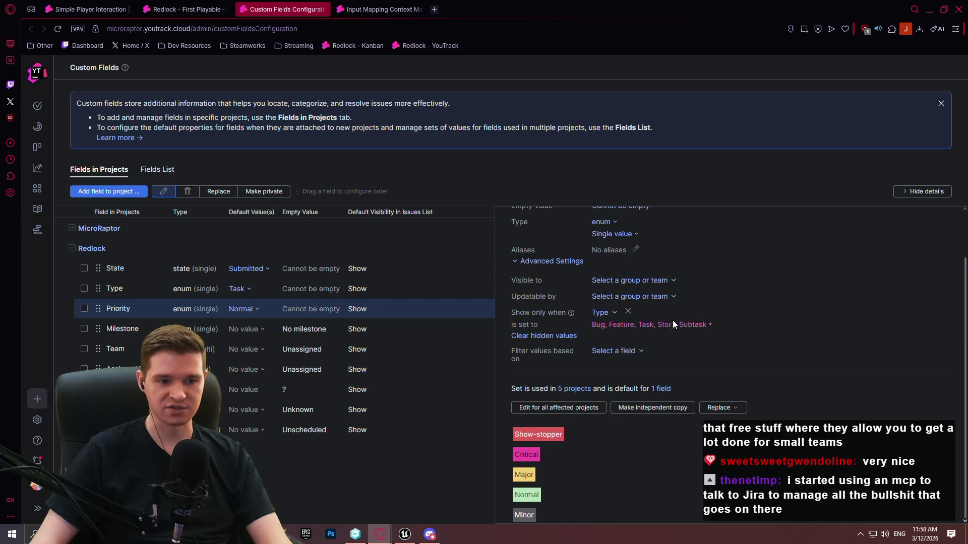
{"action": "left_click", "coordinate": [419, 291]}
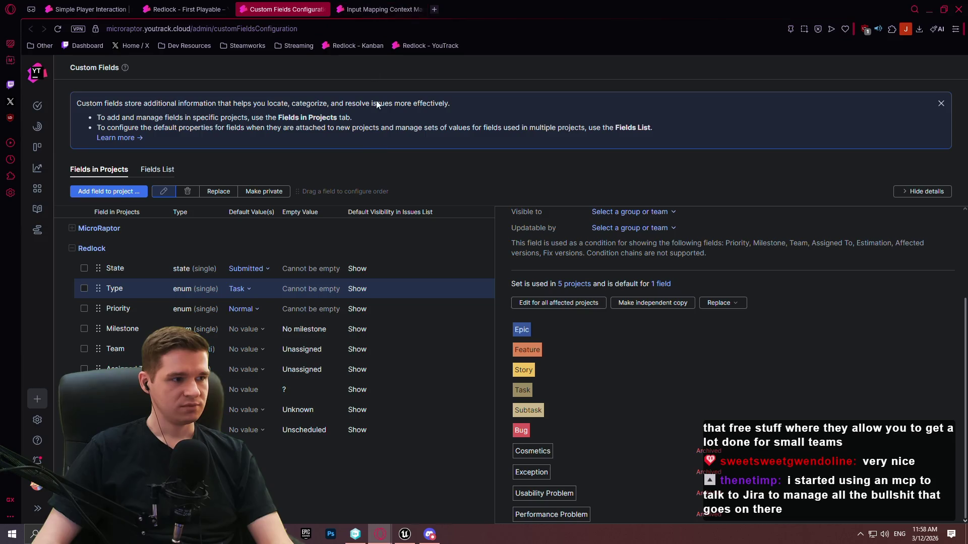
{"action": "left_click", "coordinate": [321, 10]}
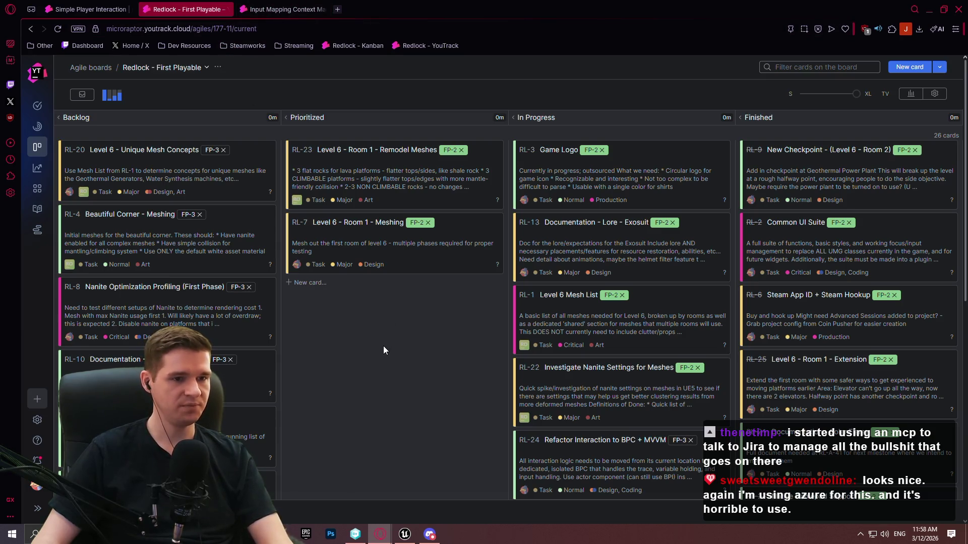
{"action": "left_click", "coordinate": [38, 229]}
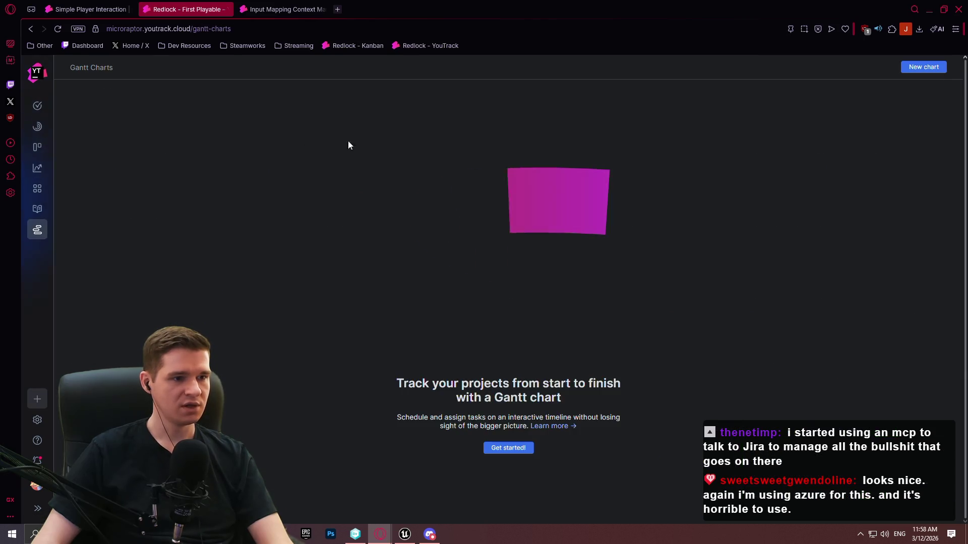
{"action": "left_click", "coordinate": [225, 9]}
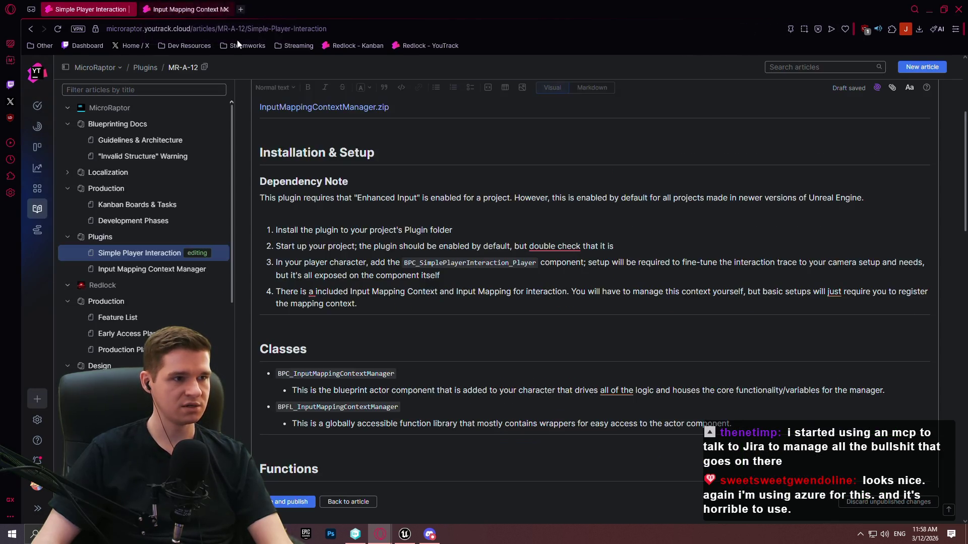
{"action": "mouse_move", "coordinate": [613, 246]}
{"action": "left_mouse_down"}
{"action": "mouse_move", "coordinate": [276, 246]}
{"action": "mouse_move", "coordinate": [530, 246]}
{"action": "left_mouse_up"}
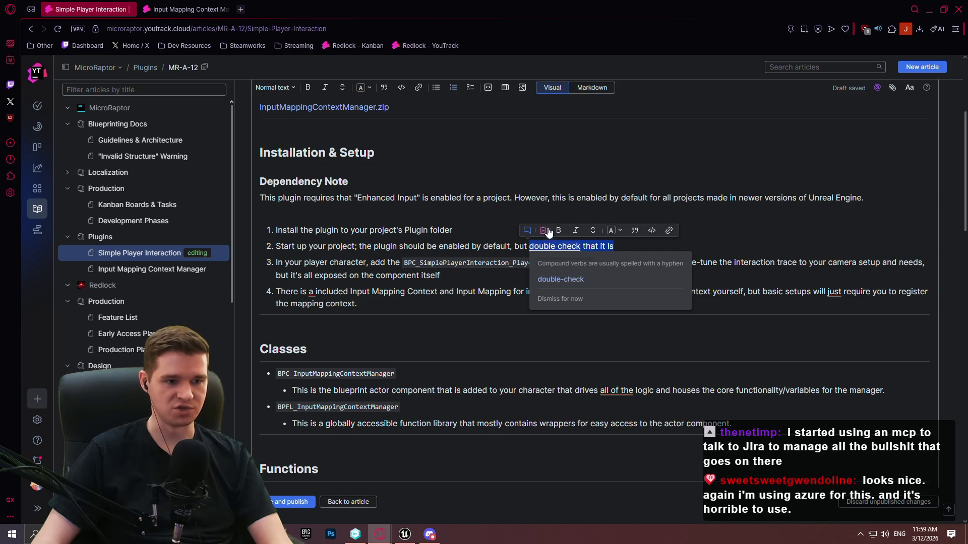
{"action": "left_click", "coordinate": [723, 253]}
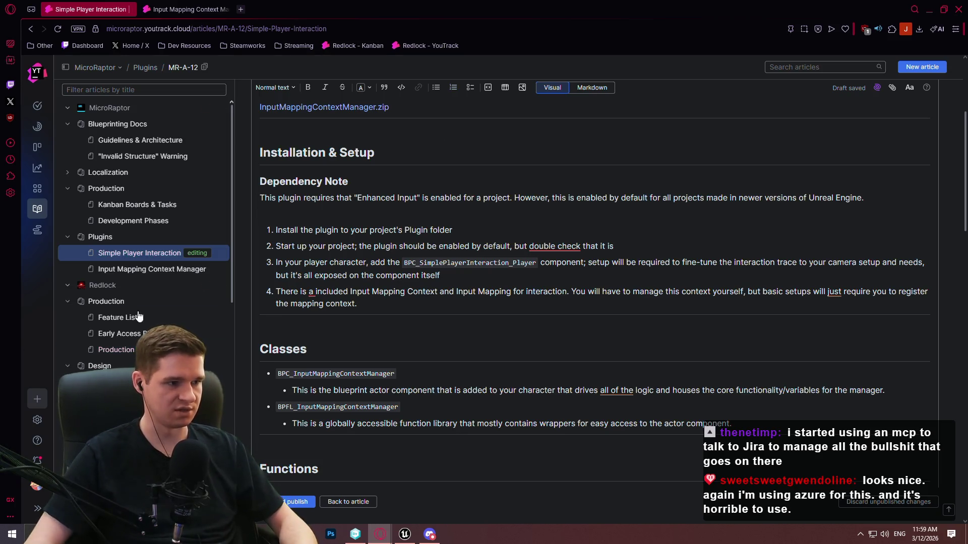
{"action": "left_click", "coordinate": [353, 214]}
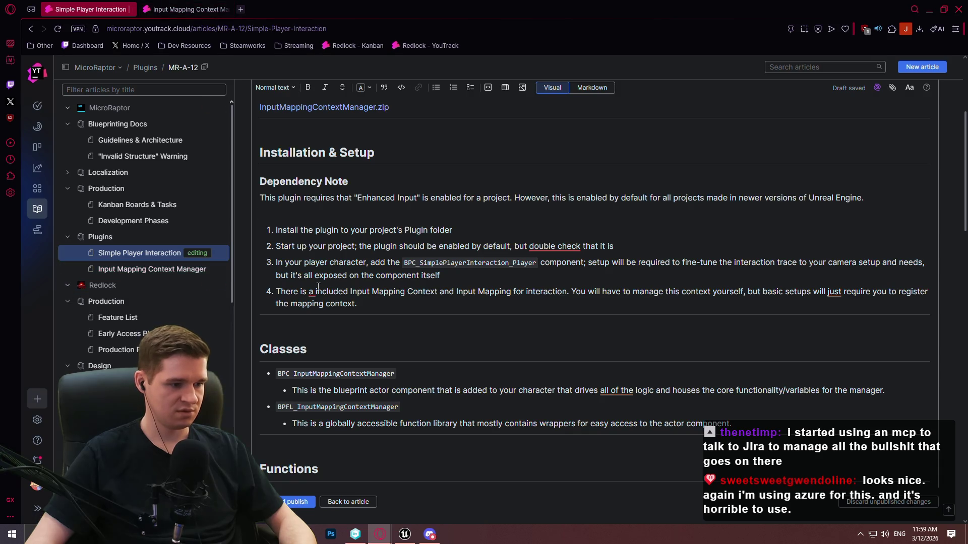
Insert an MR-A-11 article link, then remove it again above the list
{"action": "type", "text": "MR-A-11"}
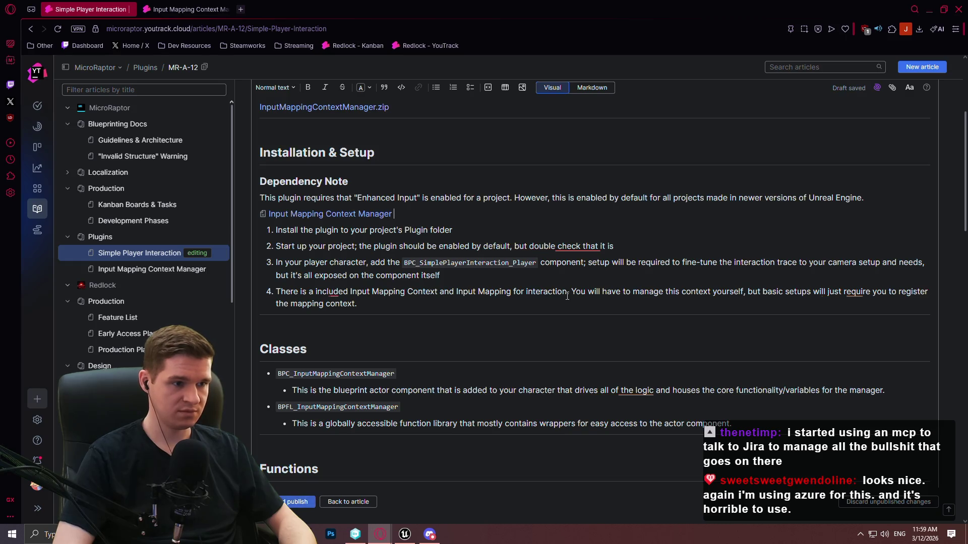
{"action": "key", "text": "BackSpace"}
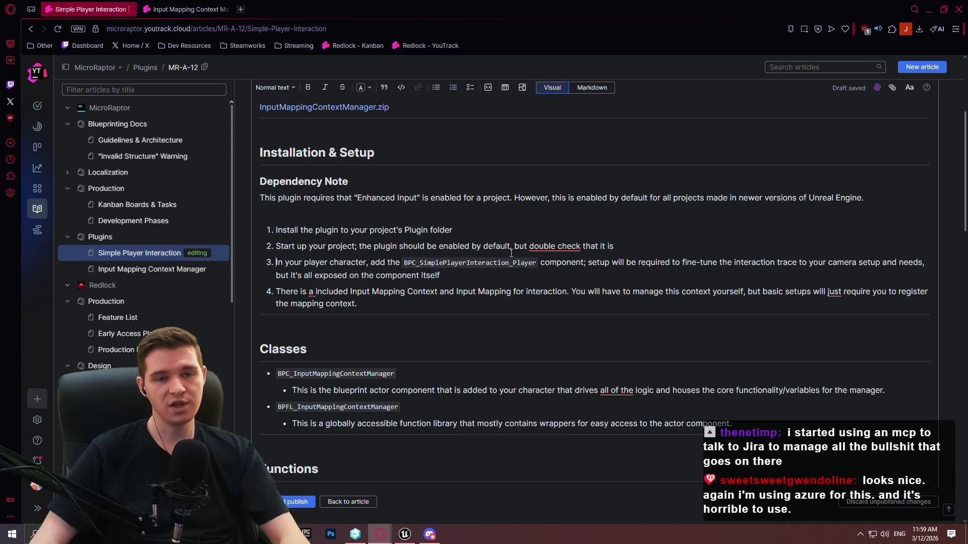
{"action": "left_click", "coordinate": [464, 197]}
{"action": "left_click", "coordinate": [425, 212]}
{"action": "scroll", "coordinate": [576, 219], "scroll_direction": "up", "scroll_amount": 1}
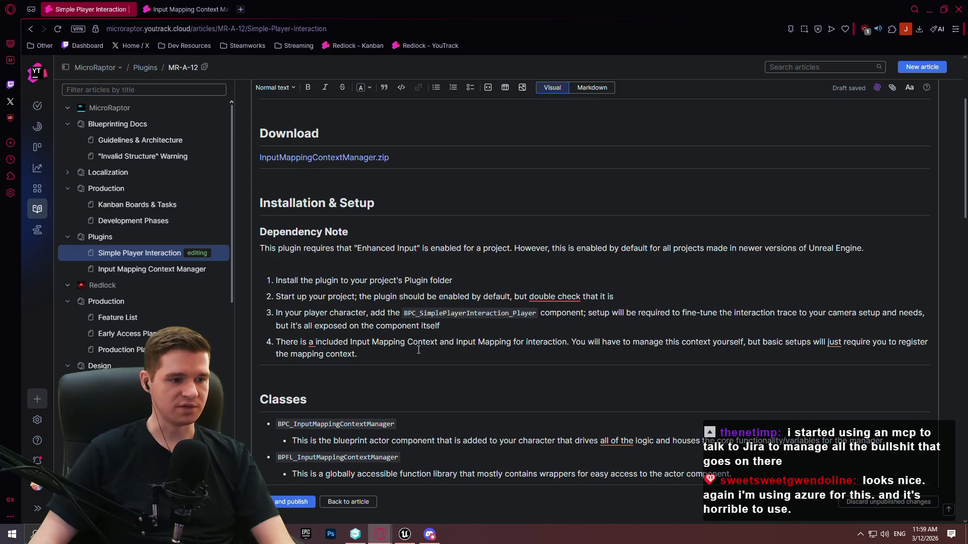
Change 'a' to 'an' so step 4 reads 'There is an included Input Mapping Context'
{"action": "left_click", "coordinate": [276, 343]}
{"action": "scroll", "coordinate": [320, 345], "scroll_direction": "up", "scroll_amount": 1}
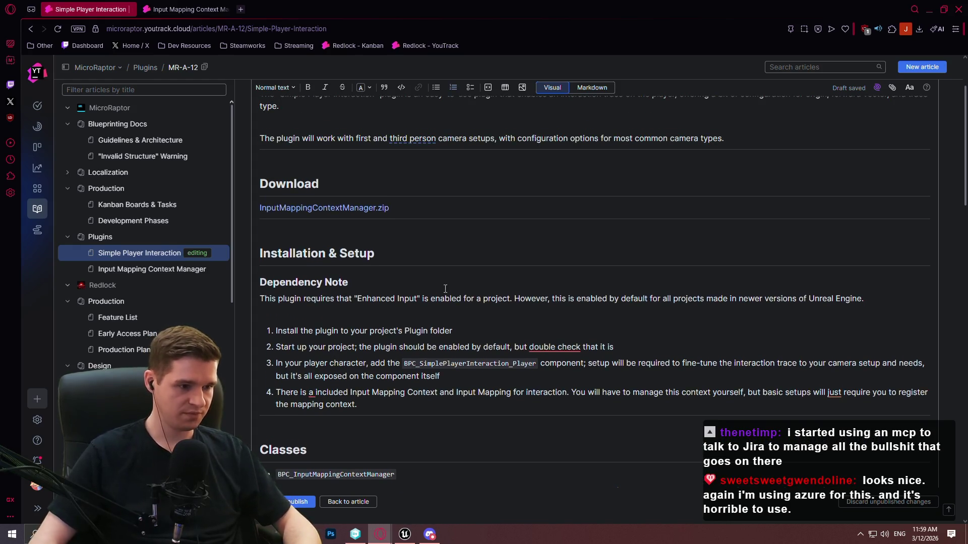
{"action": "scroll", "coordinate": [298, 258], "scroll_direction": "down", "scroll_amount": 3}
{"action": "type", "text": "an"}
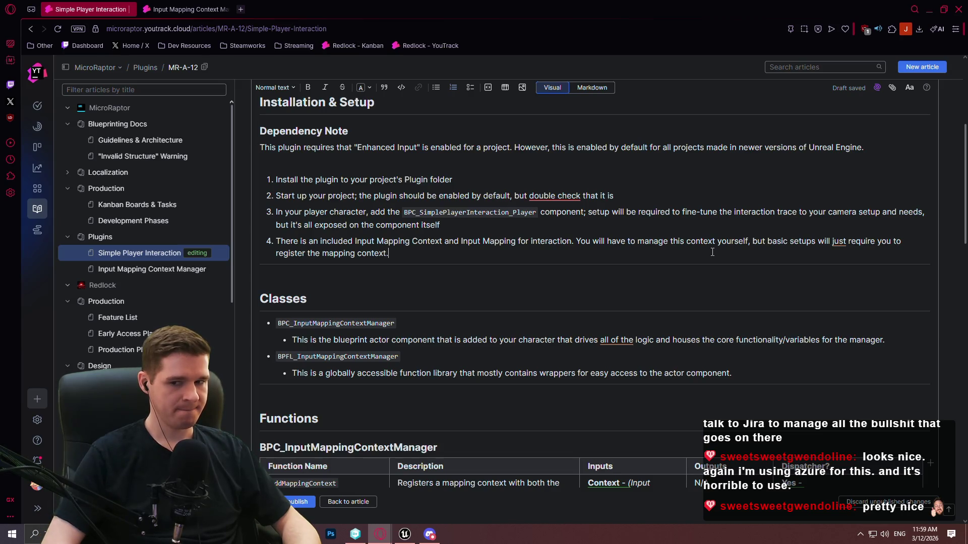
{"action": "key", "text": "Return"}
{"action": "type", "text": "There is n"}
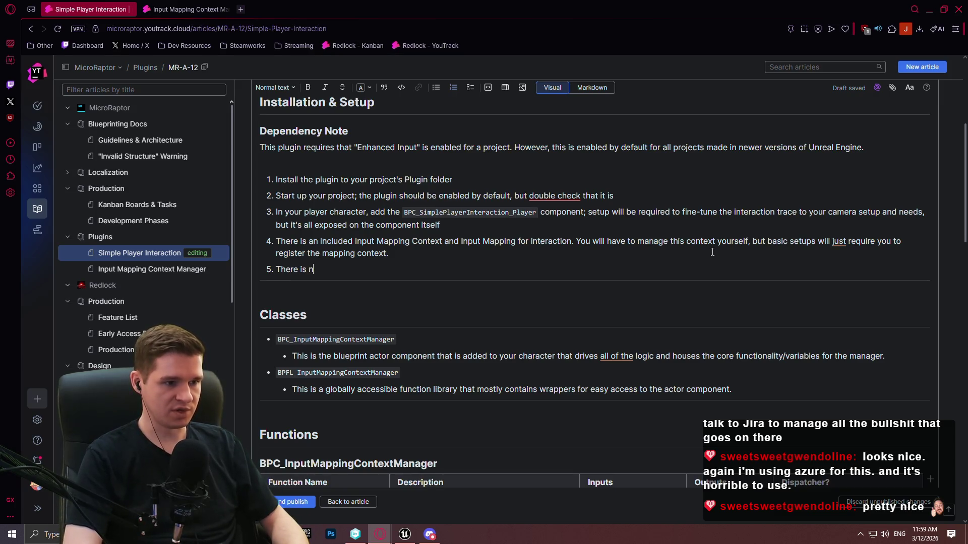
Write step 5: no base interactable actor, only an interaction component with dispatchers
{"action": "type", "text": "o base"}
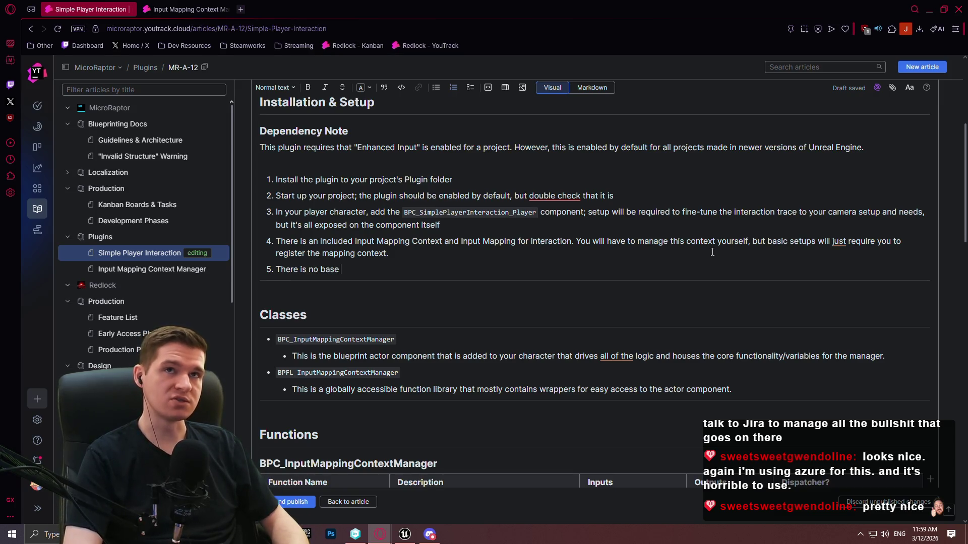
{"action": "type", "text": "actable actor class, only a component with the necessary interaction logi"}
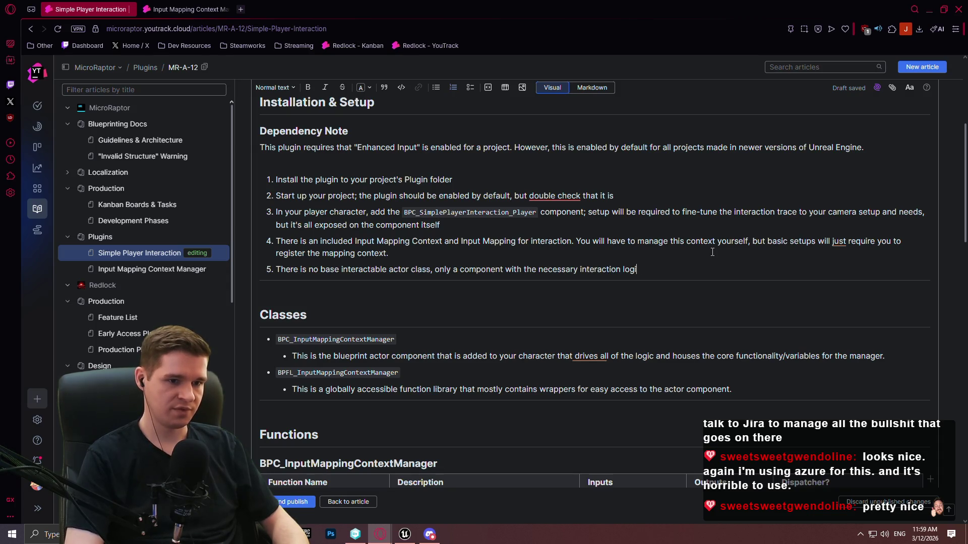
{"action": "type", "text": "cher"}
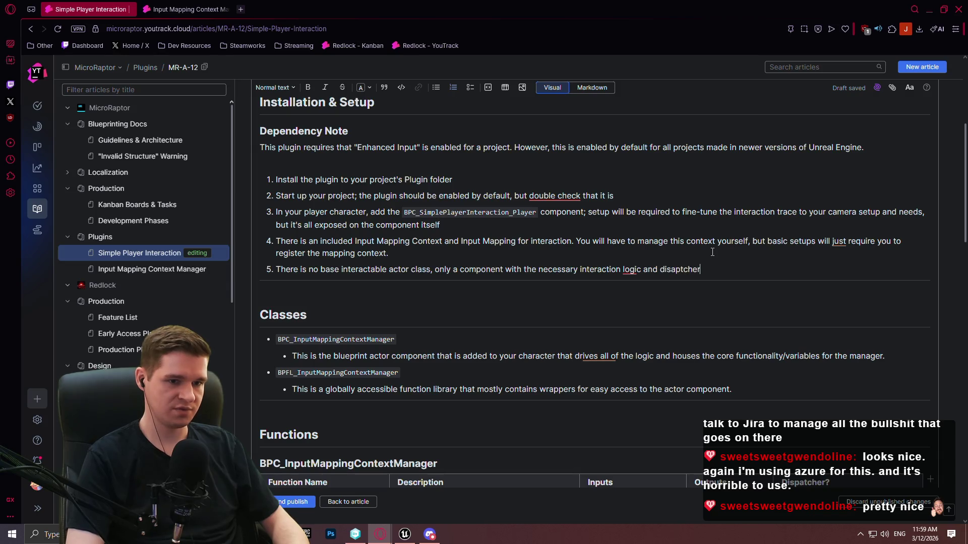
{"action": "key", "text": "BackSpace"}
{"action": "key", "text": "BackSpace"}
{"action": "key", "text": "BackSpace"}
{"action": "key", "text": "BackSpace"}
{"action": "key", "text": "BackSpace"}
{"action": "key", "text": "BackSpace"}
{"action": "key", "text": "BackSpace"}
{"action": "type", "text": "pa"}
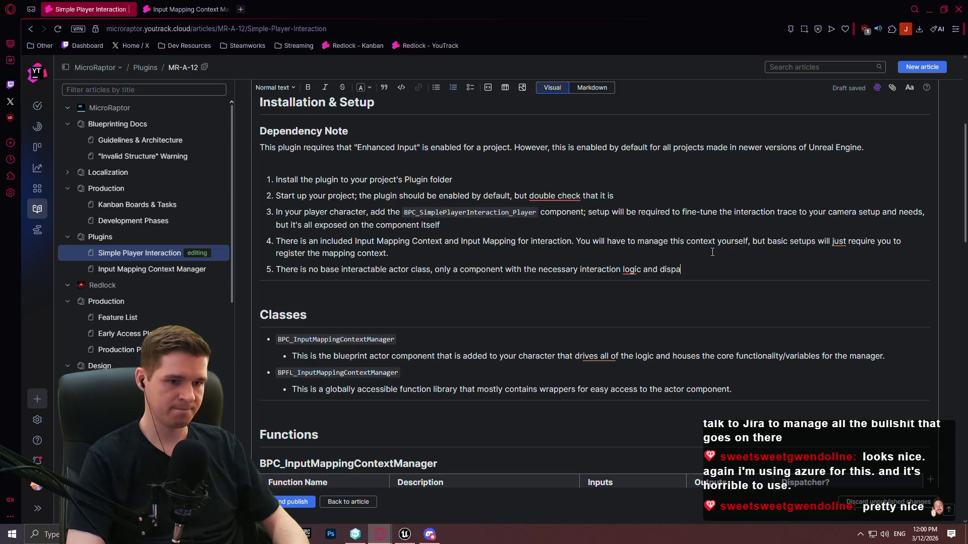
{"action": "key", "text": "BackSpace"}
{"action": "type", "text": "cher"}
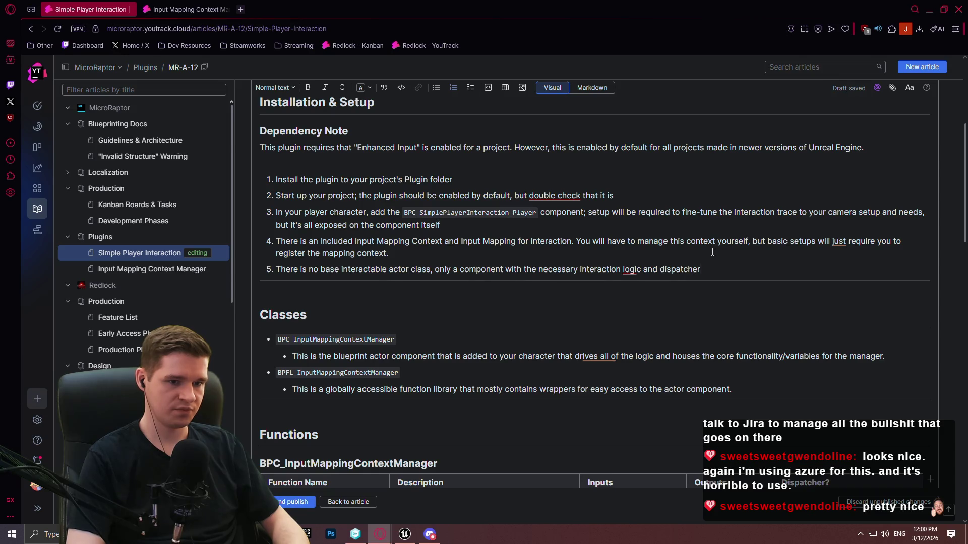
{"action": "type", "text": "s. You may"}
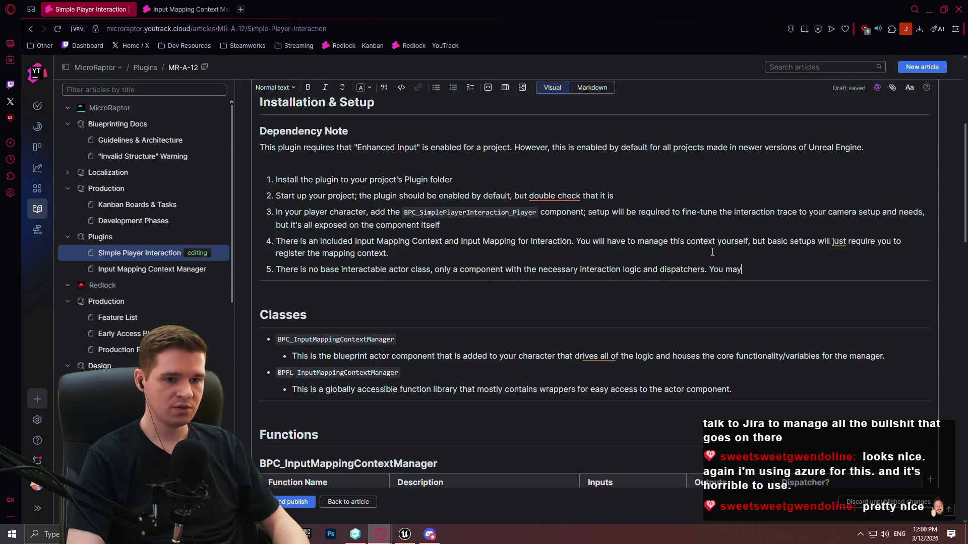
{"action": "key", "text": "BackSpace"}
{"action": "key", "text": "BackSpace"}
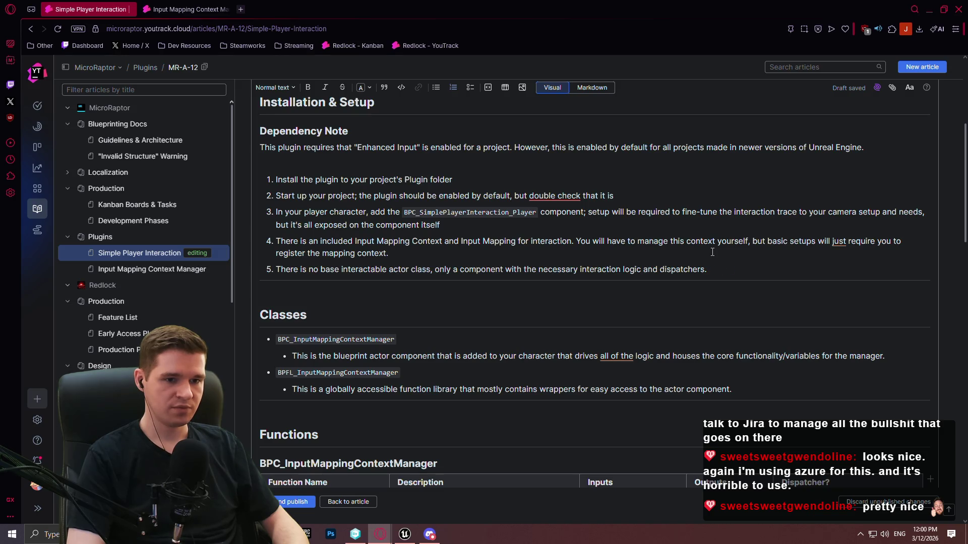
{"action": "type", "text": "Interaction log"}
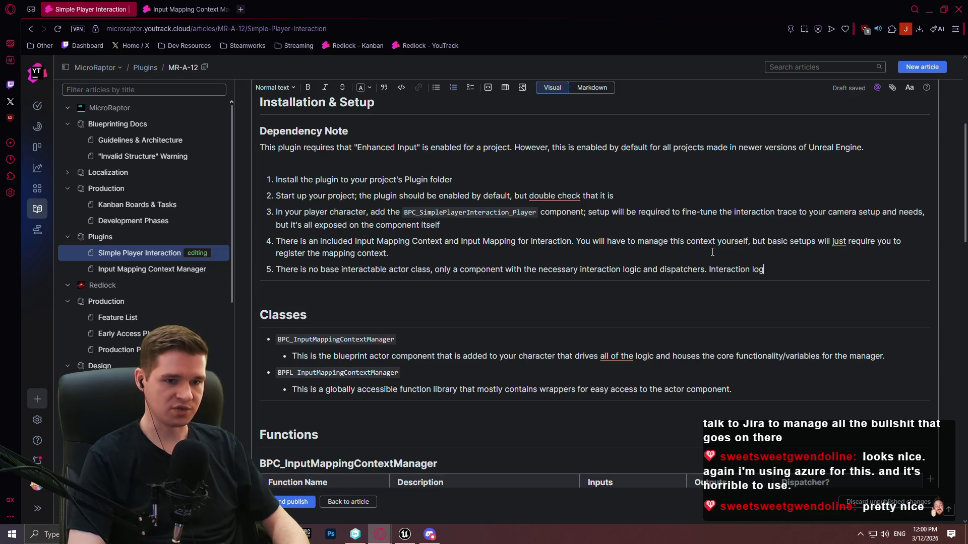
{"action": "type", "text": "ic DOES NOT "}
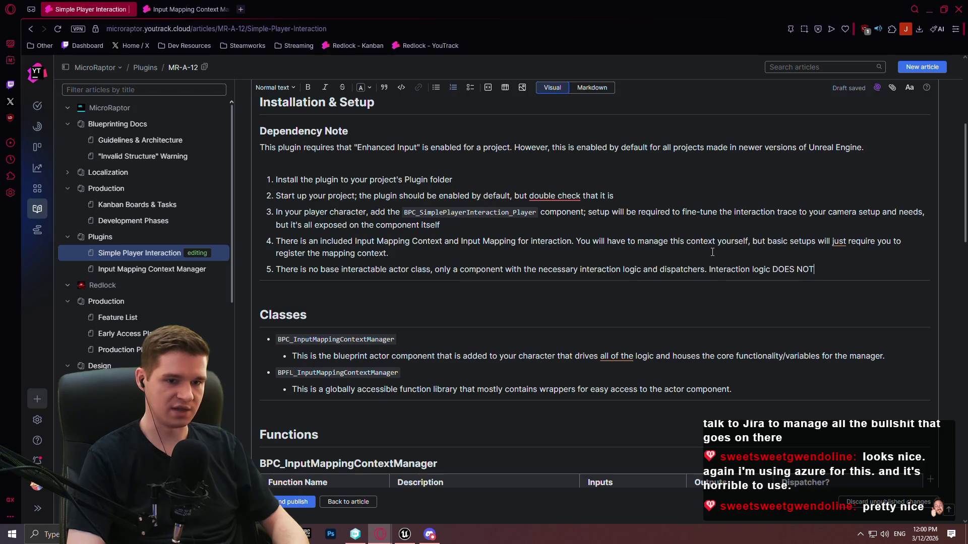
{"action": "type", "text": "check for any"}
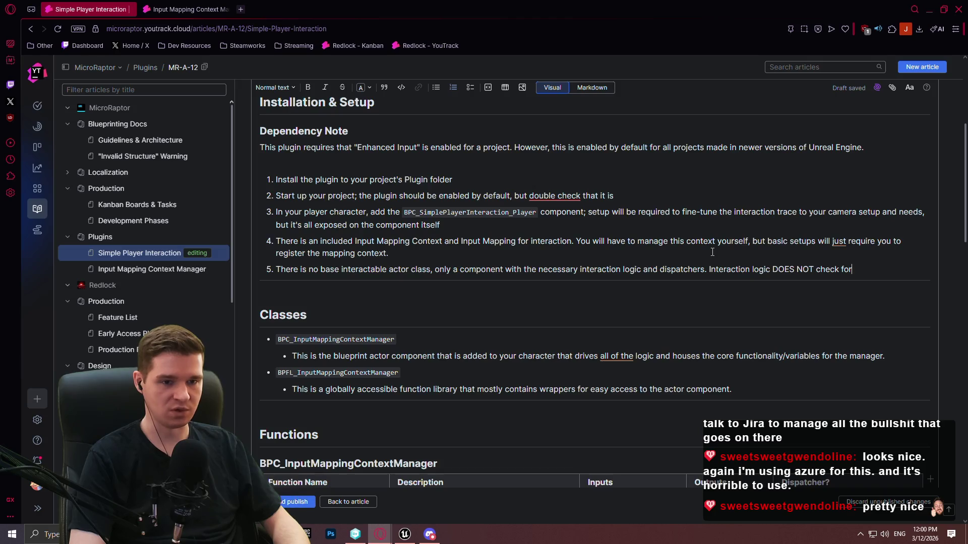